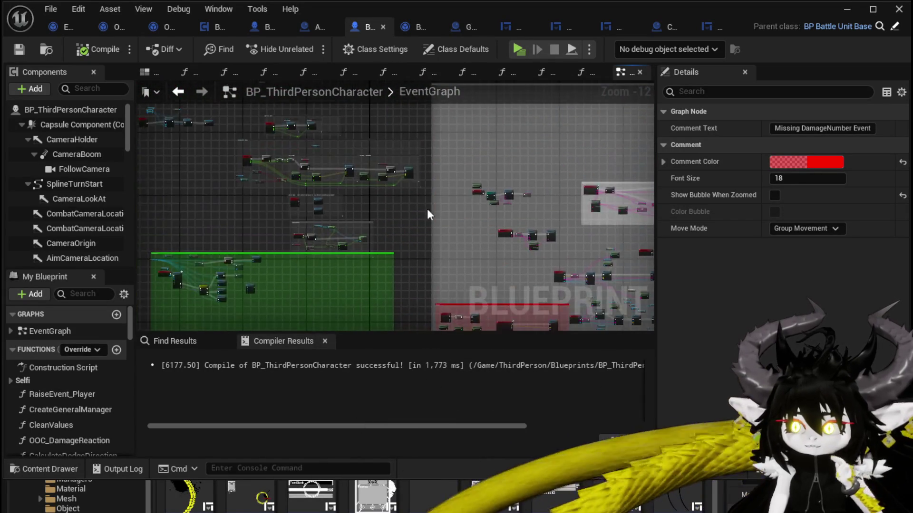
- Delete the Print String node from ShowDamageNumber and save BP_ThirdPersonCharacter
{"action": "left_click_drag", "start_coordinate": [427, 214], "coordinate": [344, 174]}
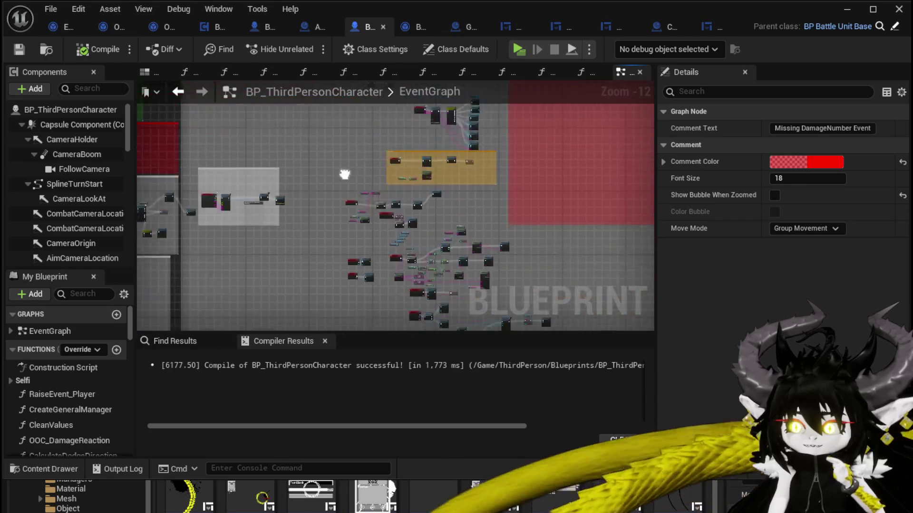
{"action": "scroll", "coordinate": [187, 101], "scroll_direction": "up", "scroll_amount": 8}
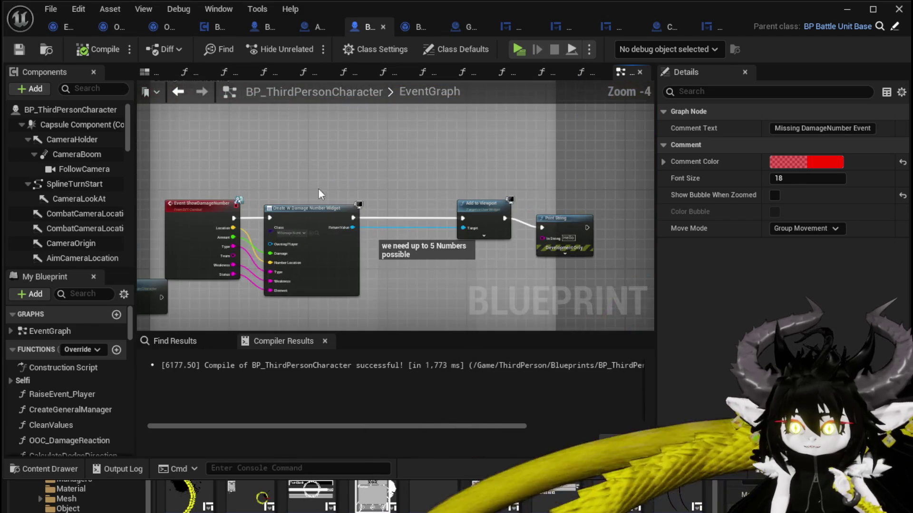
{"action": "left_click", "coordinate": [547, 240]}
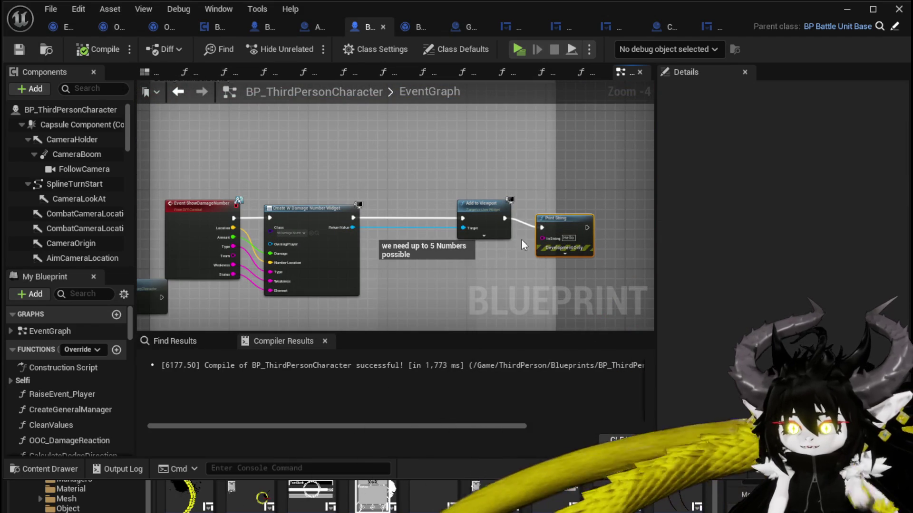
{"action": "key", "text": "Delete"}
{"action": "key", "text": "Delete"}
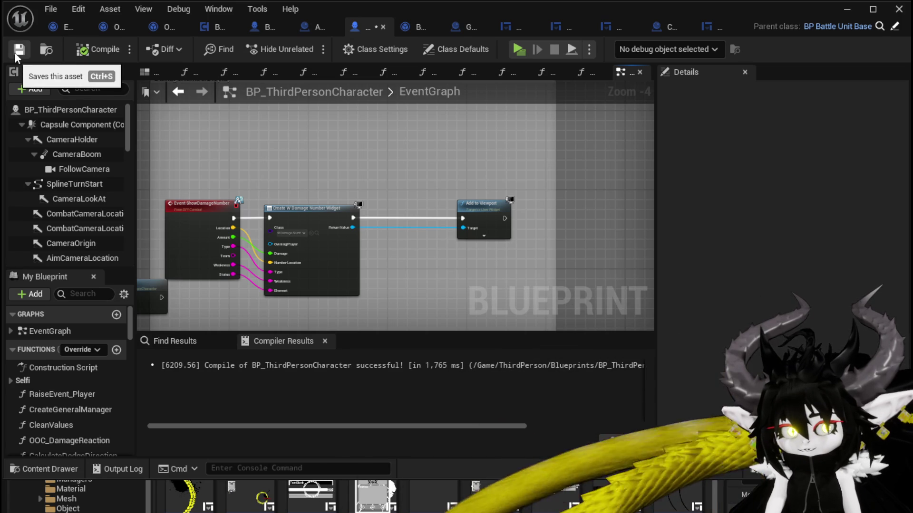
{"action": "left_click", "coordinate": [14, 53]}
{"action": "left_click", "coordinate": [54, 30]}
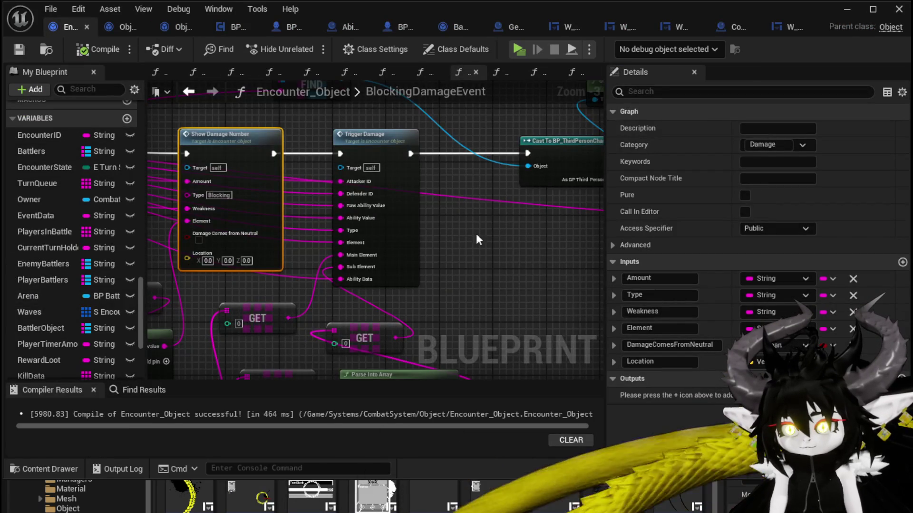
{"action": "left_click_drag", "start_coordinate": [455, 230], "coordinate": [609, 214]}
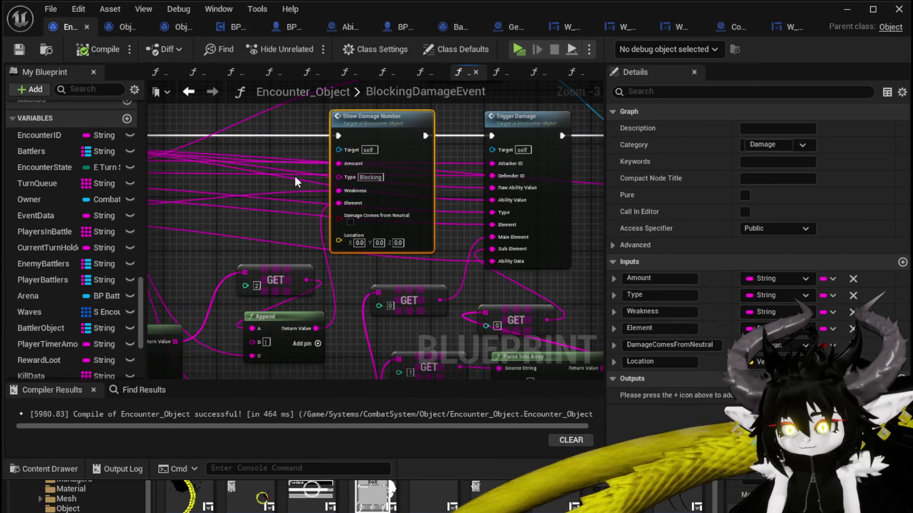
{"action": "mouse_move", "coordinate": [295, 176]}
{"action": "left_mouse_down"}
{"action": "mouse_move", "coordinate": [488, 198]}
{"action": "mouse_move", "coordinate": [344, 191]}
{"action": "mouse_move", "coordinate": [355, 193]}
{"action": "left_mouse_up"}
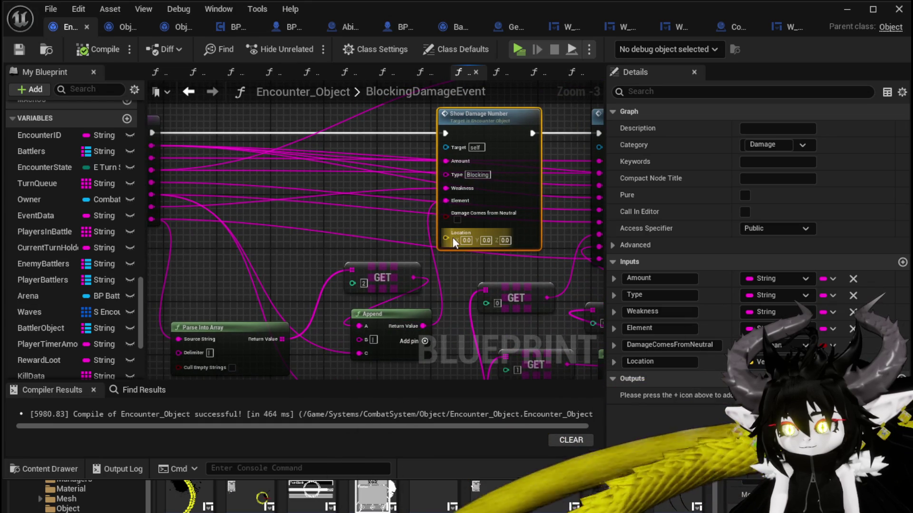
{"action": "mouse_move", "coordinate": [452, 239]}
{"action": "left_mouse_down"}
{"action": "mouse_move", "coordinate": [245, 245]}
{"action": "mouse_move", "coordinate": [265, 288]}
{"action": "left_mouse_up"}
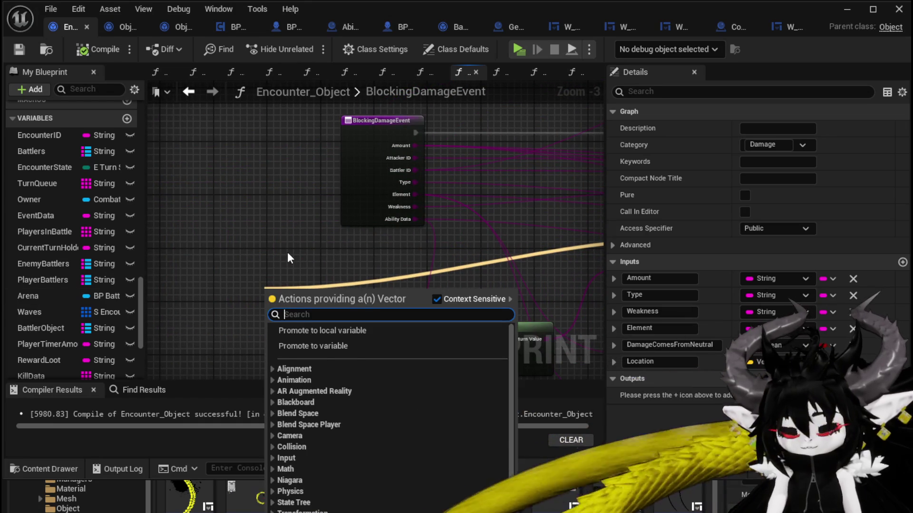
{"action": "type", "text": "get actor "}
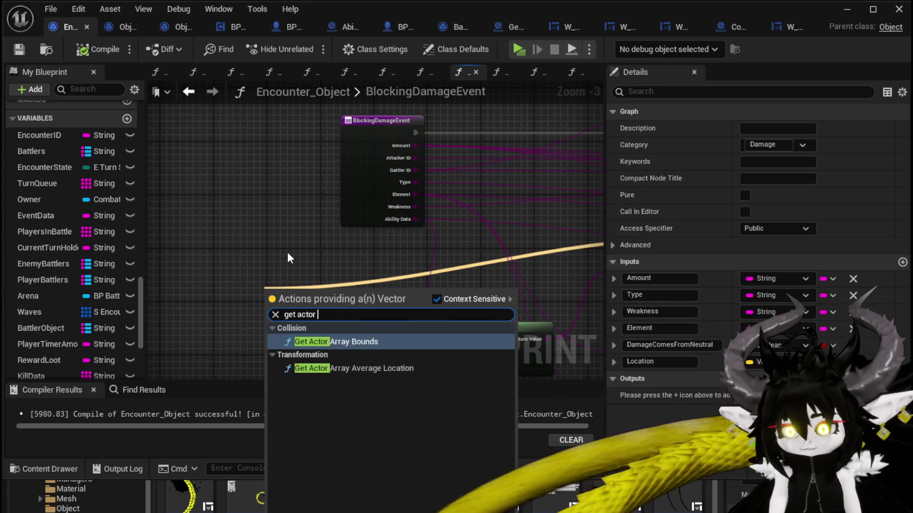
{"action": "type", "text": "loca"}
{"action": "key", "text": "BackSpace"}
{"action": "key", "text": "BackSpace"}
{"action": "key", "text": "BackSpace"}
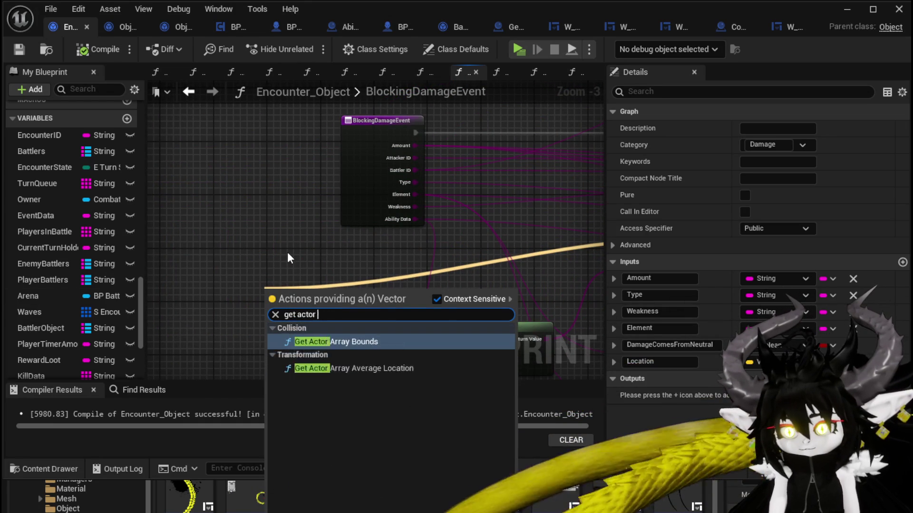
{"action": "type", "text": "actor l"}
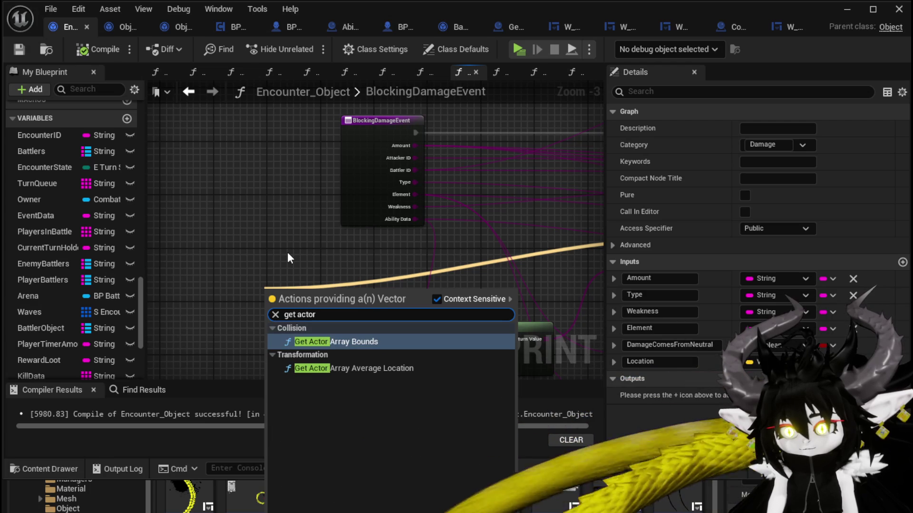
{"action": "type", "text": "oca"}
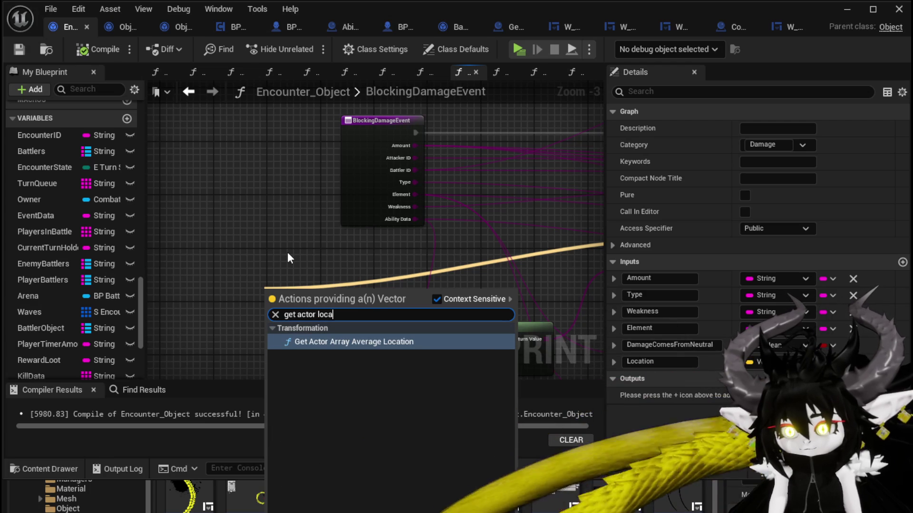
{"action": "mouse_move", "coordinate": [323, 180]}
{"action": "left_mouse_down"}
{"action": "mouse_move", "coordinate": [347, 233]}
{"action": "mouse_move", "coordinate": [168, 232]}
{"action": "mouse_move", "coordinate": [428, 270]}
{"action": "left_mouse_up"}
{"action": "left_click", "coordinate": [227, 171]}
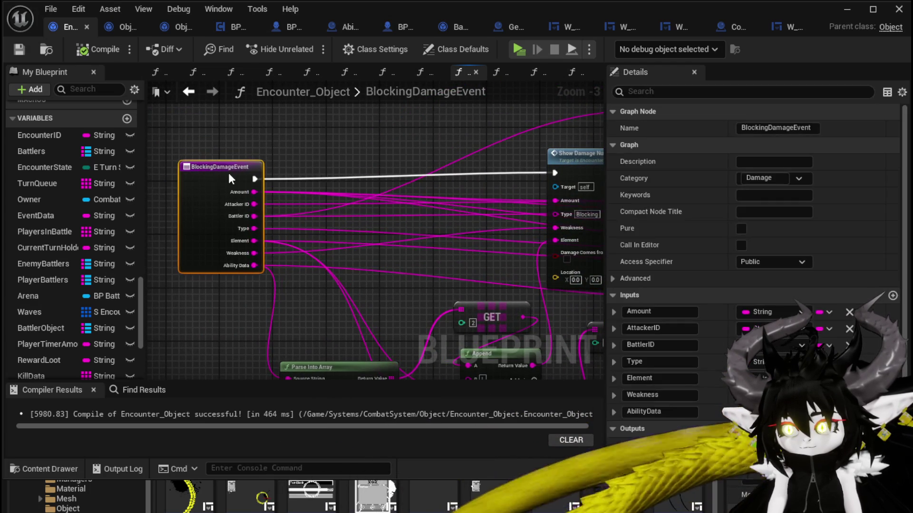
{"action": "left_click", "coordinate": [360, 155]}
{"action": "left_click_drag", "start_coordinate": [360, 155], "coordinate": [338, 157]}
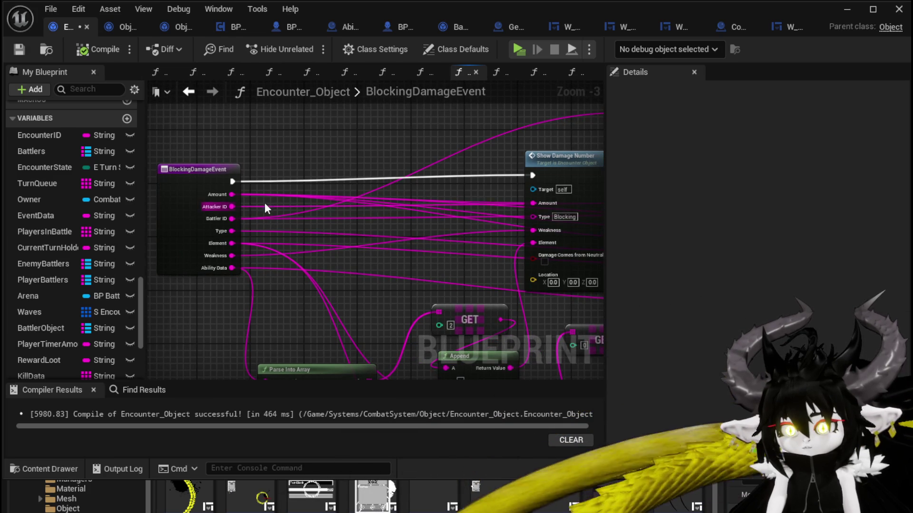
{"action": "mouse_move", "coordinate": [264, 203]}
{"action": "left_mouse_down"}
{"action": "mouse_move", "coordinate": [173, 227]}
{"action": "mouse_move", "coordinate": [79, 275]}
{"action": "left_mouse_up"}
- Feed the found battler's Get Actor Location into Show Damage Number's Location
{"action": "left_click", "coordinate": [438, 180]}
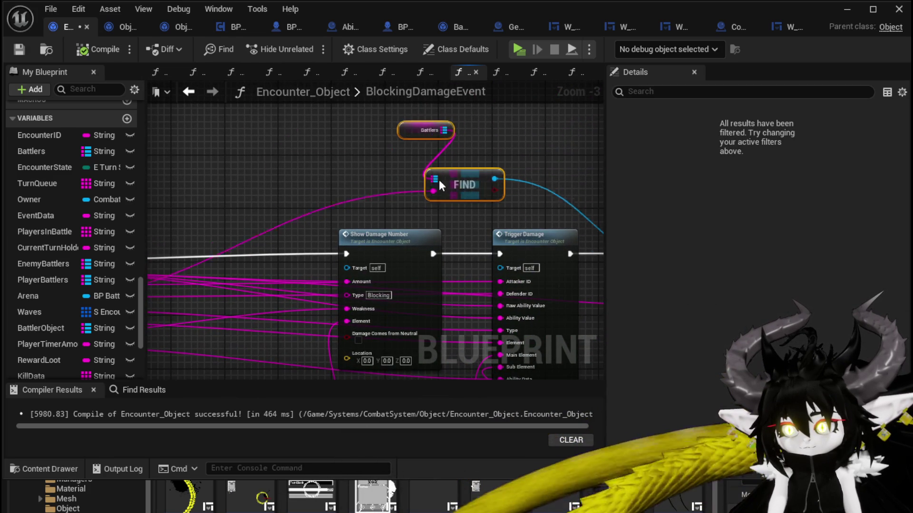
{"action": "left_click_drag", "start_coordinate": [440, 181], "coordinate": [246, 174]}
{"action": "mouse_move", "coordinate": [300, 172]}
{"action": "left_mouse_down"}
{"action": "mouse_move", "coordinate": [328, 180]}
{"action": "mouse_move", "coordinate": [383, 155]}
{"action": "left_mouse_up"}
{"action": "type", "text": "get"}
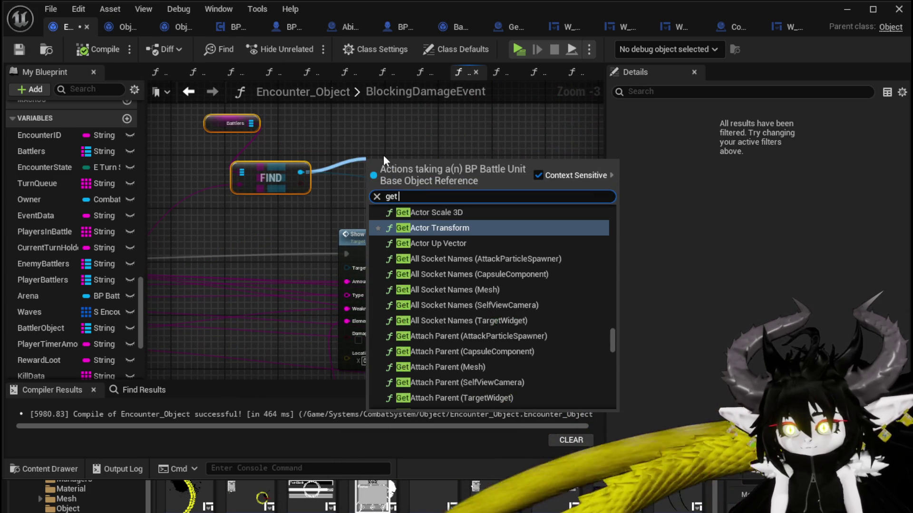
{"action": "type", "text": " actp"}
{"action": "key", "text": "BackSpace"}
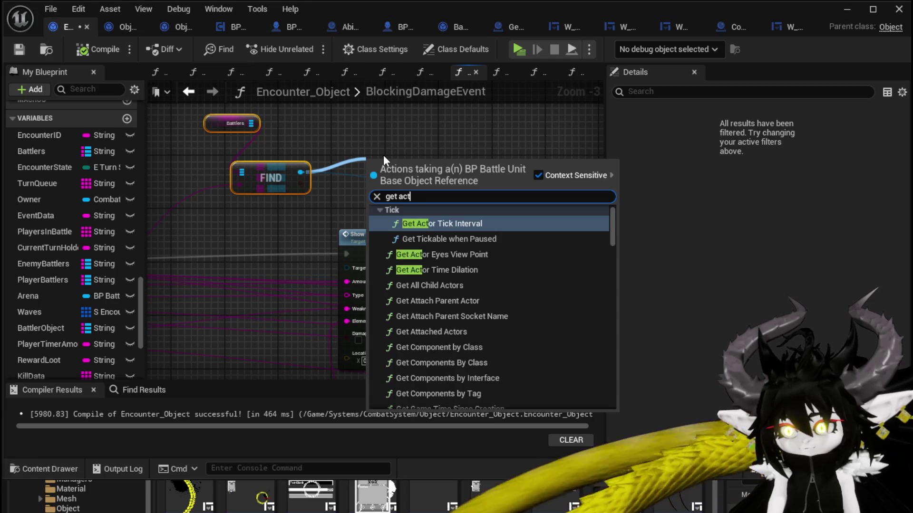
{"action": "type", "text": "or loca"}
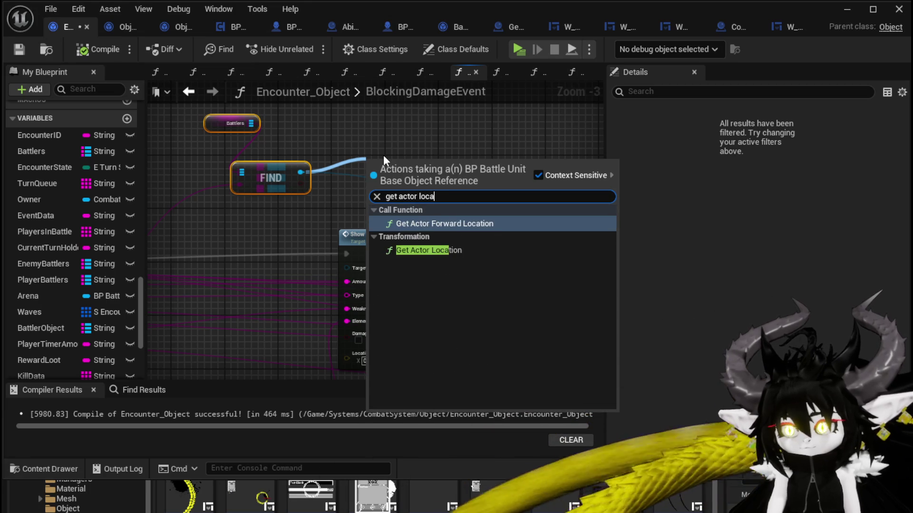
{"action": "left_click", "coordinate": [428, 250]}
{"action": "mouse_move", "coordinate": [406, 166]}
{"action": "left_mouse_down"}
{"action": "mouse_move", "coordinate": [273, 221]}
{"action": "mouse_move", "coordinate": [347, 358]}
{"action": "left_mouse_up"}
{"action": "mouse_move", "coordinate": [409, 258]}
{"action": "left_mouse_down"}
{"action": "mouse_move", "coordinate": [226, 258]}
{"action": "mouse_move", "coordinate": [390, 161]}
{"action": "left_mouse_up"}
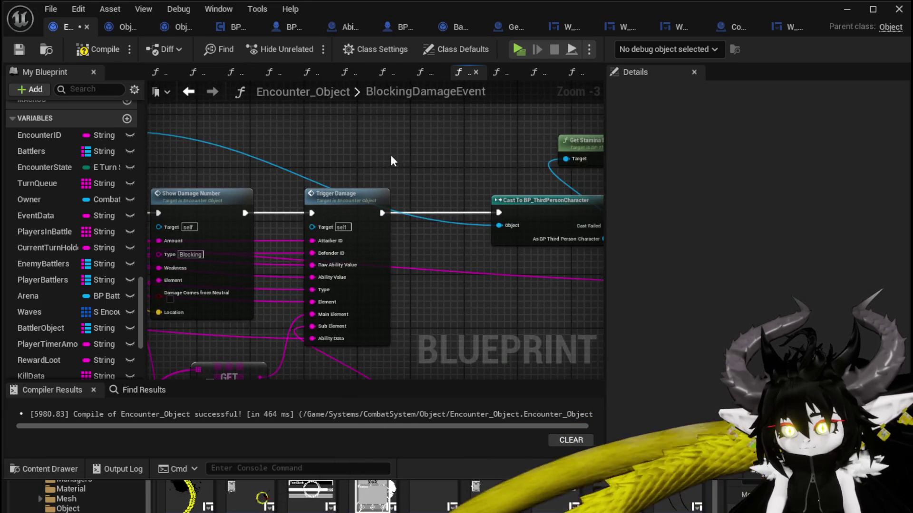
- Compile Encounter_Object and select Show Damage Number in Object_DamageSequence
{"action": "scroll", "coordinate": [391, 161], "scroll_direction": "down", "scroll_amount": 2}
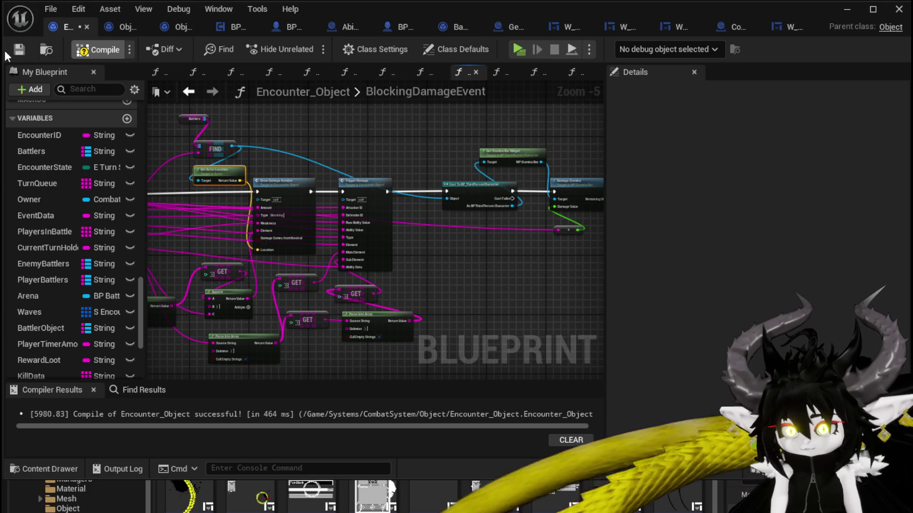
{"action": "left_click", "coordinate": [19, 49]}
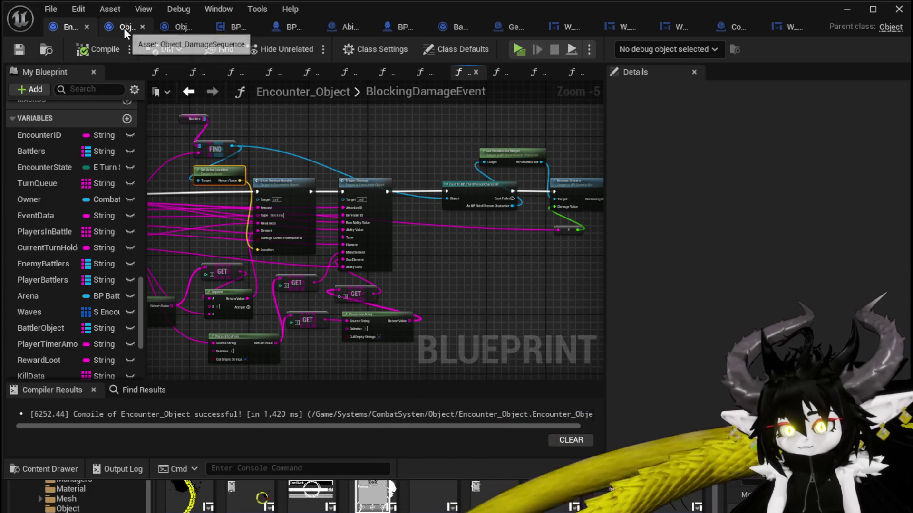
{"action": "left_click", "coordinate": [124, 27]}
{"action": "left_click_drag", "start_coordinate": [554, 151], "coordinate": [628, 325]}
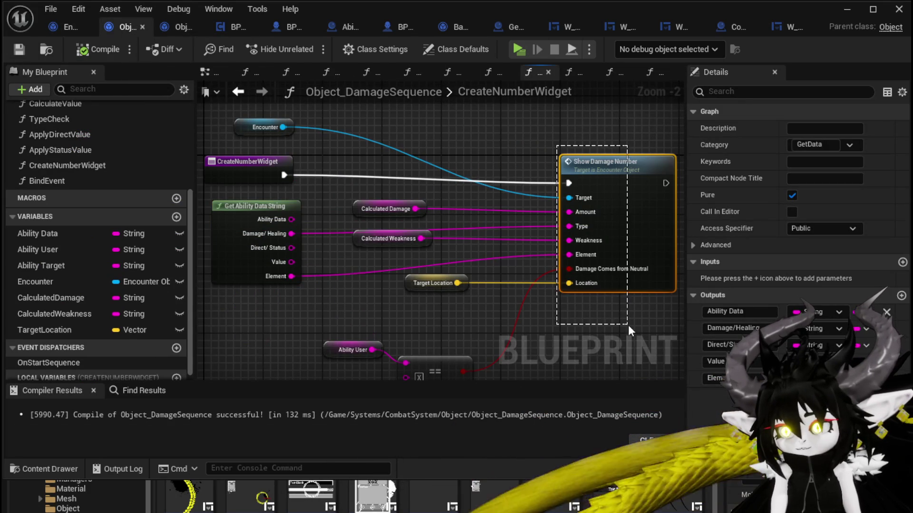
{"action": "left_click_drag", "start_coordinate": [374, 117], "coordinate": [405, 195]}
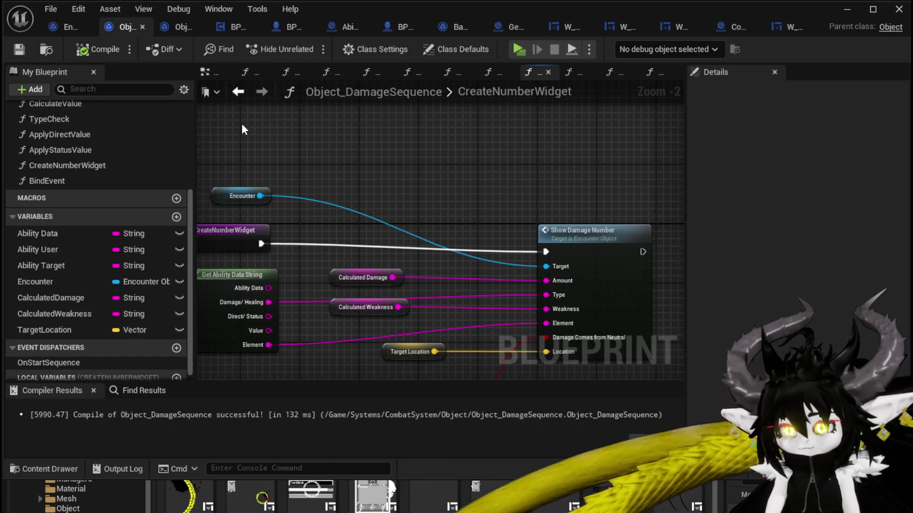
- Add a wide comment box titled 'Direct Damage Value'
{"action": "key", "text": "c"}
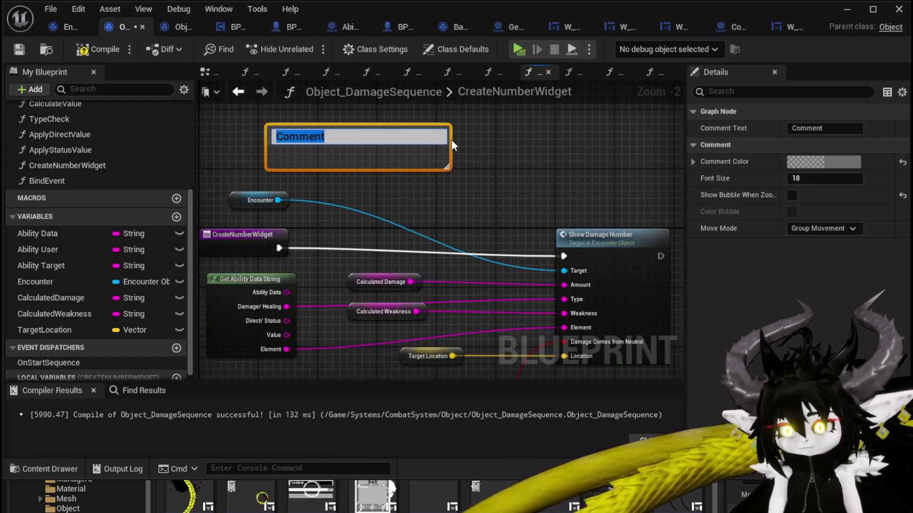
{"action": "left_click_drag", "start_coordinate": [451, 145], "coordinate": [642, 138]}
{"action": "mouse_move", "coordinate": [254, 153]}
{"action": "left_mouse_down"}
{"action": "mouse_move", "coordinate": [316, 150]}
{"action": "mouse_move", "coordinate": [251, 142]}
{"action": "left_mouse_up"}
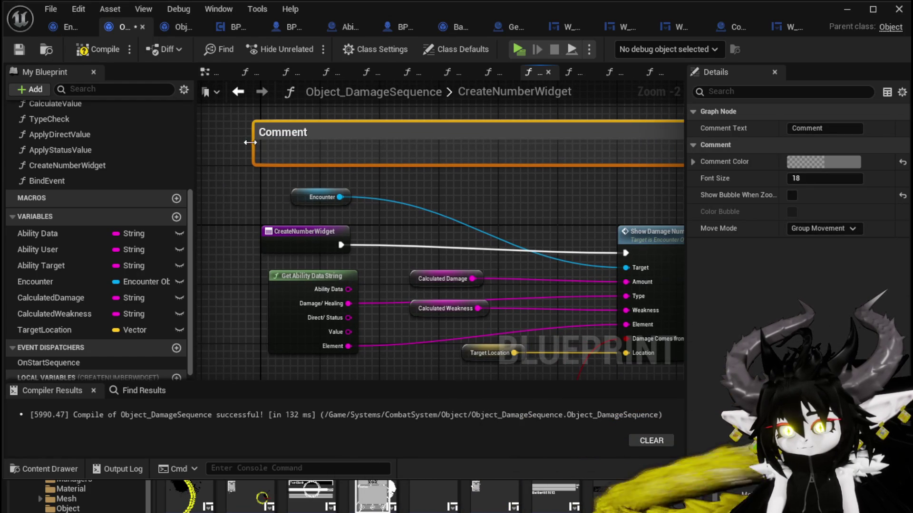
{"action": "double_click", "coordinate": [282, 133]}
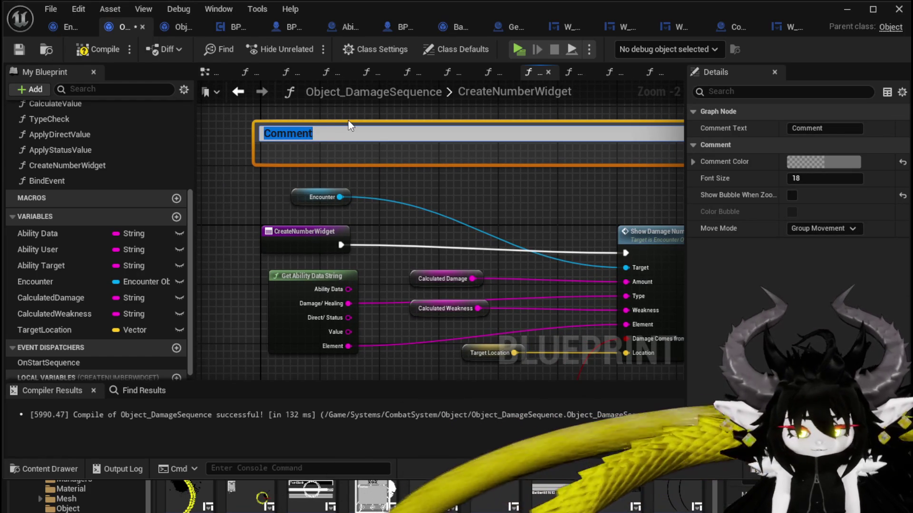
{"action": "type", "text": "Direct"}
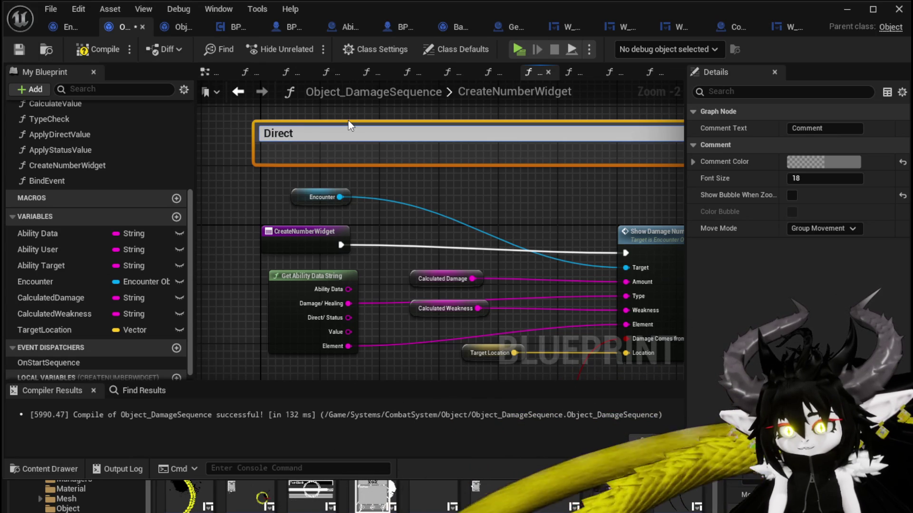
{"action": "type", "text": " Damage Va"}
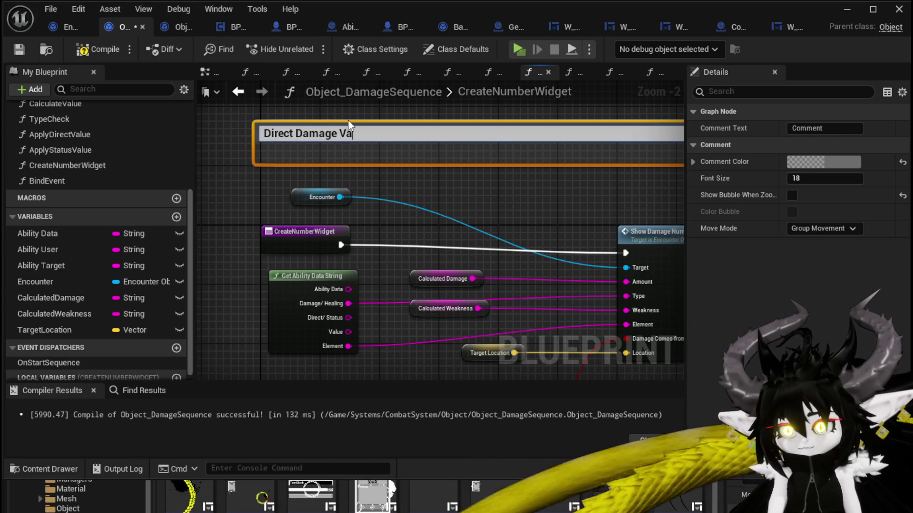
{"action": "type", "text": "lue"}
{"action": "key", "text": "Return"}
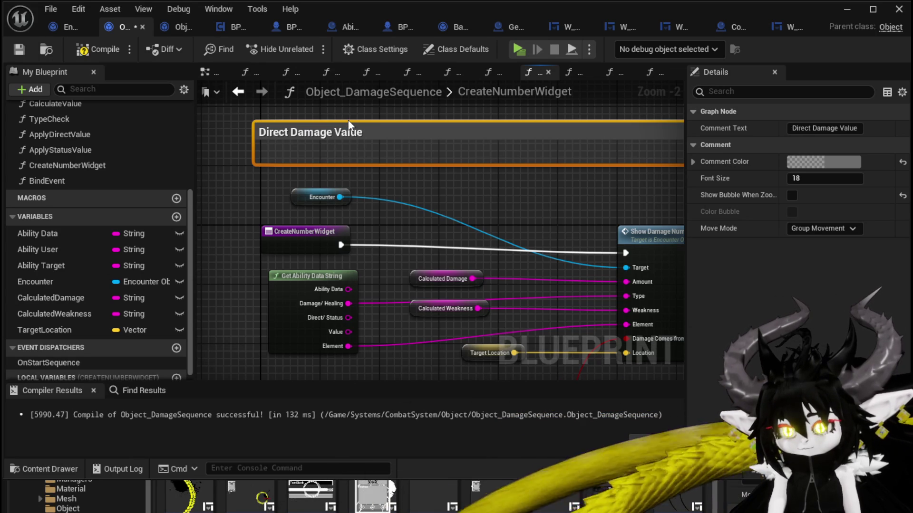
- Extend the title with Weakness Icon, AdditionalStatus? = true, Status Icon, Status Value and x StatusDuration
{"action": "double_click", "coordinate": [369, 127]}
{"action": "left_click", "coordinate": [404, 139]}
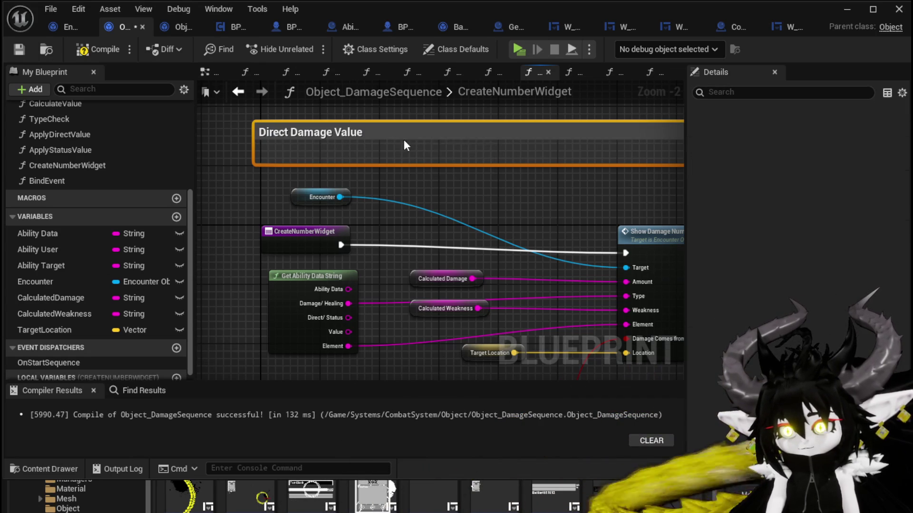
{"action": "double_click", "coordinate": [378, 133]}
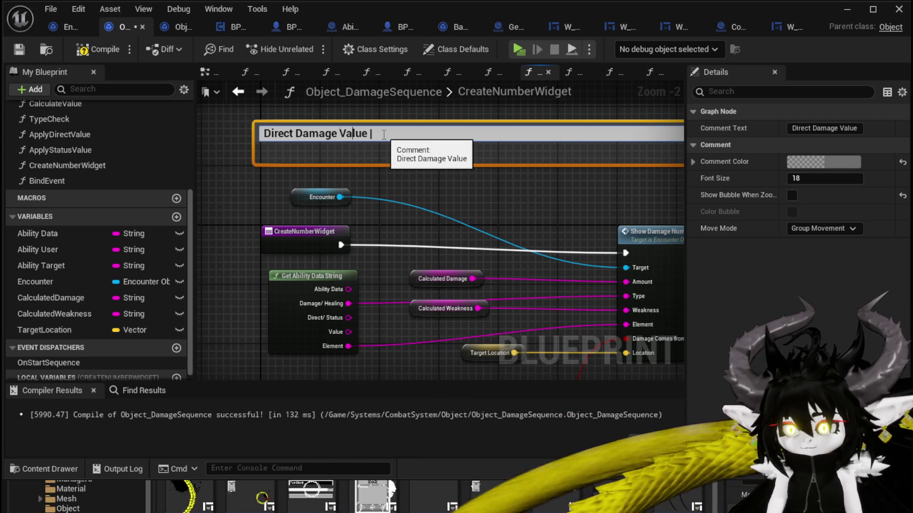
{"action": "key", "text": "Home"}
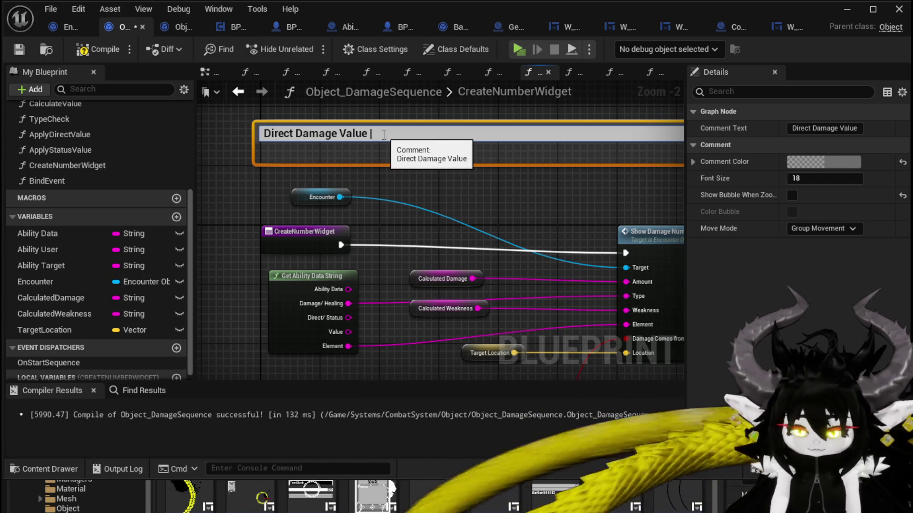
{"action": "type", "text": "| "}
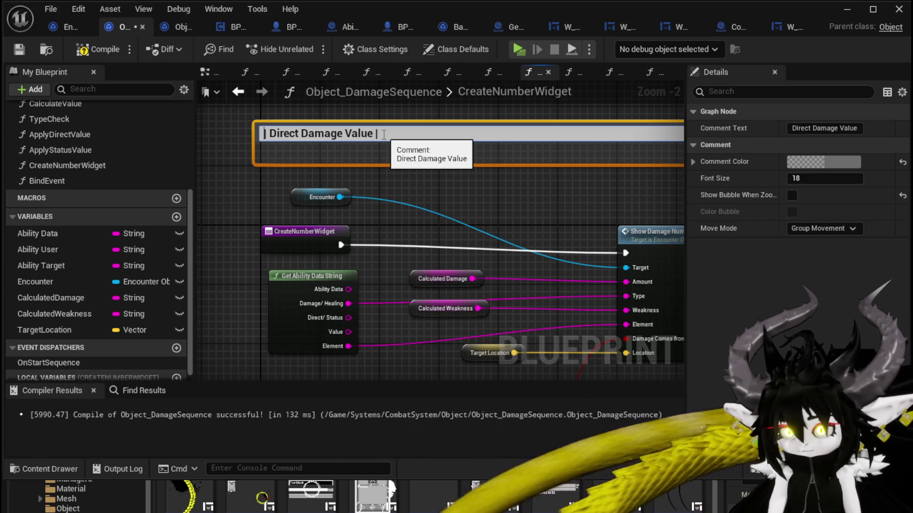
{"action": "type", "text": "Weak "}
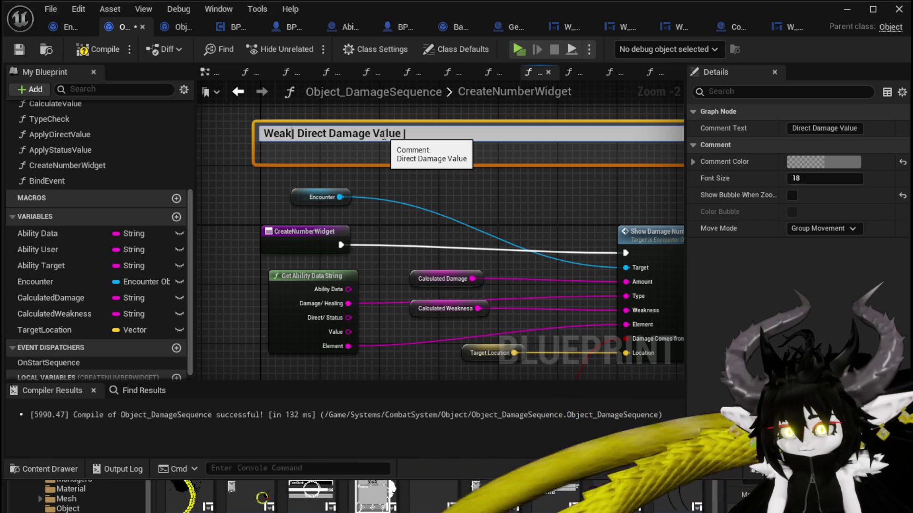
{"action": "type", "text": "ness IC"}
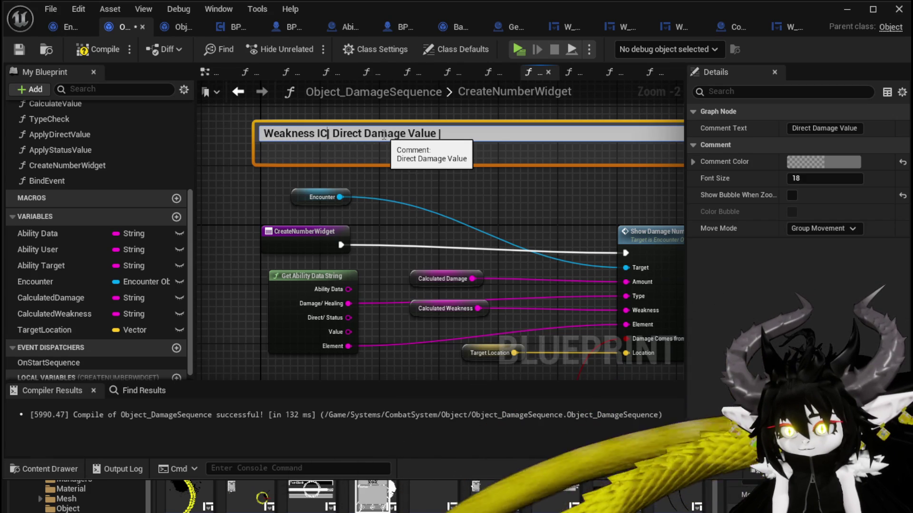
{"action": "type", "text": "on"}
{"action": "key", "text": "BackSpace"}
{"action": "key", "text": "BackSpace"}
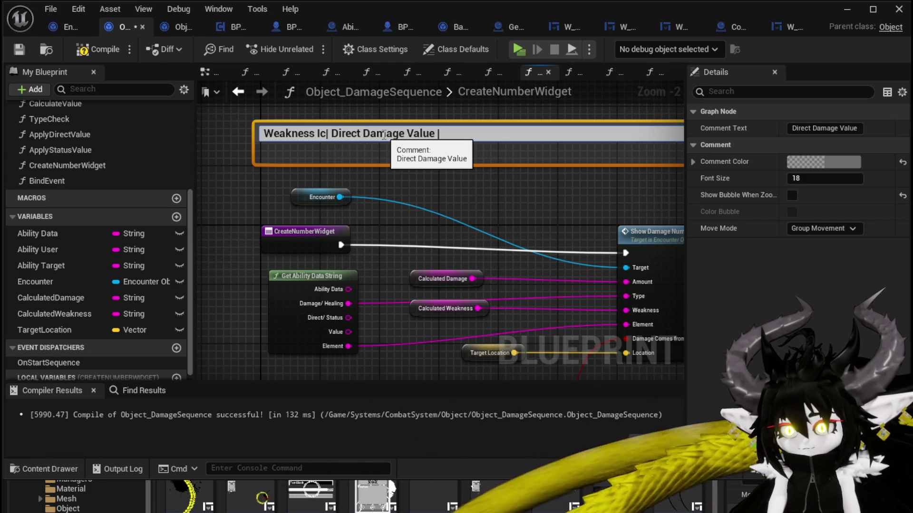
{"action": "type", "text": "on"}
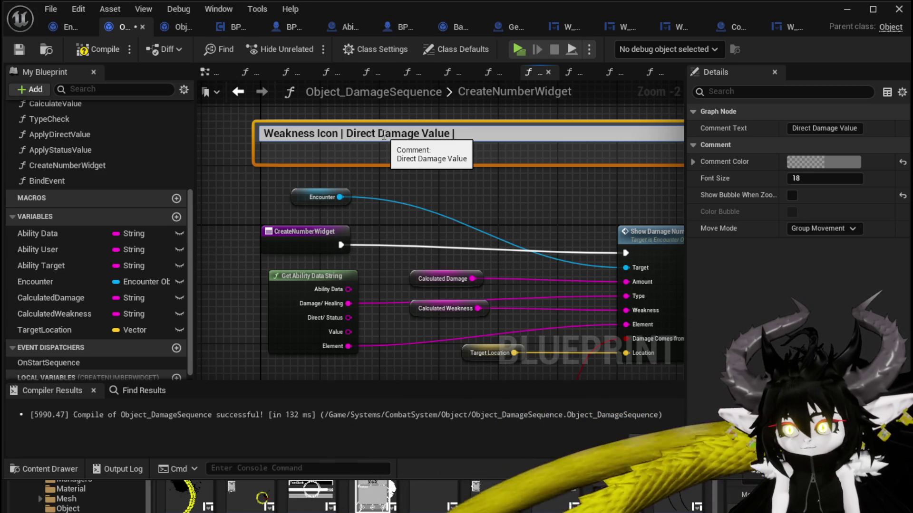
{"action": "type", "text": "ddit"}
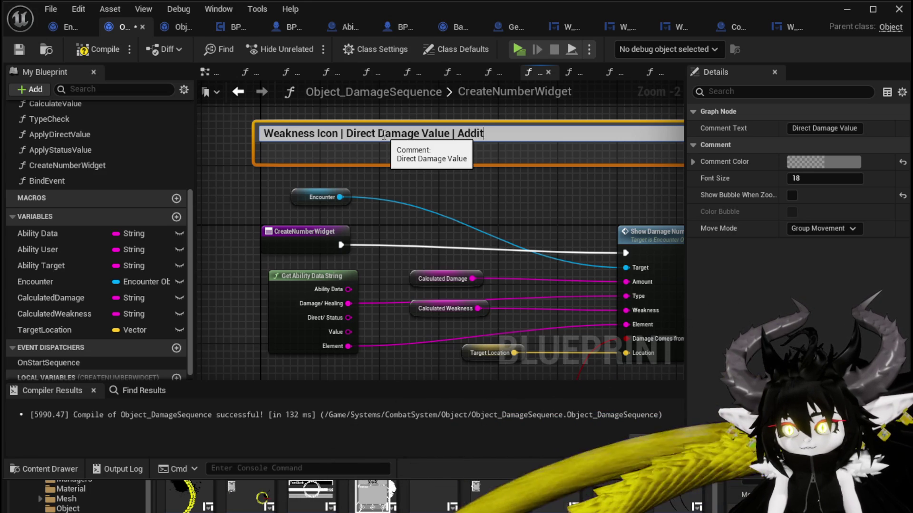
{"action": "type", "text": "ionalS"}
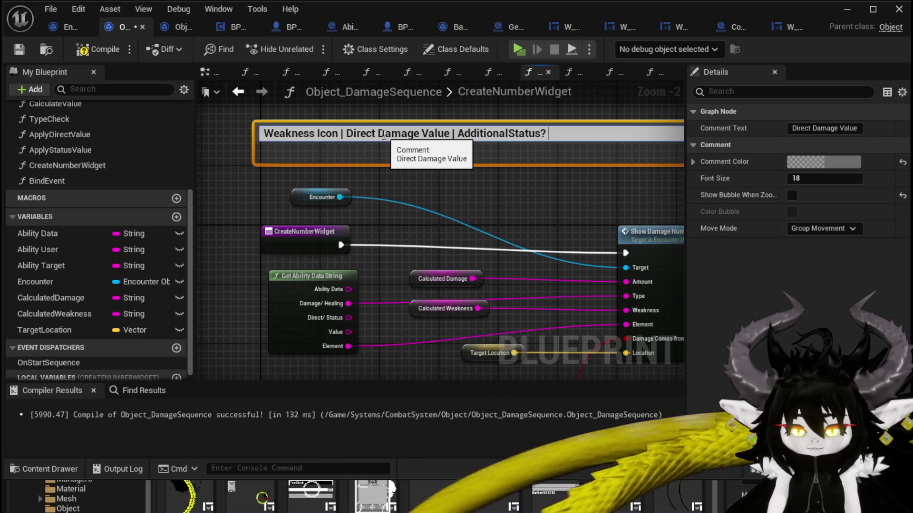
{"action": "type", "text": "= true"}
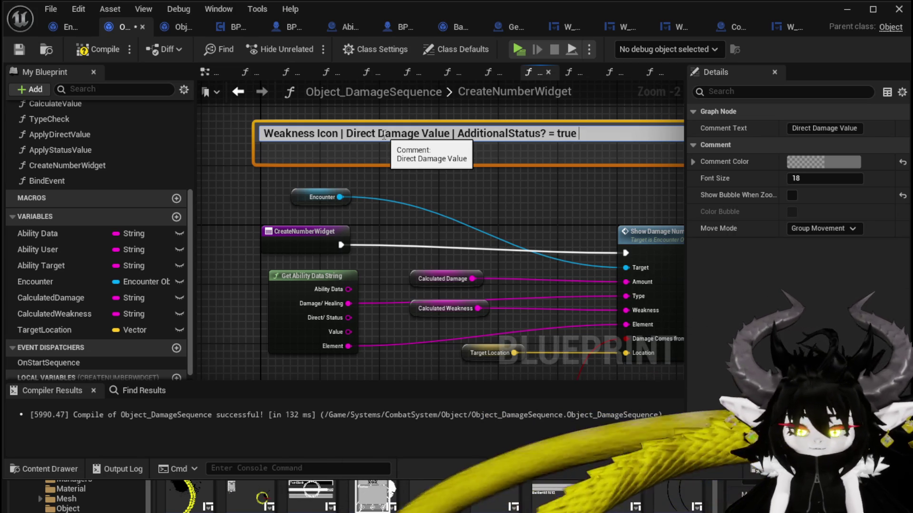
{"action": "type", "text": "|"}
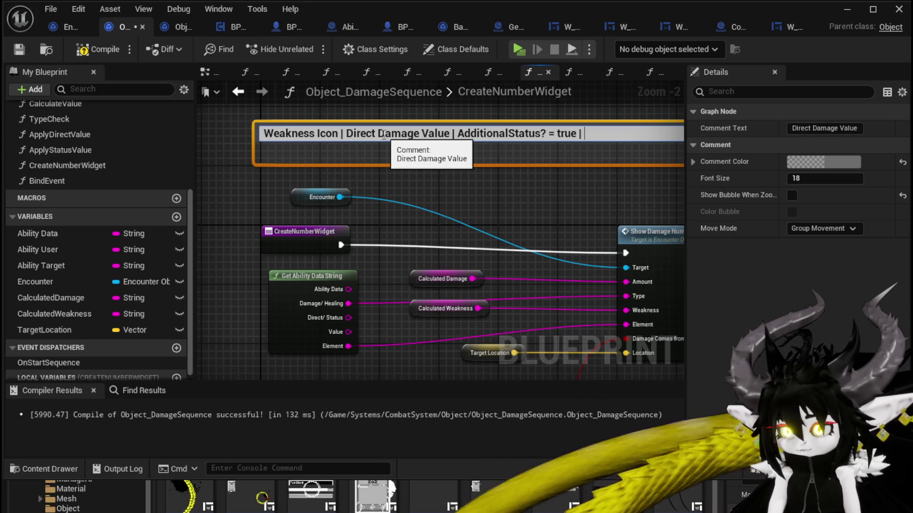
{"action": "type", "text": "Stat"}
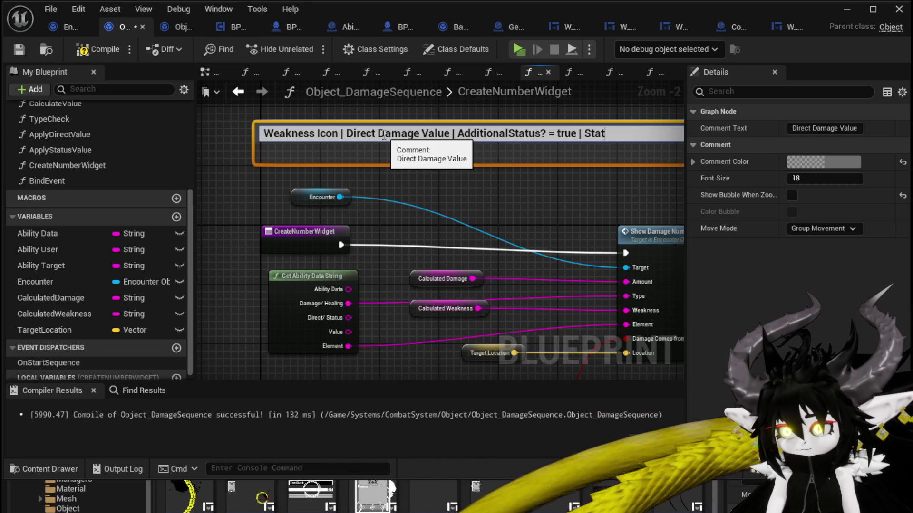
{"action": "type", "text": "us Icon <"}
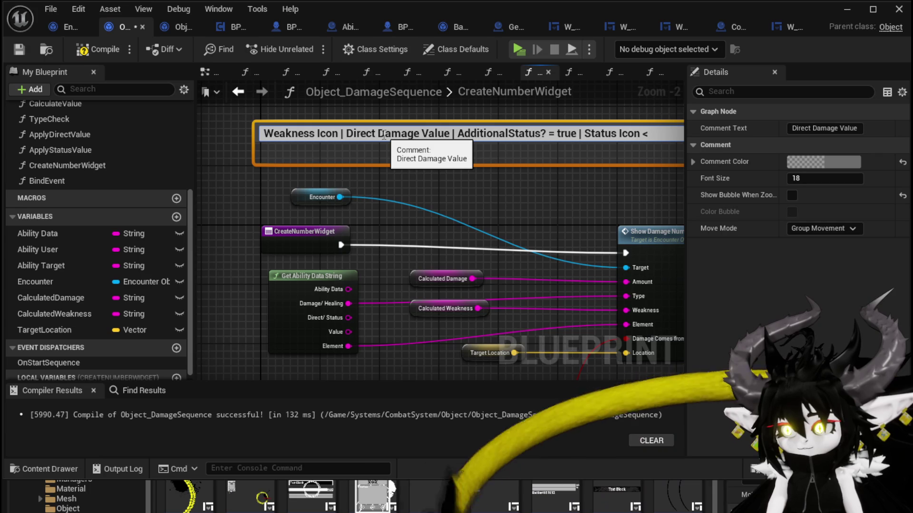
{"action": "key", "text": "BackSpace"}
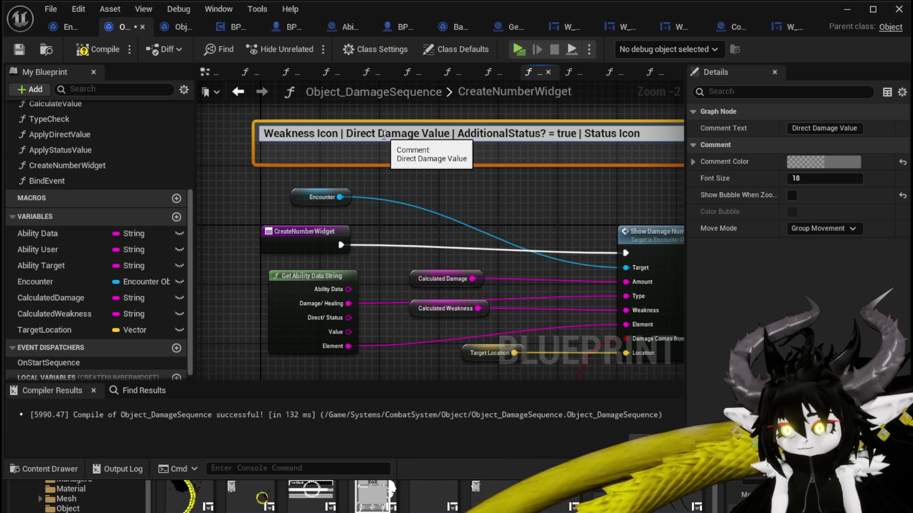
{"action": "type", "text": "| Stat"}
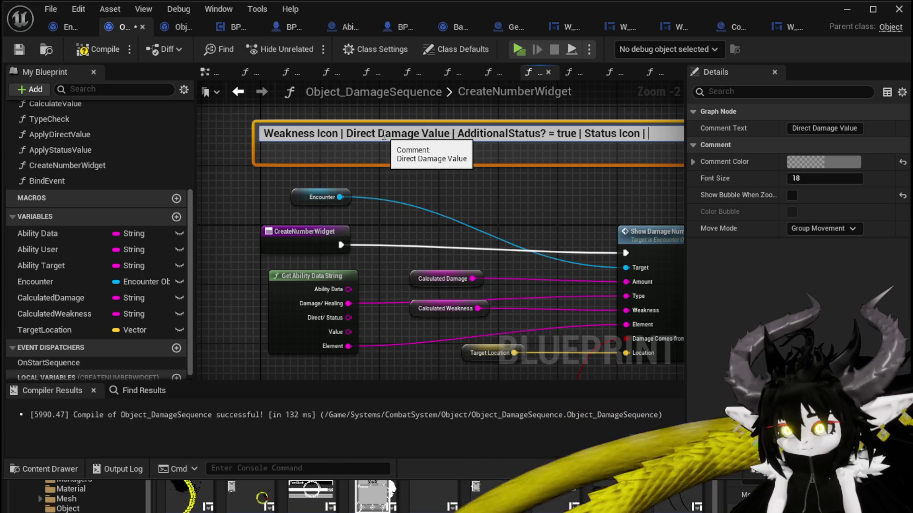
{"action": "type", "text": "us"}
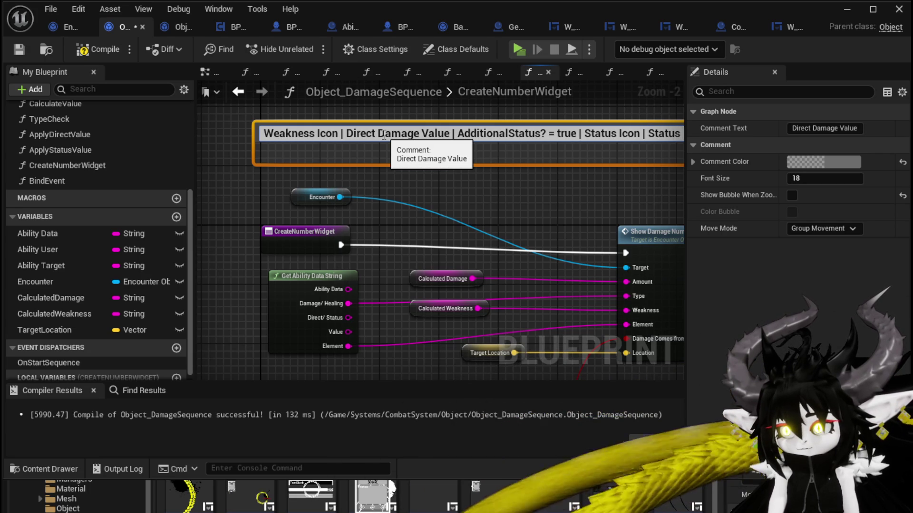
{"action": "type", "text": " Value"}
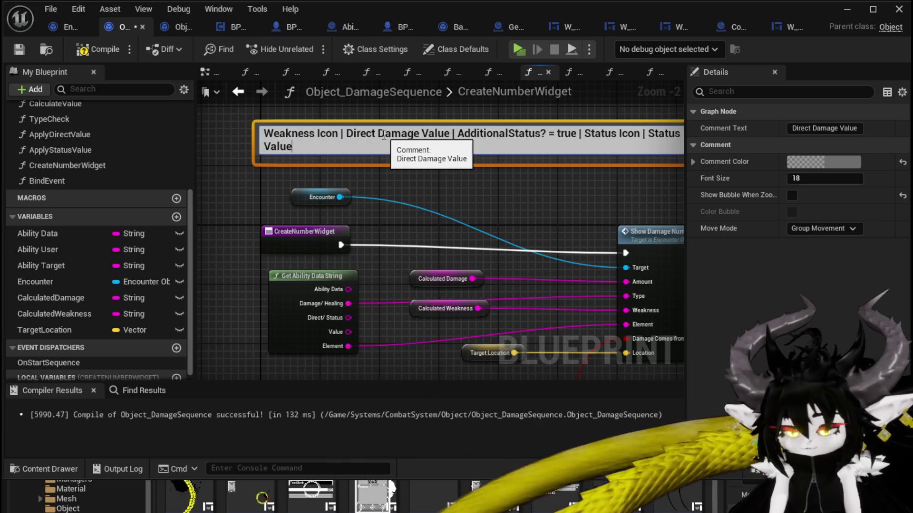
{"action": "type", "text": " |"}
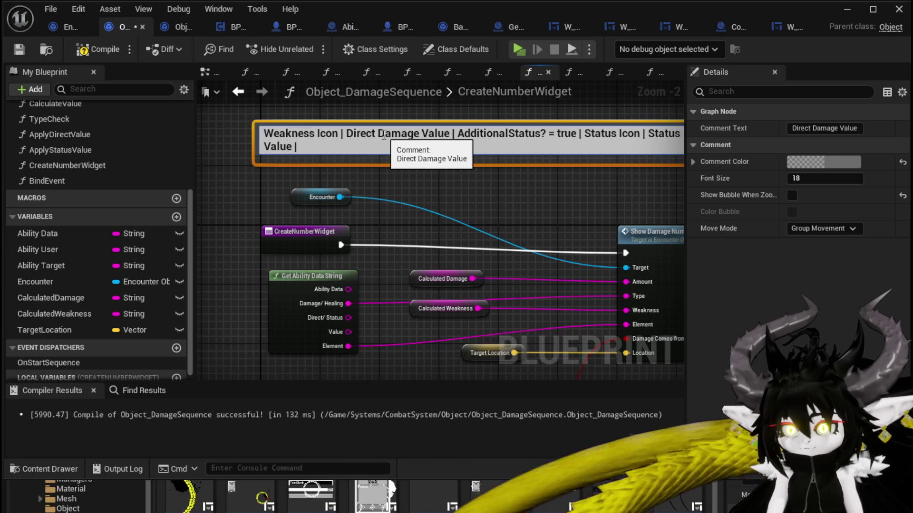
{"action": "type", "text": " x "}
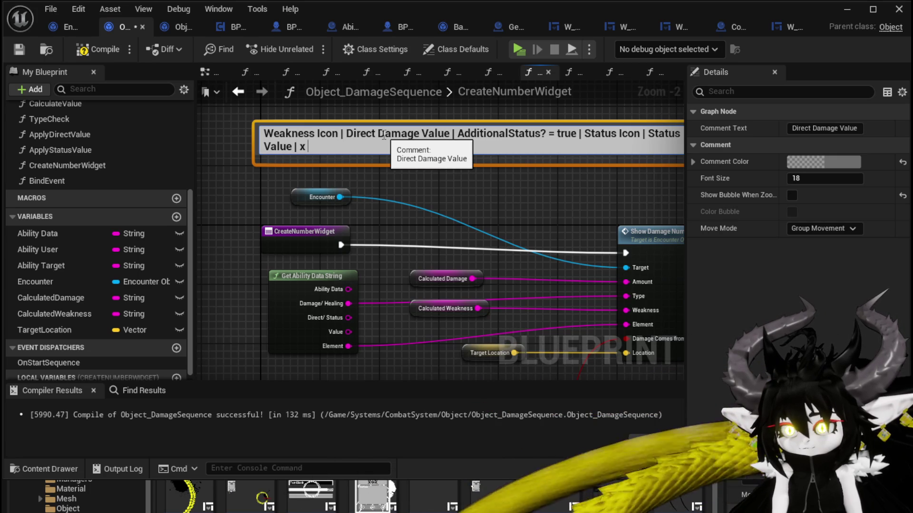
{"action": "type", "text": "Status"}
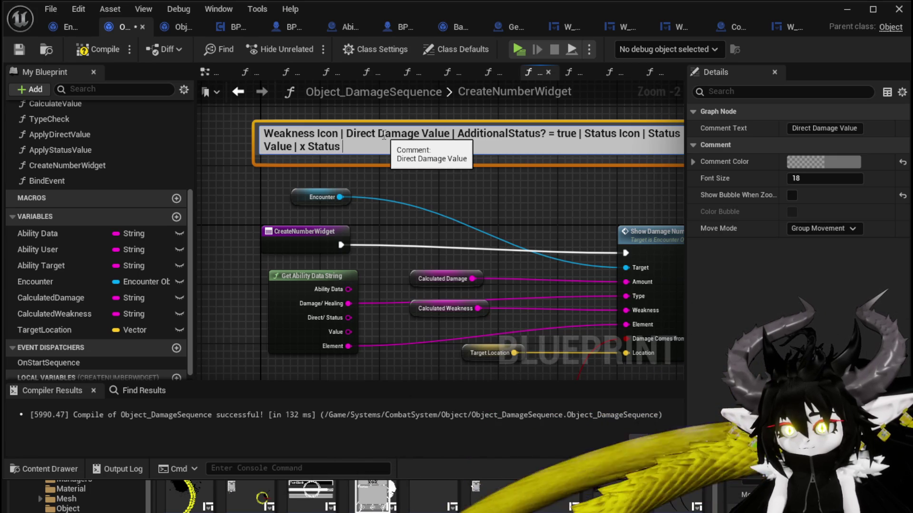
{"action": "type", "text": "Duratio"}
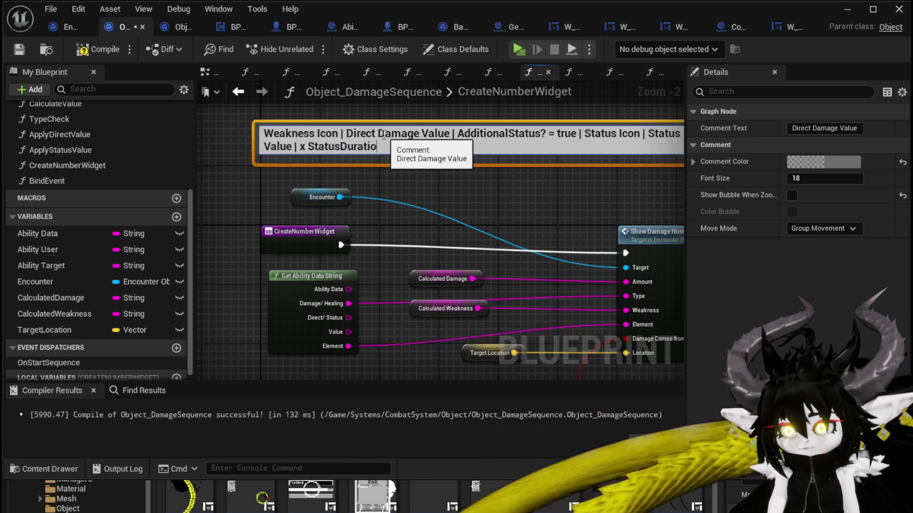
{"action": "type", "text": "n |"}
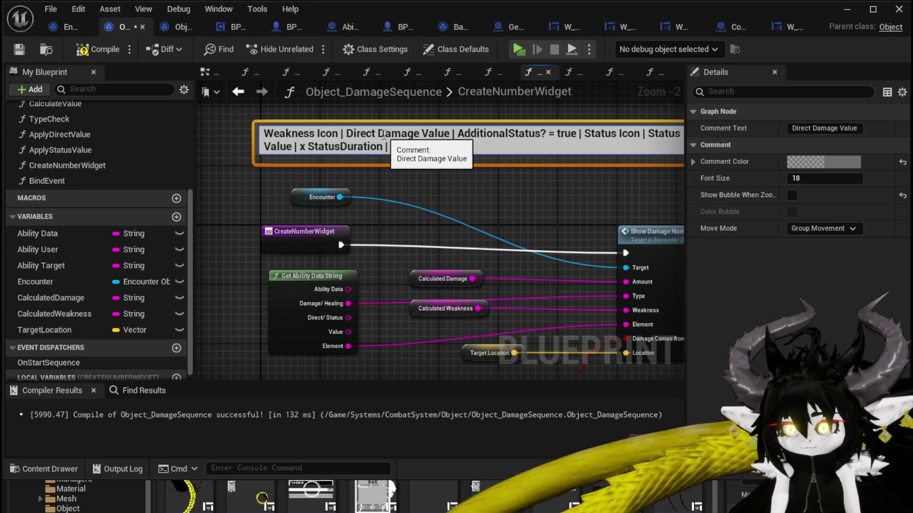
{"action": "scroll", "coordinate": [342, 166], "scroll_direction": "down", "scroll_amount": 2}
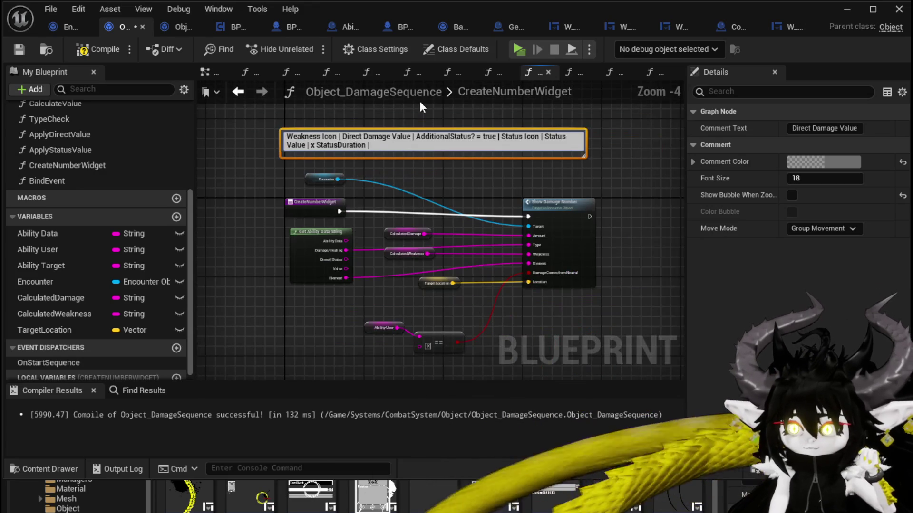
- Compile and save, widening, shifting left and shortening the comment box so its title fits
{"action": "left_click", "coordinate": [248, 147]}
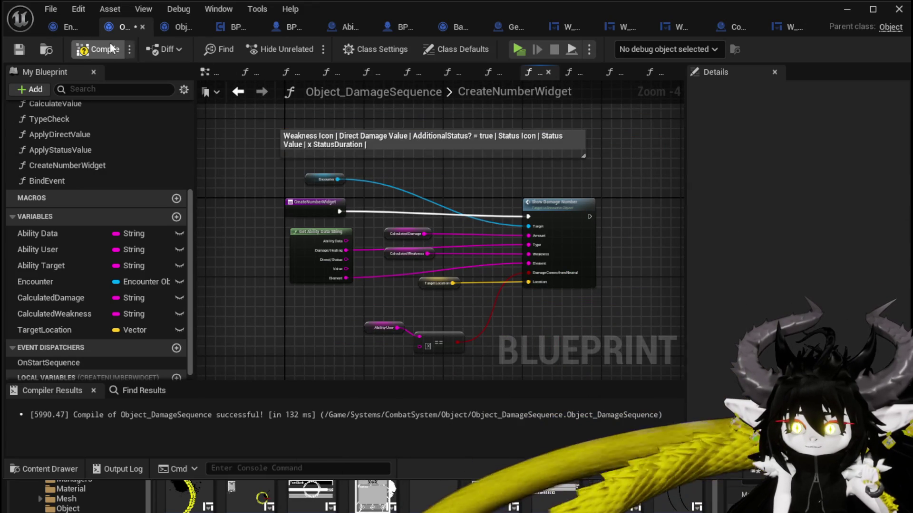
{"action": "key", "text": "ctrl+s"}
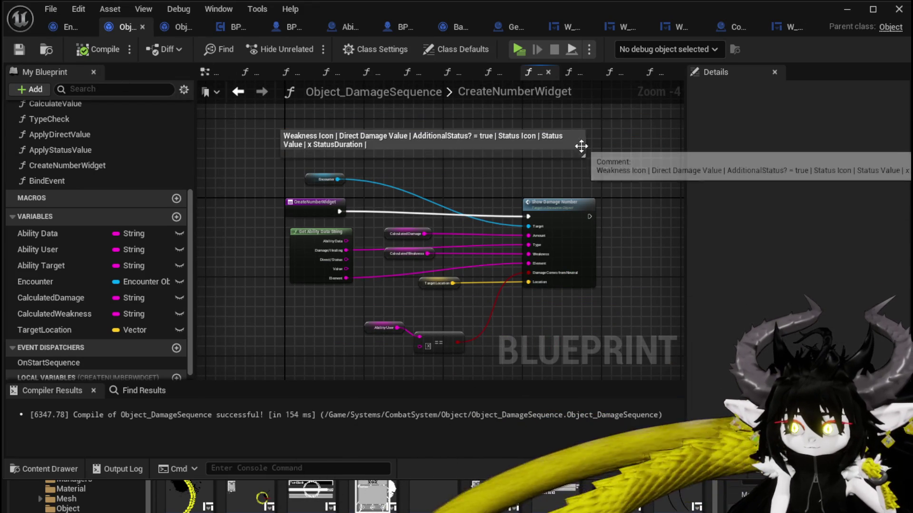
{"action": "mouse_move", "coordinate": [584, 146]}
{"action": "left_mouse_down"}
{"action": "mouse_move", "coordinate": [654, 144]}
{"action": "mouse_move", "coordinate": [611, 150]}
{"action": "mouse_move", "coordinate": [614, 140]}
{"action": "left_mouse_up"}
{"action": "left_click", "coordinate": [637, 142]}
{"action": "left_click", "coordinate": [381, 112]}
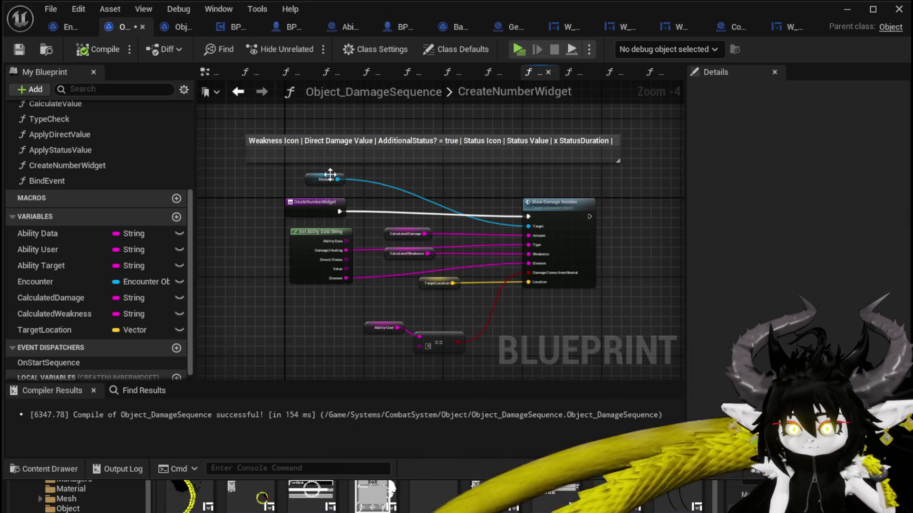
{"action": "key", "text": "ctrl+s"}
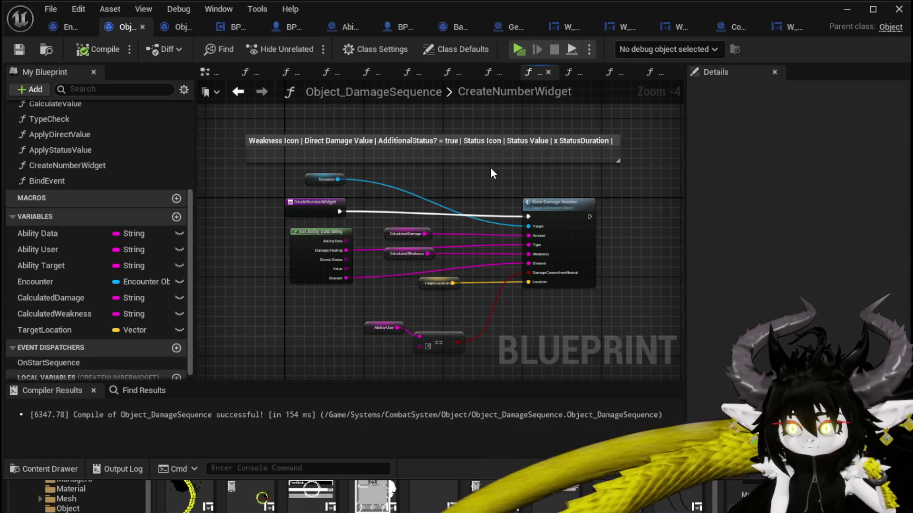
{"action": "left_click_drag", "start_coordinate": [490, 162], "coordinate": [490, 152]}
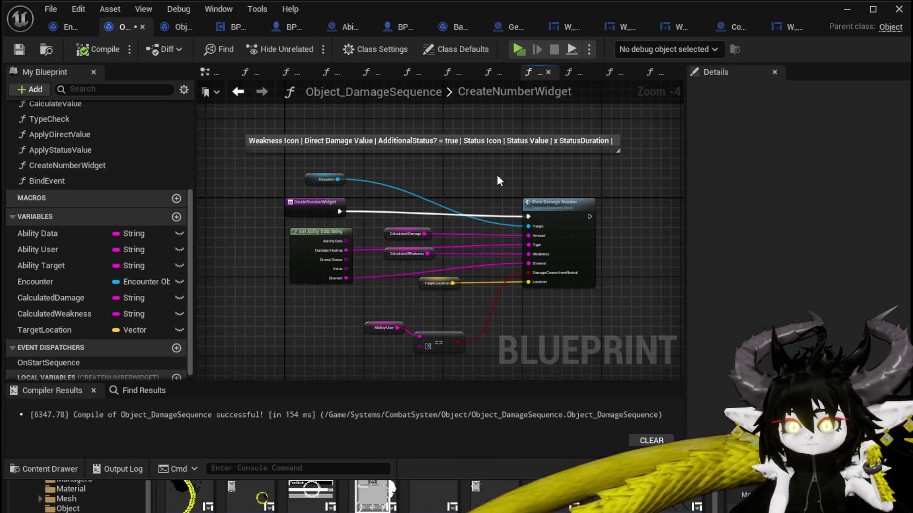
{"action": "left_click_drag", "start_coordinate": [320, 201], "coordinate": [261, 201]}
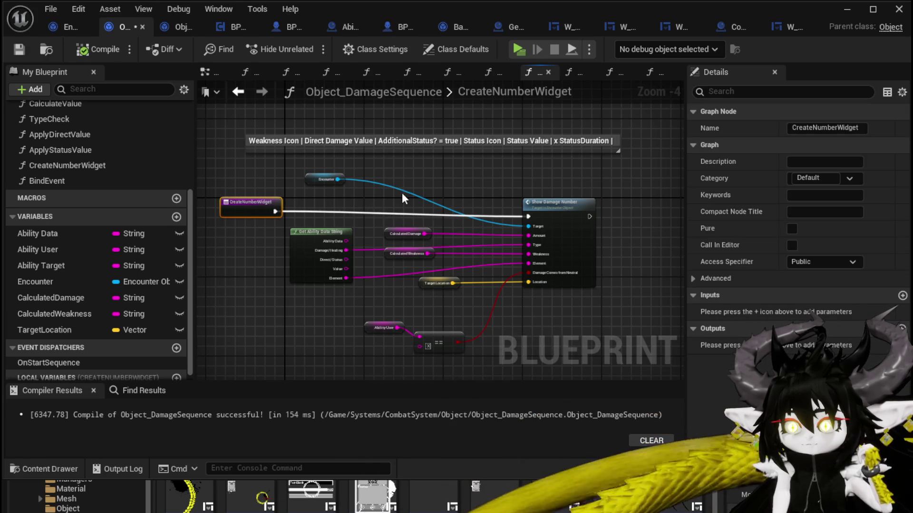
{"action": "left_click_drag", "start_coordinate": [402, 197], "coordinate": [417, 181]}
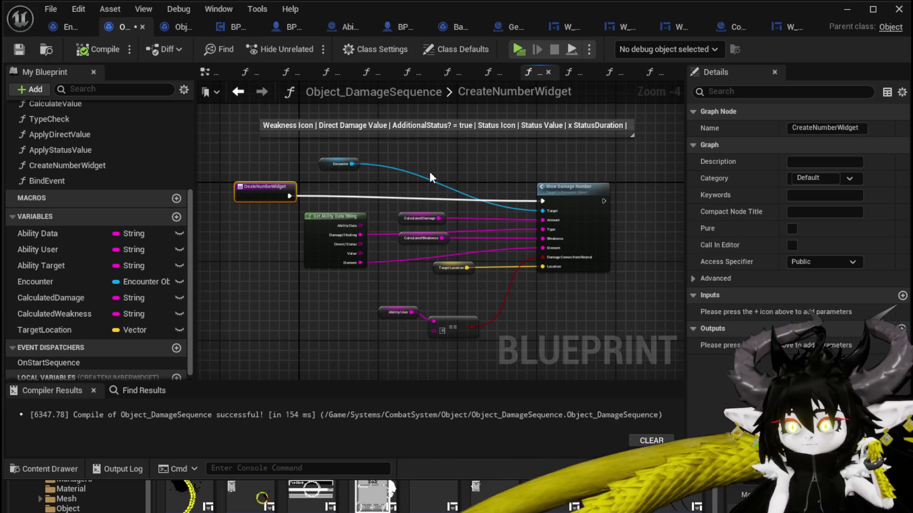
{"action": "left_click", "coordinate": [441, 164]}
{"action": "scroll", "coordinate": [441, 164], "scroll_direction": "up", "scroll_amount": 2}
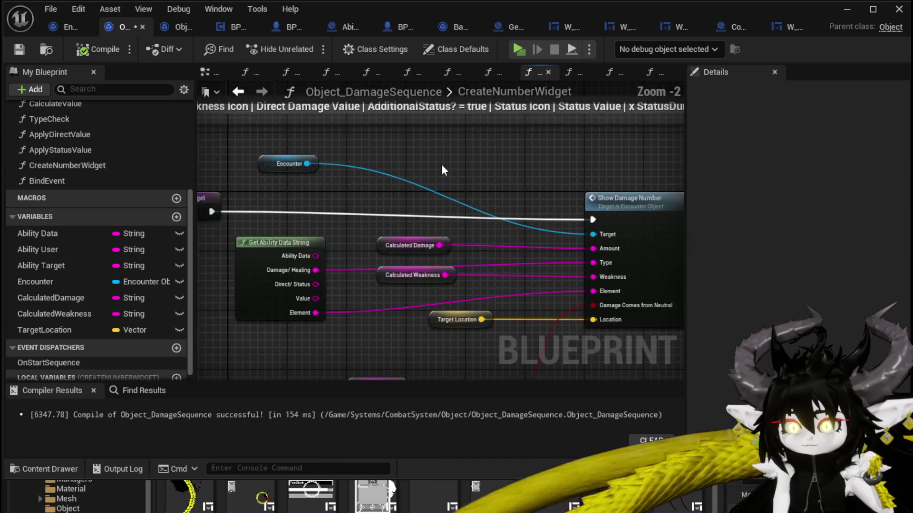
{"action": "scroll", "coordinate": [447, 188], "scroll_direction": "down", "scroll_amount": 1}
{"action": "scroll", "coordinate": [447, 188], "scroll_direction": "down", "scroll_amount": 1}
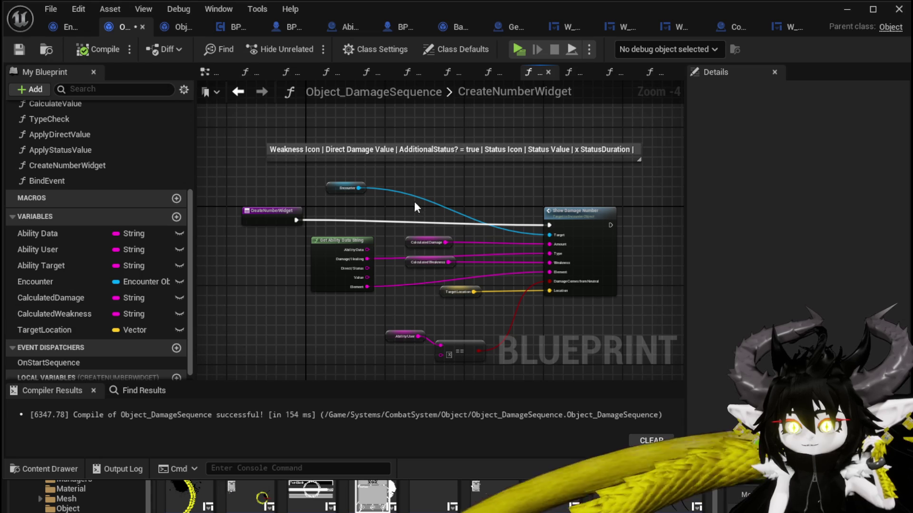
{"action": "mouse_move", "coordinate": [426, 147]}
{"action": "left_mouse_down"}
{"action": "mouse_move", "coordinate": [485, 173]}
{"action": "mouse_move", "coordinate": [470, 169]}
{"action": "left_mouse_up"}
{"action": "mouse_move", "coordinate": [394, 125]}
{"action": "left_mouse_down"}
{"action": "mouse_move", "coordinate": [453, 167]}
{"action": "mouse_move", "coordinate": [483, 170]}
{"action": "left_mouse_up"}
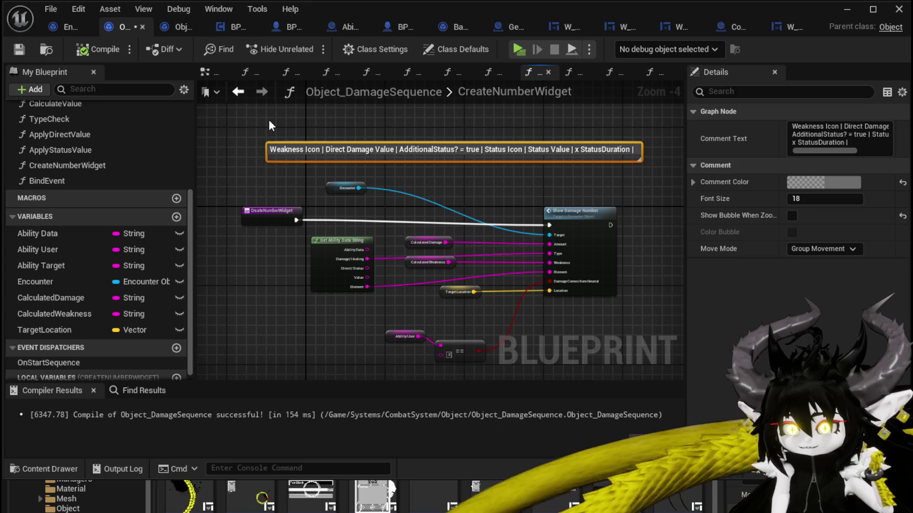
{"action": "mouse_move", "coordinate": [259, 119]}
{"action": "left_mouse_down"}
{"action": "mouse_move", "coordinate": [321, 151]}
{"action": "mouse_move", "coordinate": [399, 171]}
{"action": "left_mouse_up"}
{"action": "left_click", "coordinate": [434, 174]}
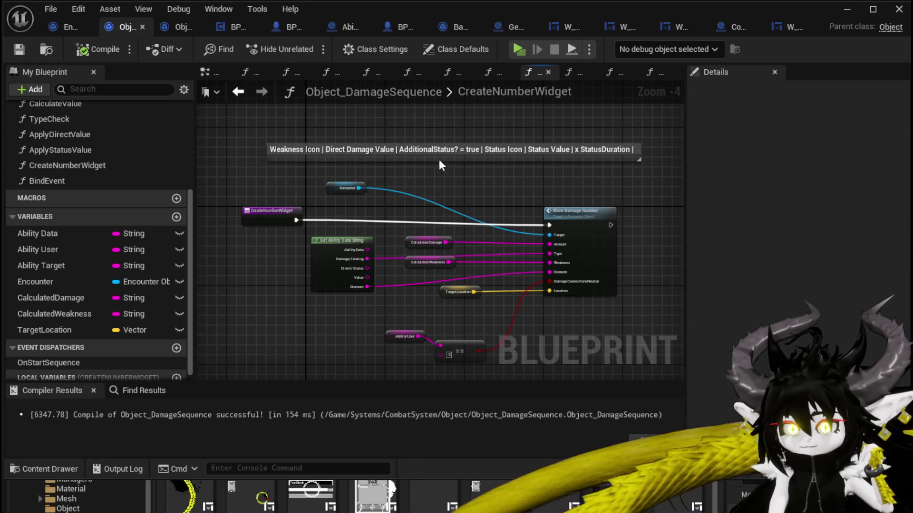
- Play-test a standalone battle with TestAbility and SummonSpawn against Slime_Fire, then open W_DamageNumber
{"action": "left_click", "coordinate": [843, 14]}
{"action": "left_click", "coordinate": [307, 42]}
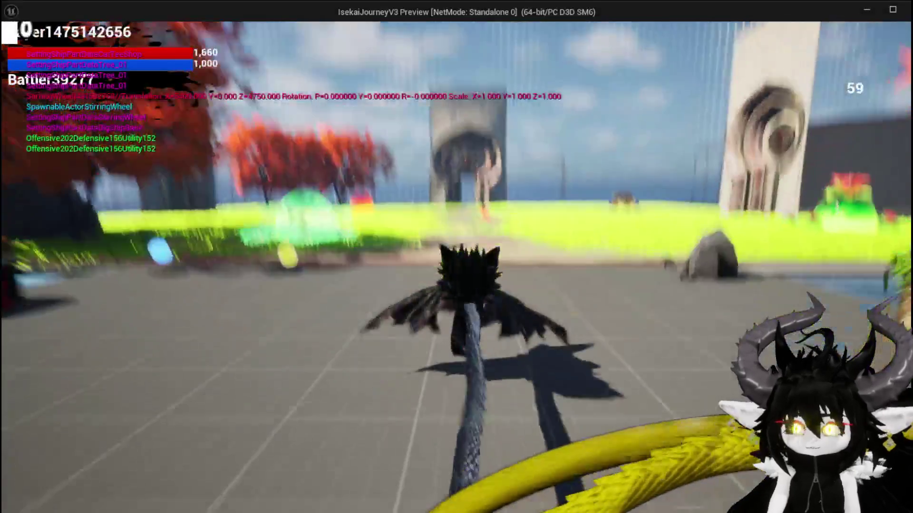
{"action": "key", "text": "space"}
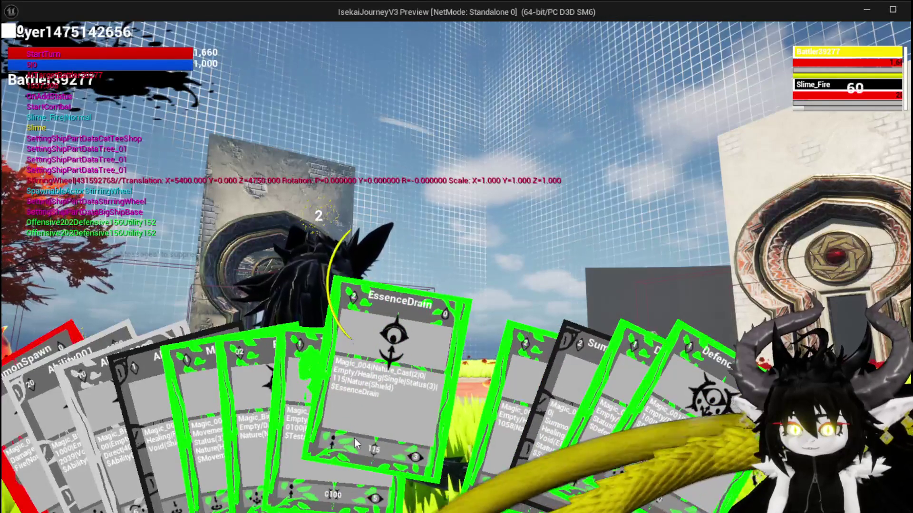
{"action": "left_click", "coordinate": [295, 429]}
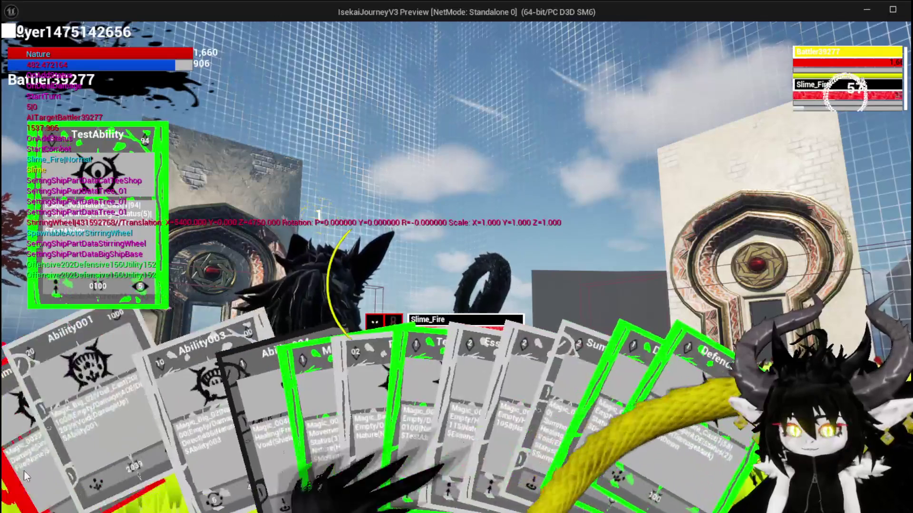
{"action": "left_click", "coordinate": [57, 457]}
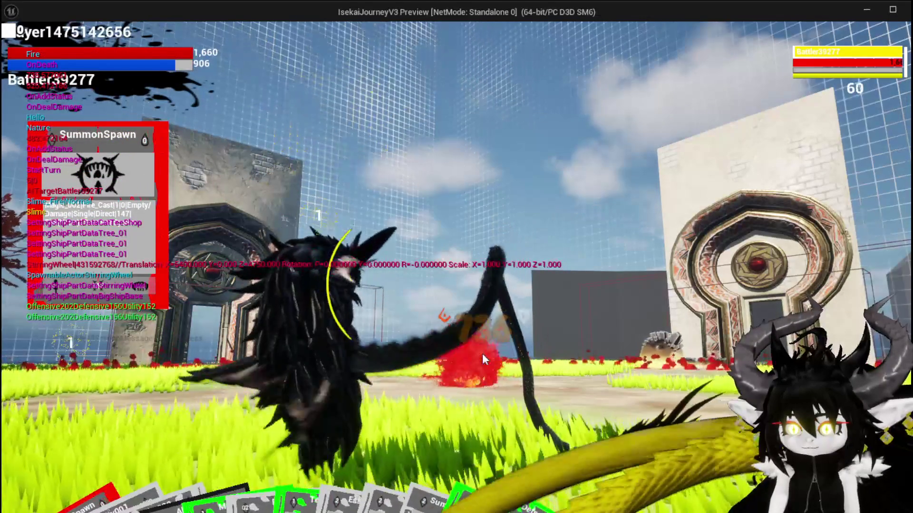
{"action": "key", "text": "alt+Tab"}
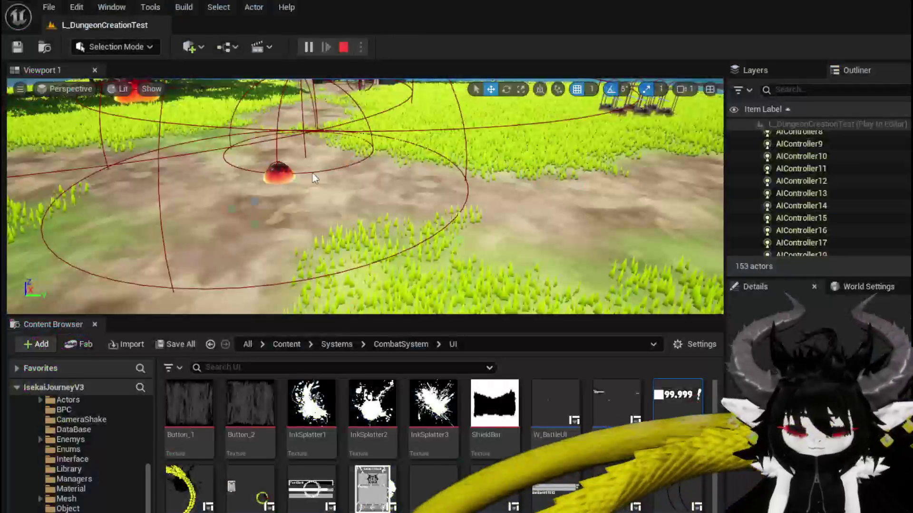
{"action": "key", "text": "Escape"}
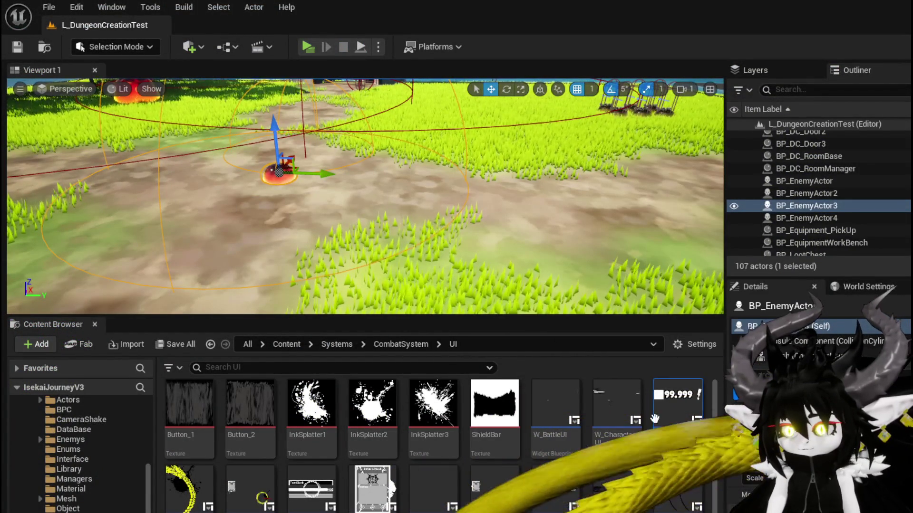
{"action": "double_click", "coordinate": [654, 419]}
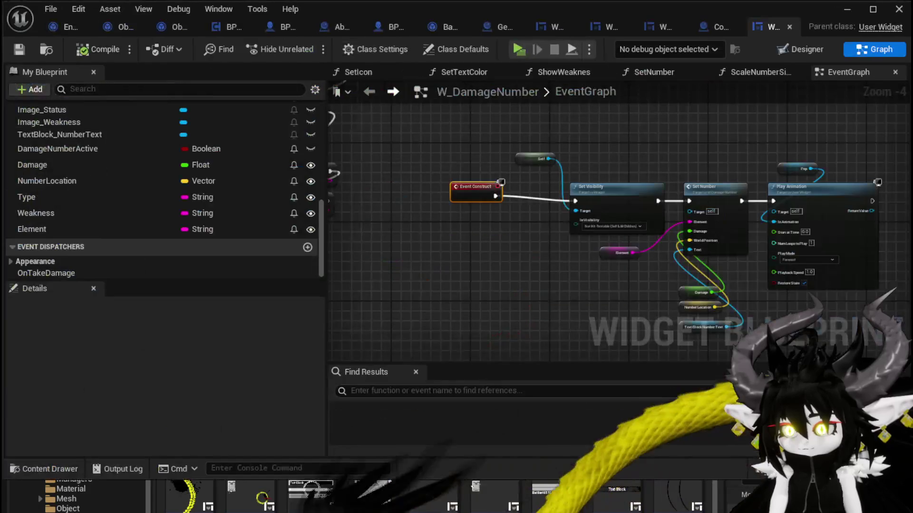
- Order Image_Weakness first and Image_Status after the number in W_DamageNumber, and save
{"action": "left_click", "coordinate": [818, 49]}
{"action": "left_click", "coordinate": [506, 223]}
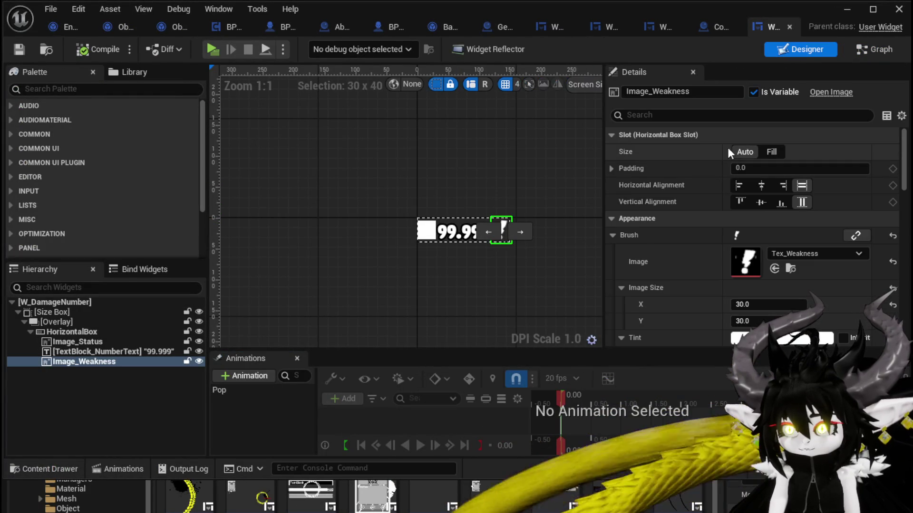
{"action": "left_click", "coordinate": [490, 233]}
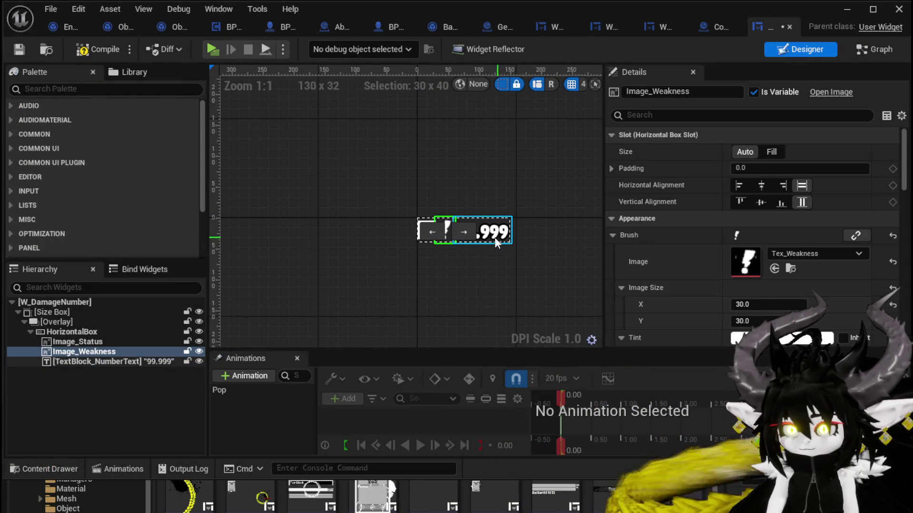
{"action": "left_click", "coordinate": [426, 233]}
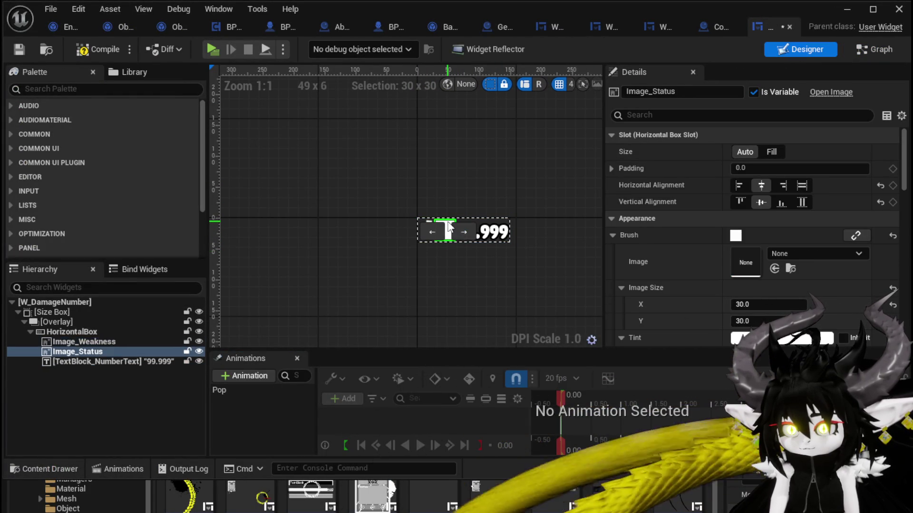
{"action": "left_click", "coordinate": [465, 233]}
{"action": "left_click", "coordinate": [531, 195]}
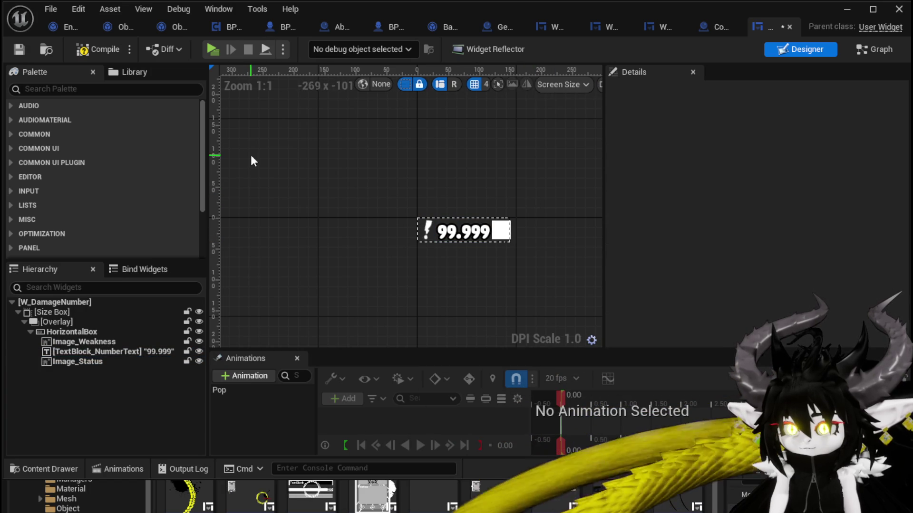
{"action": "left_click", "coordinate": [18, 51]}
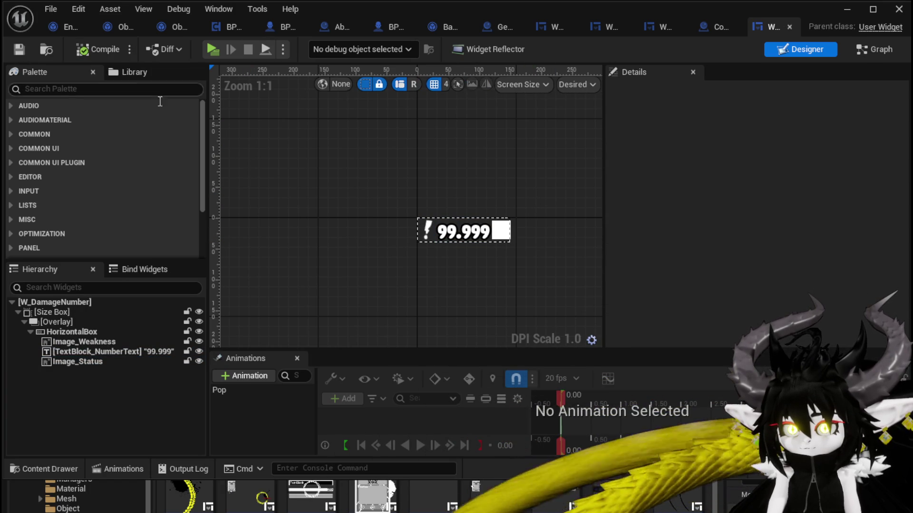
{"action": "left_click", "coordinate": [887, 49]}
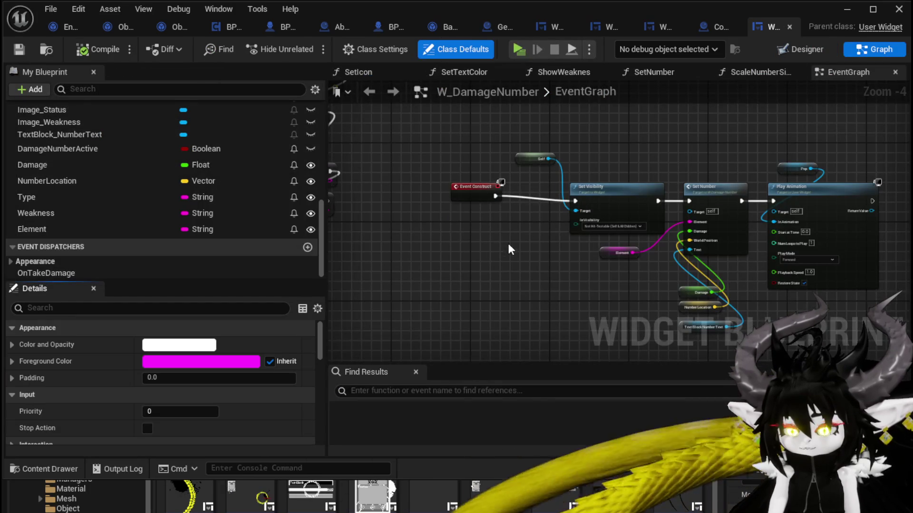
- Rename DamageNumberActive to AdditionalStatus? and drop a getter for it into the EventGraph
{"action": "left_click_drag", "start_coordinate": [508, 246], "coordinate": [396, 211]}
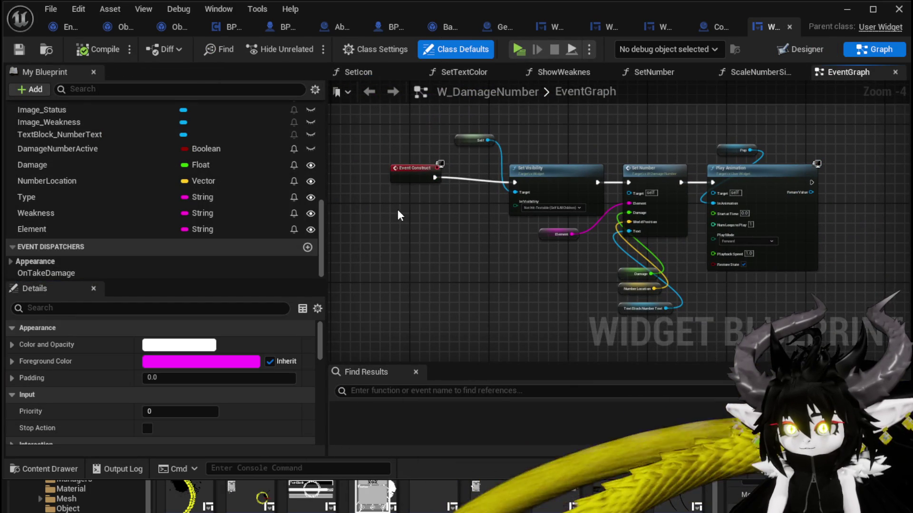
{"action": "left_click_drag", "start_coordinate": [418, 177], "coordinate": [413, 182]}
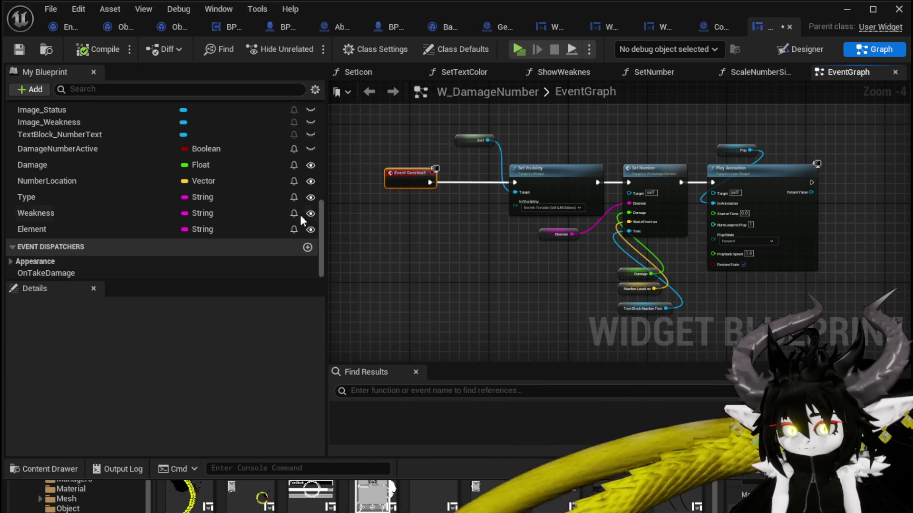
{"action": "left_click", "coordinate": [86, 152]}
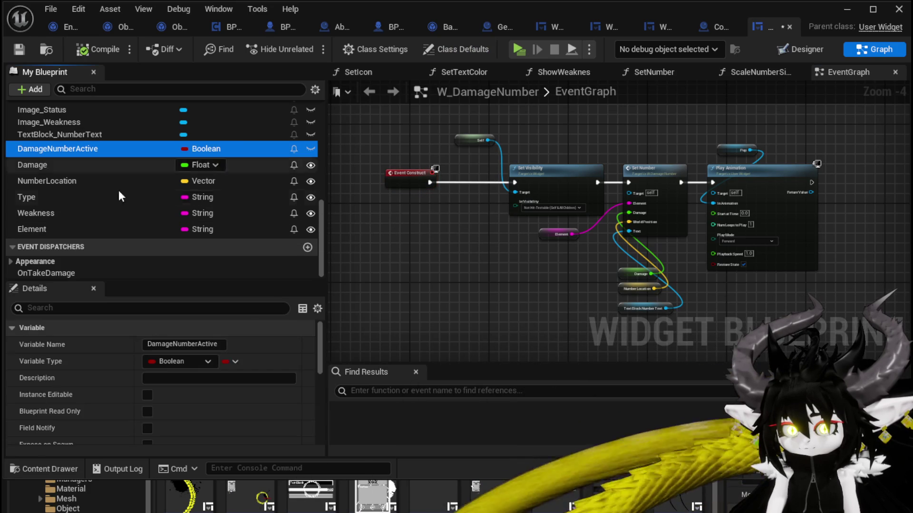
{"action": "left_click", "coordinate": [223, 342]}
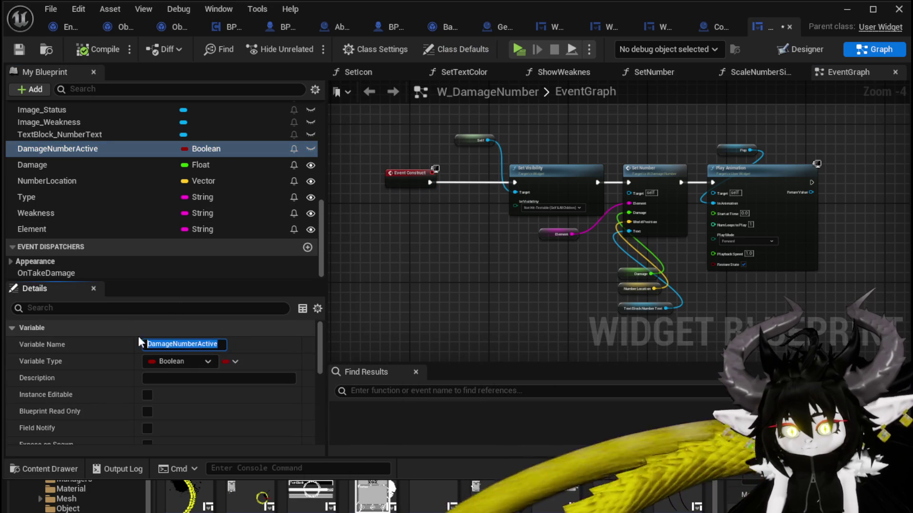
{"action": "type", "text": "Additiona"}
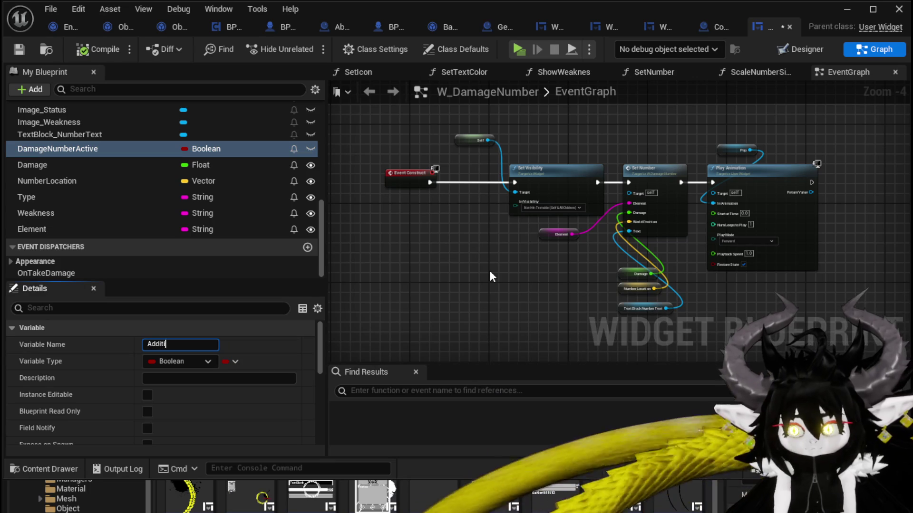
{"action": "type", "text": "lStatus"}
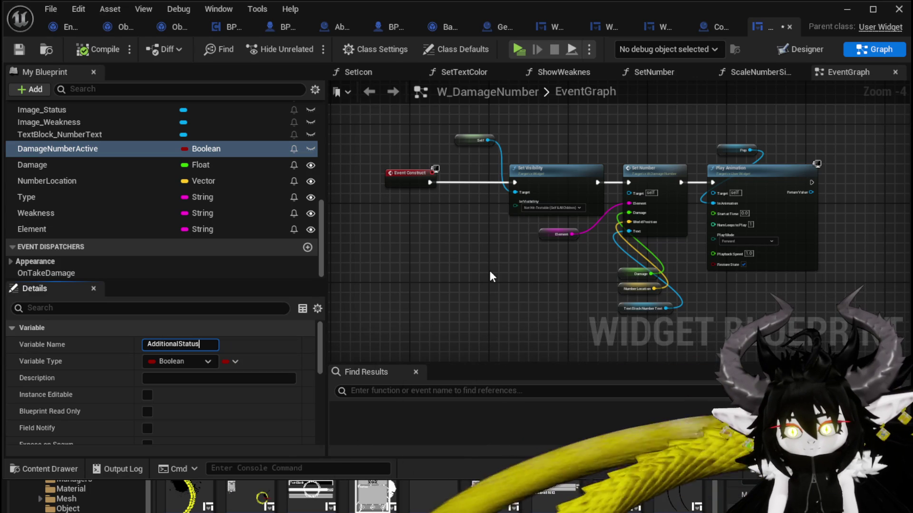
{"action": "type", "text": "?"}
{"action": "key", "text": "Return"}
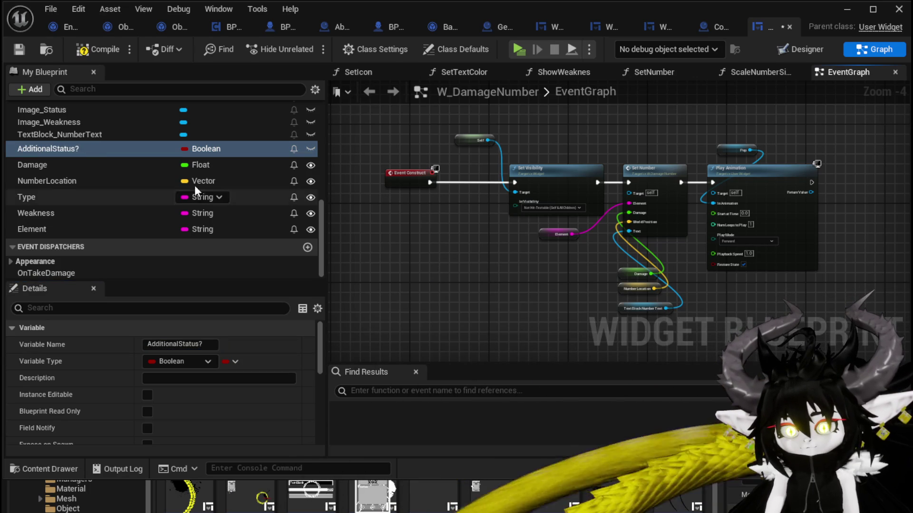
{"action": "left_click_drag", "start_coordinate": [94, 151], "coordinate": [391, 216]}
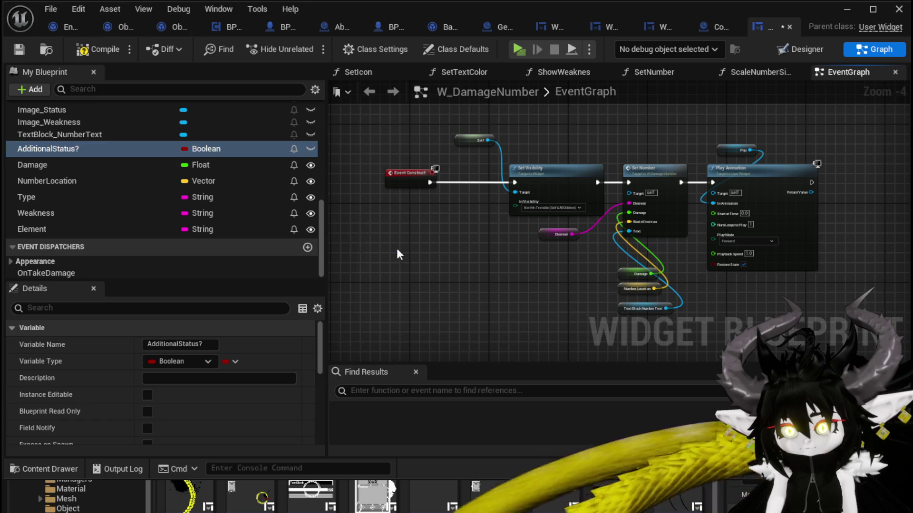
{"action": "left_click_drag", "start_coordinate": [397, 249], "coordinate": [347, 220]}
- Save W_DamageNumber, check Image_Status in the Designer, and set the AdditionalStatus? getter above Set Visibility
{"action": "left_click", "coordinate": [21, 47]}
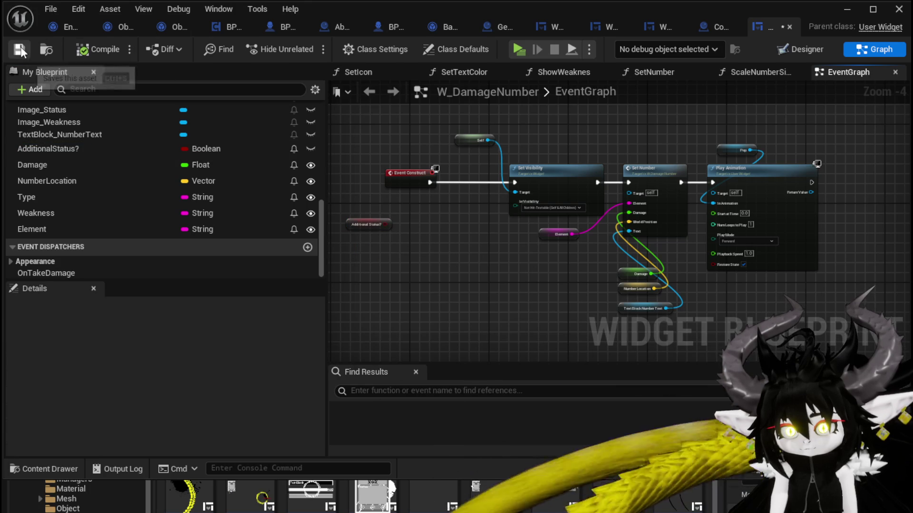
{"action": "scroll", "coordinate": [395, 213], "scroll_direction": "up", "scroll_amount": 3}
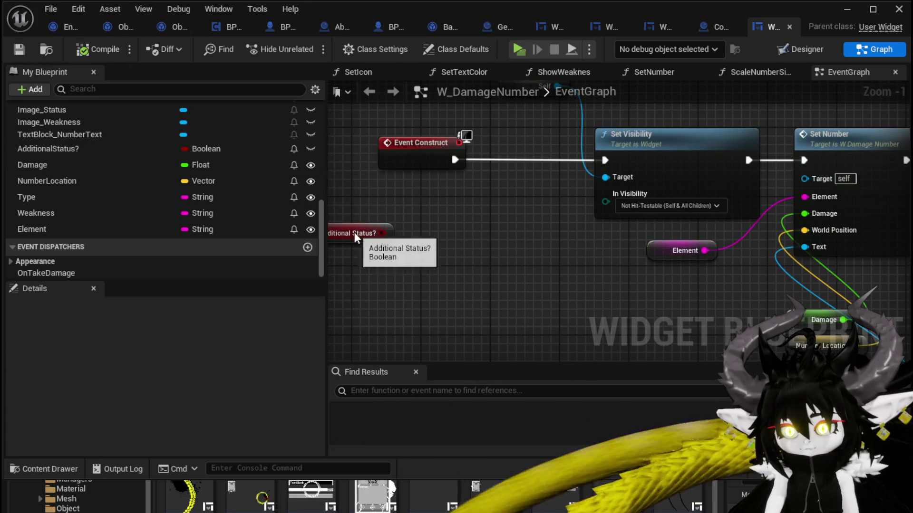
{"action": "left_click_drag", "start_coordinate": [355, 232], "coordinate": [398, 228]}
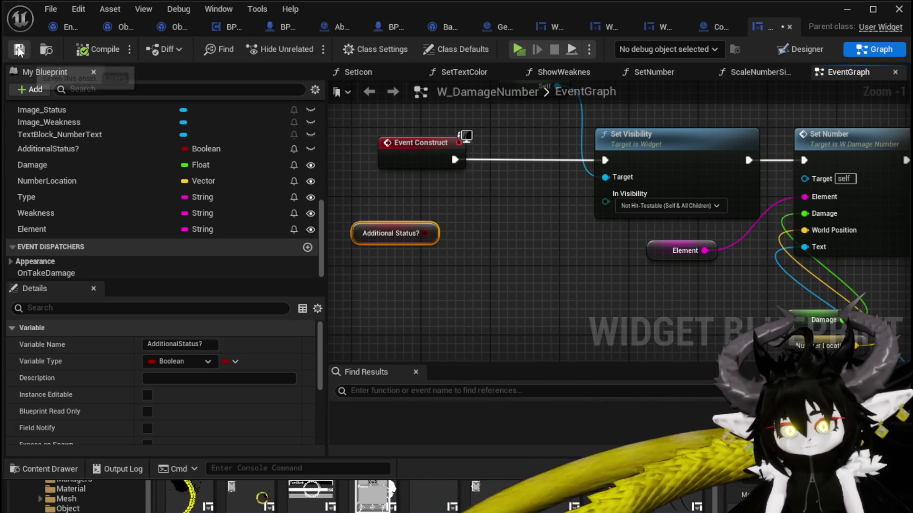
{"action": "scroll", "coordinate": [500, 218], "scroll_direction": "down", "scroll_amount": 2}
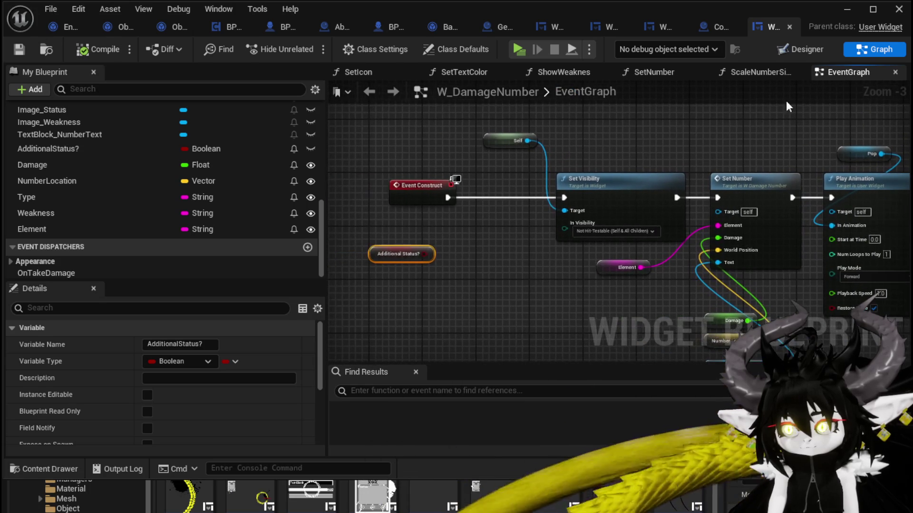
{"action": "left_click", "coordinate": [810, 47]}
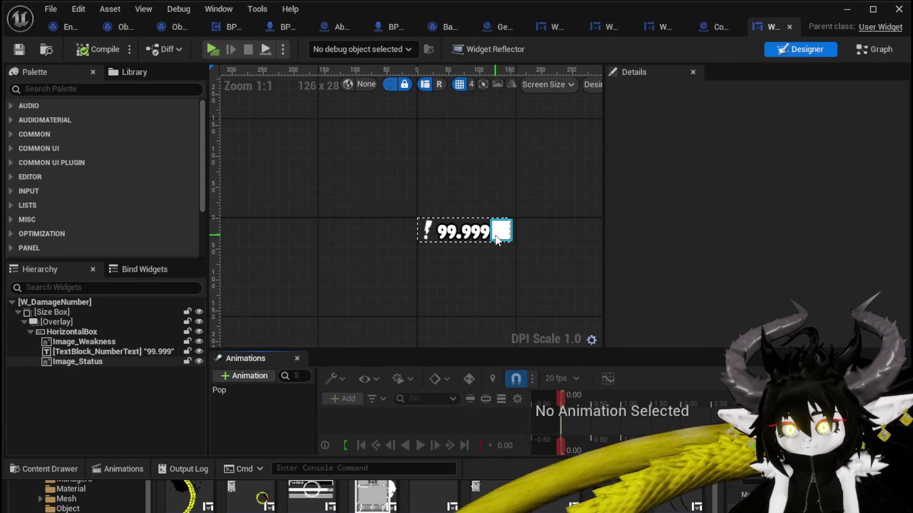
{"action": "left_click", "coordinate": [498, 235]}
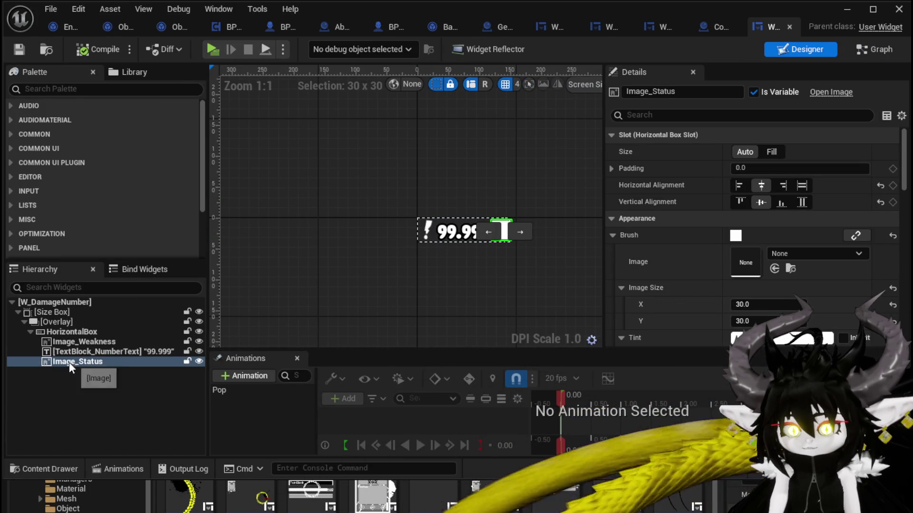
{"action": "left_click", "coordinate": [876, 51]}
{"action": "left_click_drag", "start_coordinate": [387, 248], "coordinate": [675, 170]}
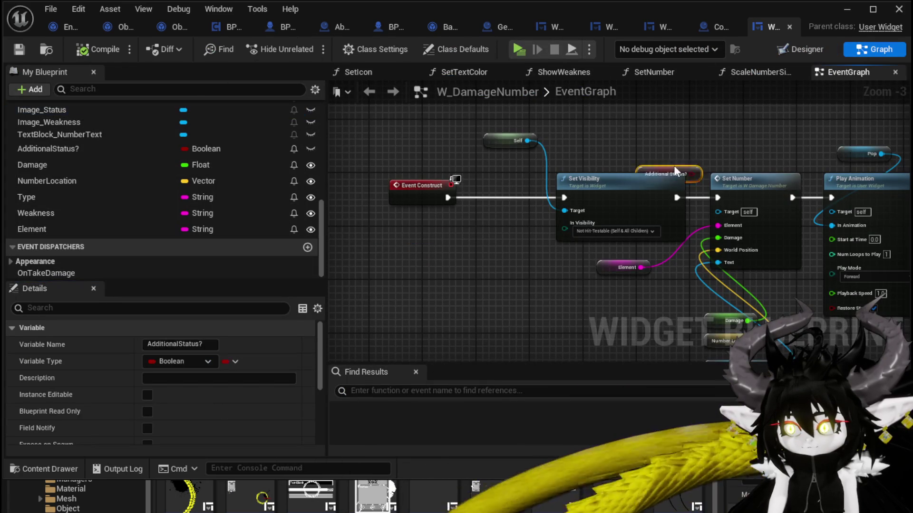
- In SetNumber, add an Additional Status? getter and a Branch driven by it
{"action": "double_click", "coordinate": [727, 179]}
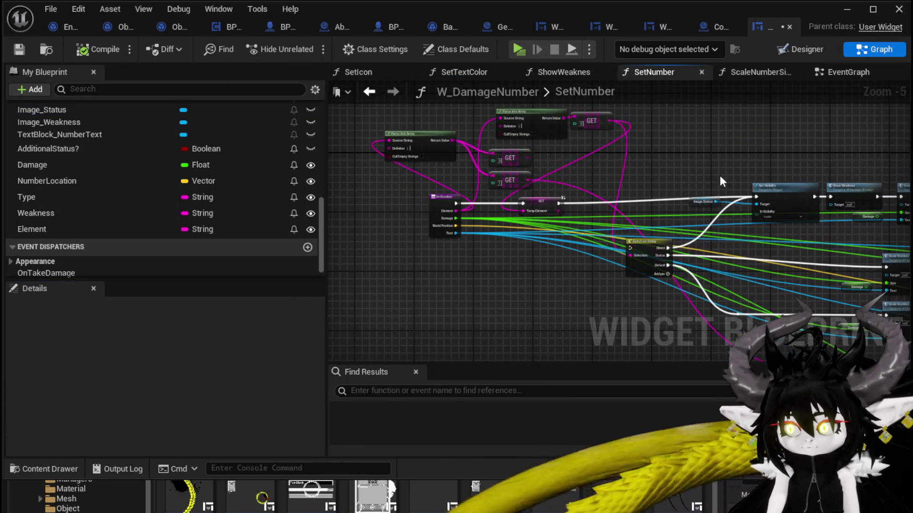
{"action": "mouse_move", "coordinate": [585, 181]}
{"action": "left_mouse_down"}
{"action": "mouse_move", "coordinate": [499, 107]}
{"action": "mouse_move", "coordinate": [656, 242]}
{"action": "mouse_move", "coordinate": [794, 236]}
{"action": "mouse_move", "coordinate": [524, 116]}
{"action": "left_mouse_up"}
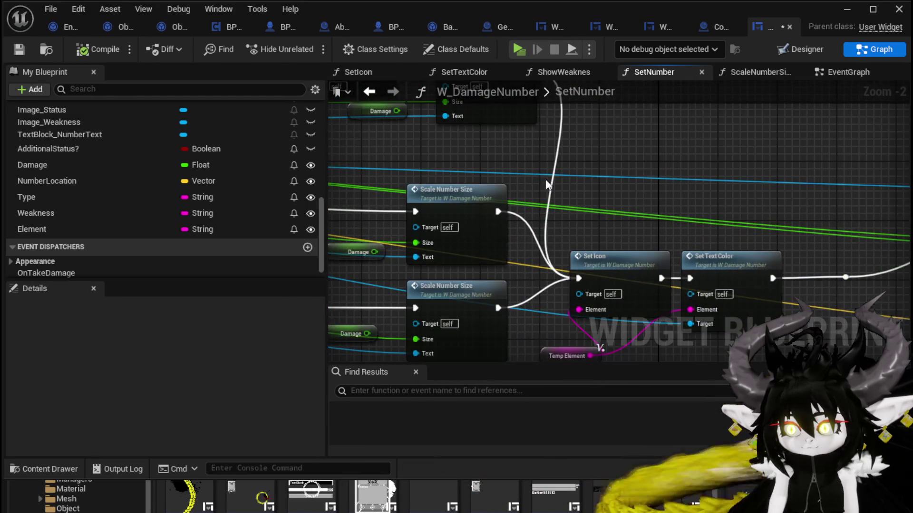
{"action": "left_click", "coordinate": [629, 262]}
{"action": "key", "text": "ctrl+v"}
{"action": "mouse_move", "coordinate": [685, 160]}
{"action": "left_mouse_down"}
{"action": "mouse_move", "coordinate": [613, 182]}
{"action": "mouse_move", "coordinate": [623, 199]}
{"action": "mouse_move", "coordinate": [591, 229]}
{"action": "left_mouse_up"}
{"action": "mouse_move", "coordinate": [492, 249]}
{"action": "left_mouse_down"}
{"action": "mouse_move", "coordinate": [469, 194]}
{"action": "mouse_move", "coordinate": [441, 165]}
{"action": "left_mouse_up"}
- Rearrange Set Text Color, Branch, Scale Number Size and Set Visibility nodes to make room
{"action": "mouse_move", "coordinate": [610, 200]}
{"action": "left_mouse_down"}
{"action": "mouse_move", "coordinate": [689, 204]}
{"action": "mouse_move", "coordinate": [640, 201]}
{"action": "mouse_move", "coordinate": [706, 240]}
{"action": "left_mouse_up"}
{"action": "mouse_move", "coordinate": [587, 183]}
{"action": "left_mouse_down"}
{"action": "mouse_move", "coordinate": [529, 183]}
{"action": "mouse_move", "coordinate": [577, 269]}
{"action": "left_mouse_up"}
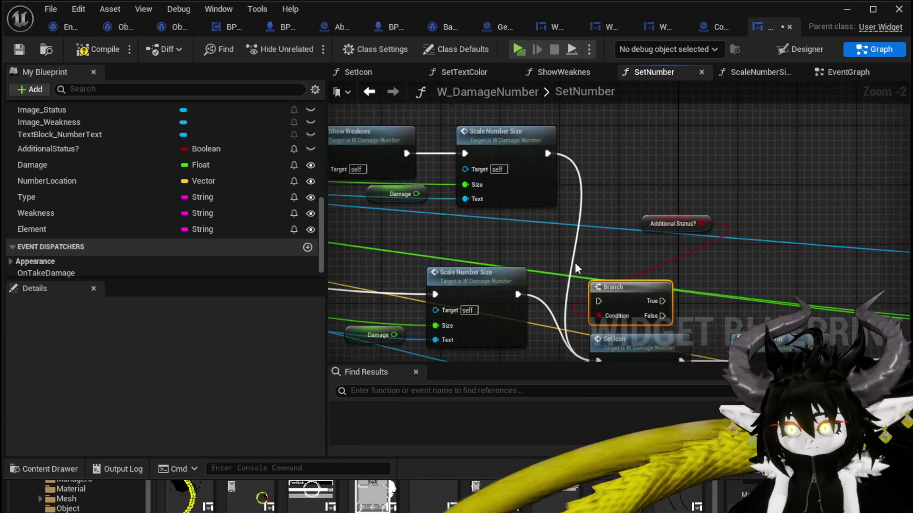
{"action": "mouse_move", "coordinate": [540, 149]}
{"action": "left_mouse_down"}
{"action": "mouse_move", "coordinate": [595, 272]}
{"action": "mouse_move", "coordinate": [516, 153]}
{"action": "mouse_move", "coordinate": [542, 157]}
{"action": "mouse_move", "coordinate": [570, 266]}
{"action": "mouse_move", "coordinate": [588, 298]}
{"action": "mouse_move", "coordinate": [600, 300]}
{"action": "left_mouse_up"}
{"action": "scroll", "coordinate": [600, 301], "scroll_direction": "down", "scroll_amount": 2}
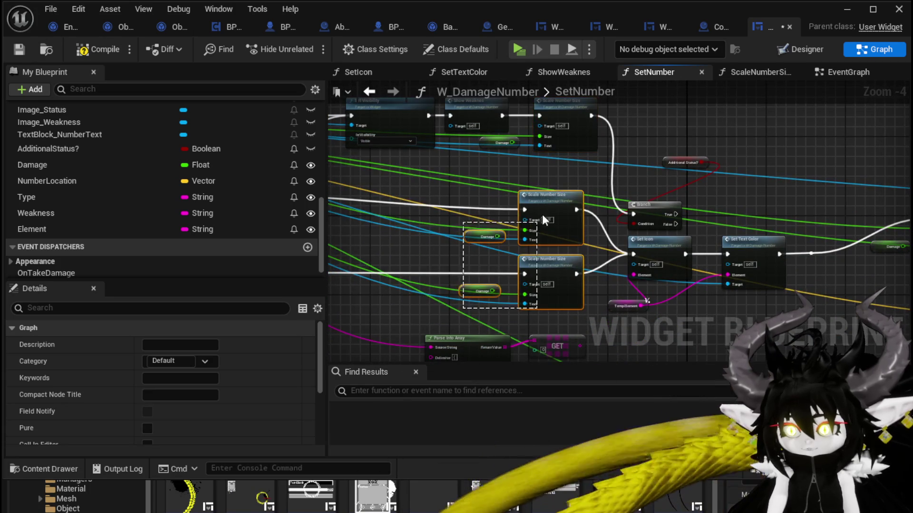
{"action": "left_click_drag", "start_coordinate": [542, 219], "coordinate": [535, 224]}
{"action": "mouse_move", "coordinate": [621, 197]}
{"action": "left_mouse_down"}
{"action": "mouse_move", "coordinate": [699, 313]}
{"action": "mouse_move", "coordinate": [568, 263]}
{"action": "mouse_move", "coordinate": [618, 307]}
{"action": "left_mouse_up"}
{"action": "mouse_move", "coordinate": [500, 198]}
{"action": "left_mouse_down"}
{"action": "mouse_move", "coordinate": [637, 290]}
{"action": "mouse_move", "coordinate": [673, 302]}
{"action": "mouse_move", "coordinate": [400, 275]}
{"action": "mouse_move", "coordinate": [401, 255]}
{"action": "mouse_move", "coordinate": [532, 242]}
{"action": "left_mouse_up"}
{"action": "mouse_move", "coordinate": [532, 242]}
{"action": "left_mouse_down"}
{"action": "mouse_move", "coordinate": [777, 145]}
{"action": "mouse_move", "coordinate": [842, 135]}
{"action": "left_mouse_up"}
{"action": "left_click_drag", "start_coordinate": [817, 167], "coordinate": [659, 177]}
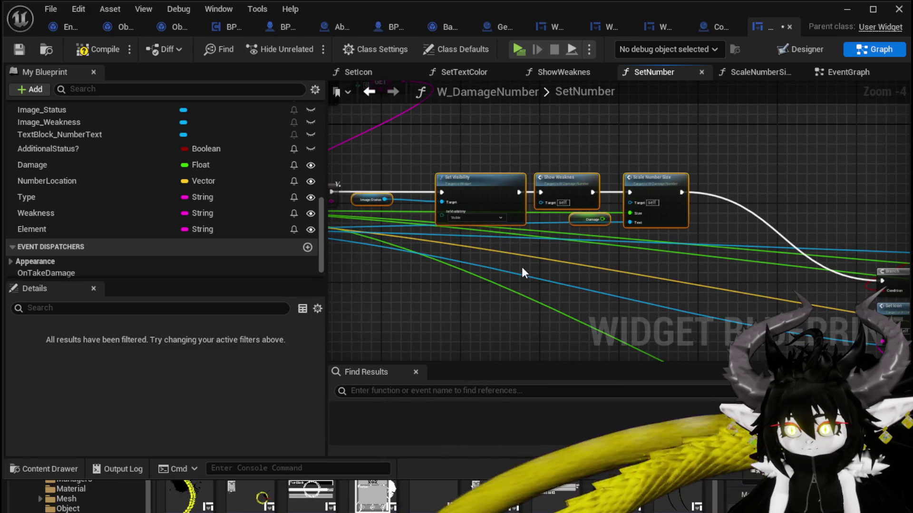
{"action": "left_click", "coordinate": [571, 233]}
- Put the Branch after Scale Number Size, wire True to Set Icon, and tidy wires with a reroute
{"action": "left_click_drag", "start_coordinate": [681, 257], "coordinate": [618, 285]}
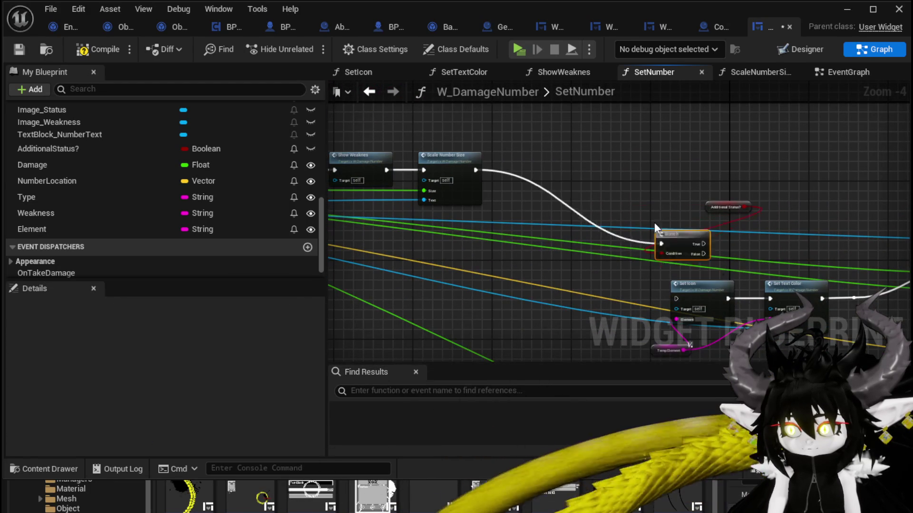
{"action": "left_click_drag", "start_coordinate": [655, 227], "coordinate": [526, 173]}
{"action": "left_click_drag", "start_coordinate": [709, 209], "coordinate": [533, 219]}
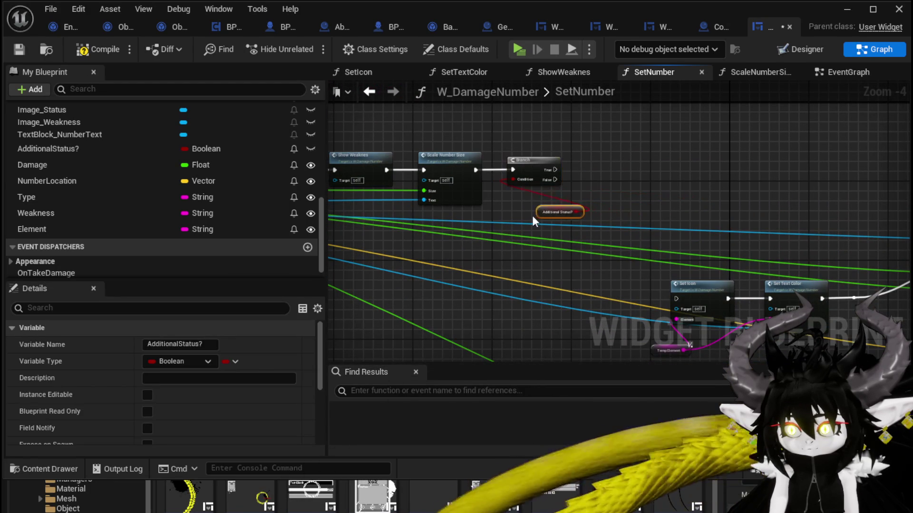
{"action": "mouse_move", "coordinate": [626, 239]}
{"action": "left_mouse_down"}
{"action": "mouse_move", "coordinate": [587, 115]}
{"action": "mouse_move", "coordinate": [563, 136]}
{"action": "left_mouse_up"}
{"action": "mouse_move", "coordinate": [512, 163]}
{"action": "left_mouse_down"}
{"action": "mouse_move", "coordinate": [550, 148]}
{"action": "mouse_move", "coordinate": [503, 172]}
{"action": "mouse_move", "coordinate": [733, 295]}
{"action": "mouse_move", "coordinate": [677, 181]}
{"action": "left_mouse_up"}
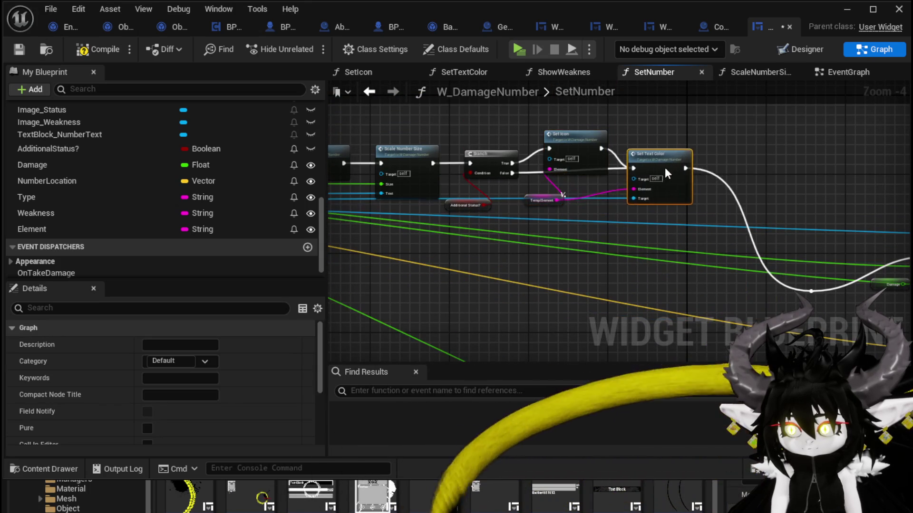
{"action": "double_click", "coordinate": [814, 291]}
{"action": "mouse_move", "coordinate": [814, 292]}
{"action": "left_mouse_down"}
{"action": "mouse_move", "coordinate": [807, 245]}
{"action": "mouse_move", "coordinate": [765, 220]}
{"action": "left_mouse_up"}
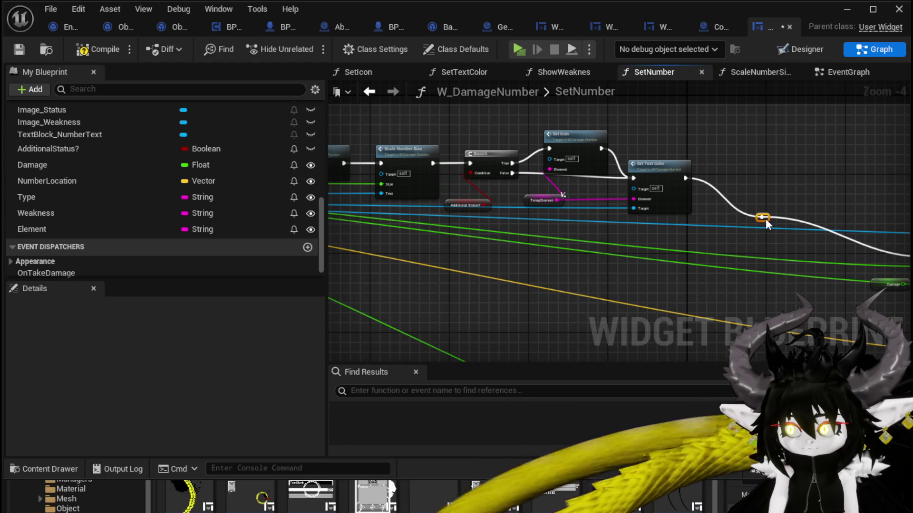
{"action": "scroll", "coordinate": [540, 209], "scroll_direction": "up", "scroll_amount": 3}
{"action": "left_click", "coordinate": [490, 227]}
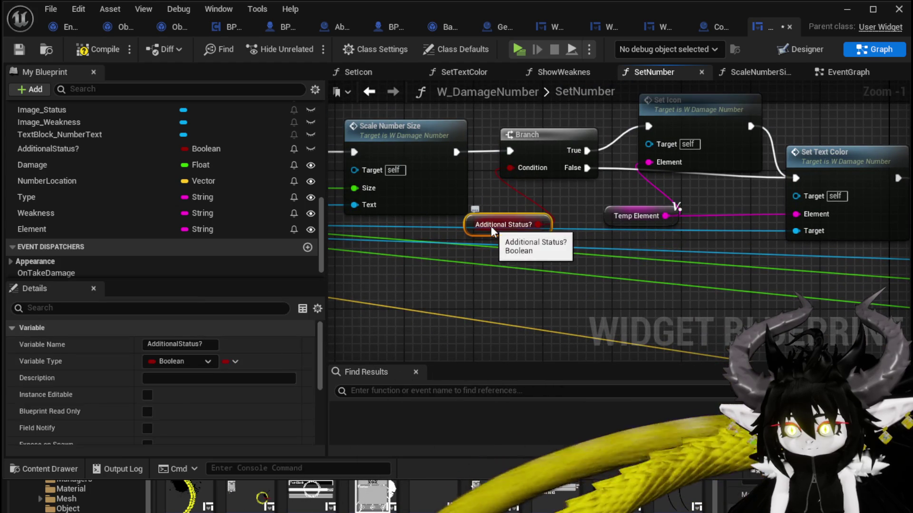
{"action": "scroll", "coordinate": [217, 358], "scroll_direction": "down", "scroll_amount": 5}
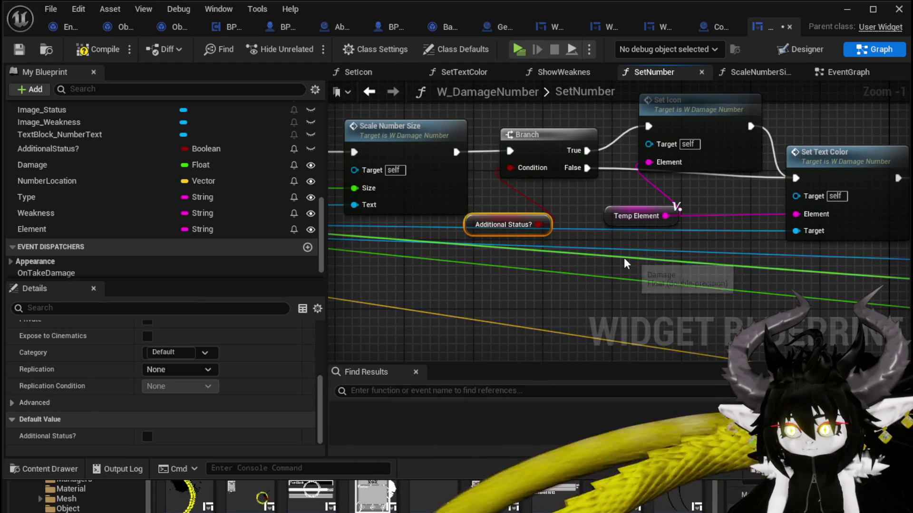
{"action": "left_click", "coordinate": [626, 264]}
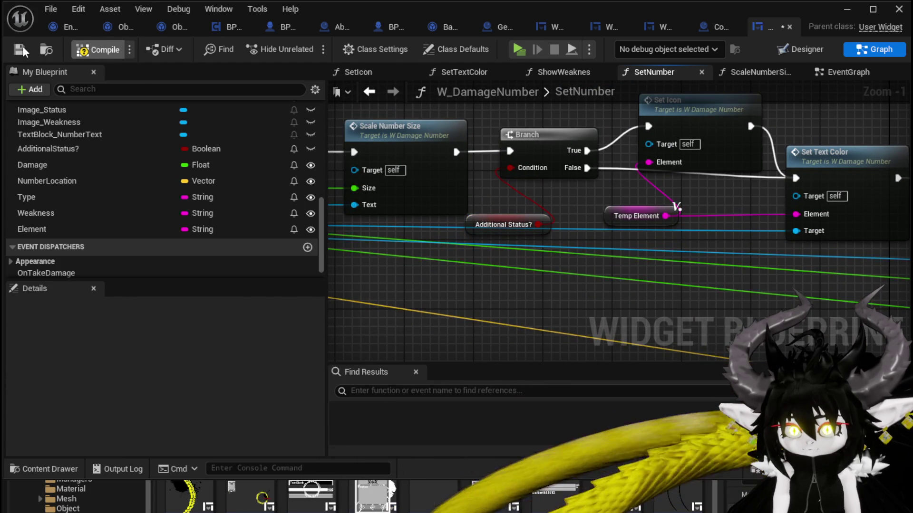
{"action": "left_click", "coordinate": [846, 9]}
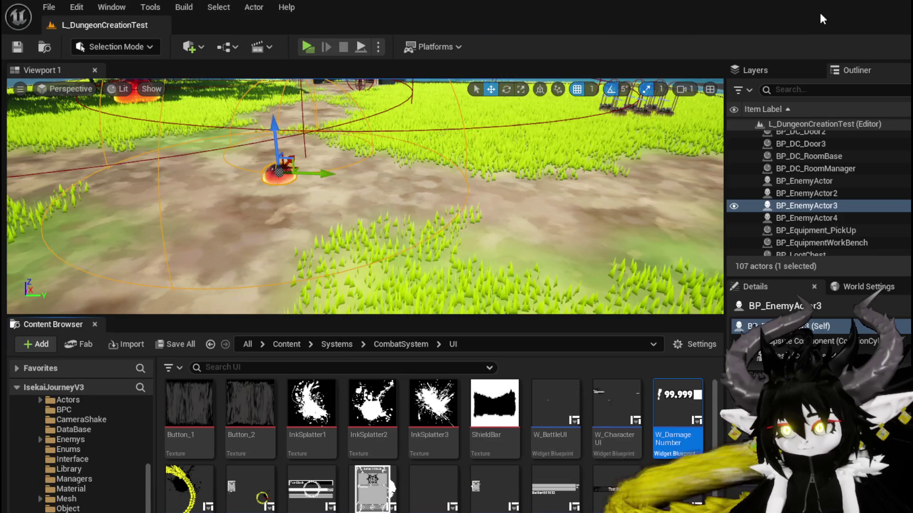
- Play the level, walk to the slime and play SummonSpawn to see a 736 damage number, then stop
{"action": "left_click", "coordinate": [307, 46]}
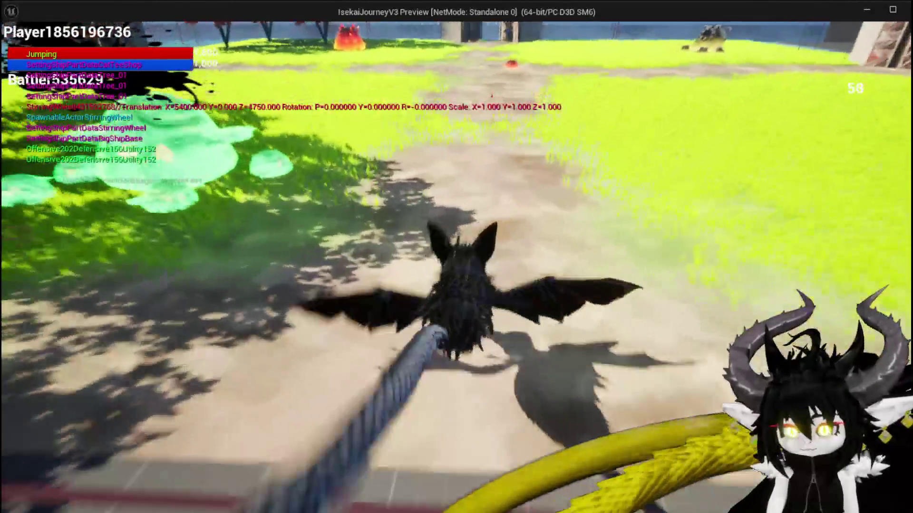
{"action": "key", "text": "w"}
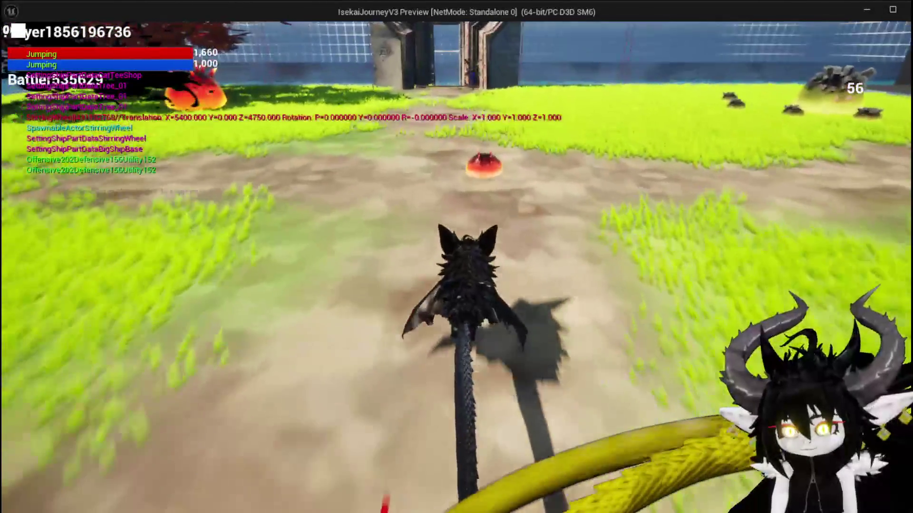
{"action": "key", "text": "w"}
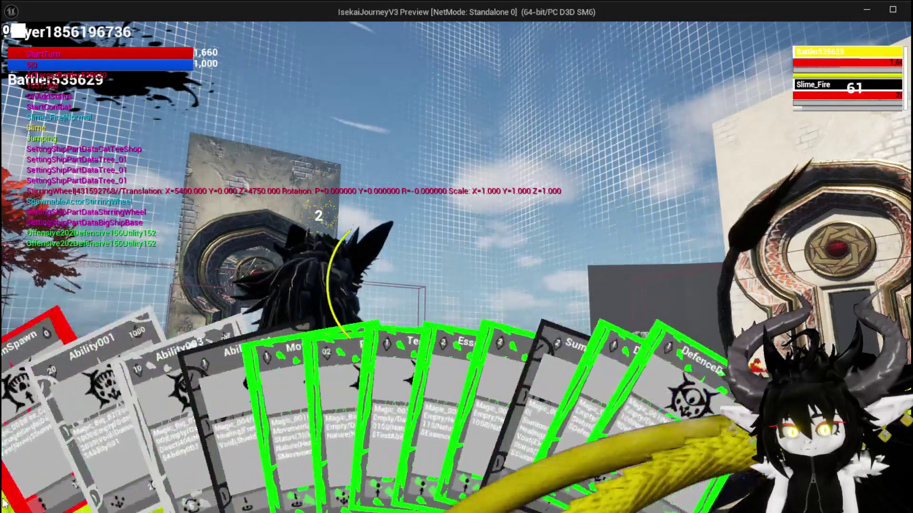
{"action": "left_click", "coordinate": [4, 501]}
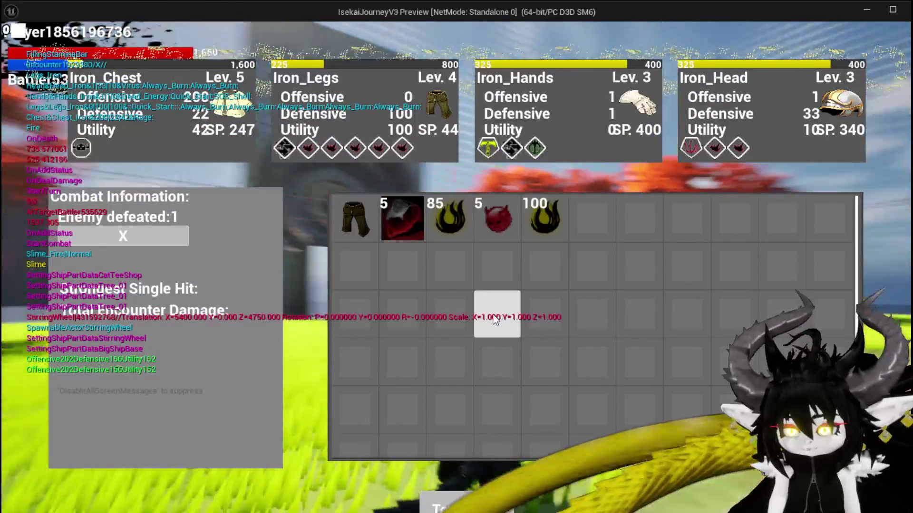
{"action": "key", "text": "Escape"}
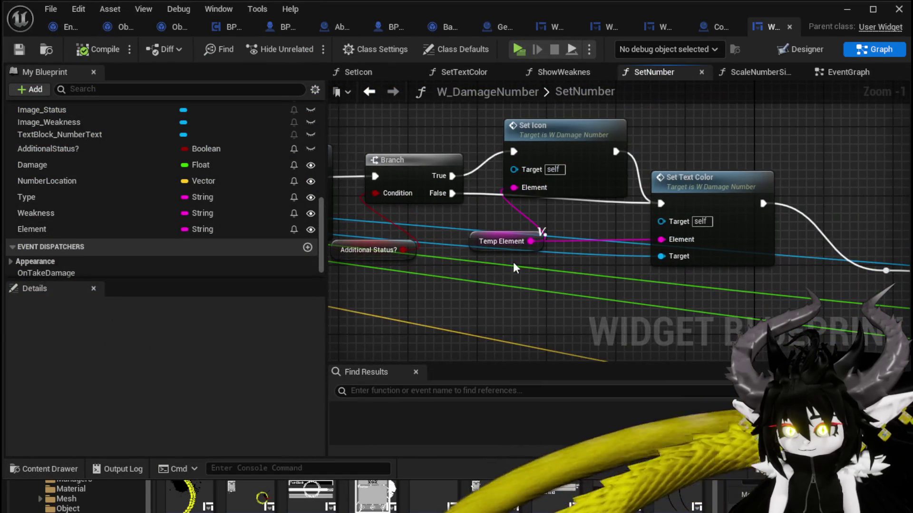
- Move Temp Element above Set Icon and add a Set Visibility node off an Image_Status getter
{"action": "mouse_move", "coordinate": [474, 246]}
{"action": "left_mouse_down"}
{"action": "mouse_move", "coordinate": [526, 124]}
{"action": "mouse_move", "coordinate": [483, 112]}
{"action": "left_mouse_up"}
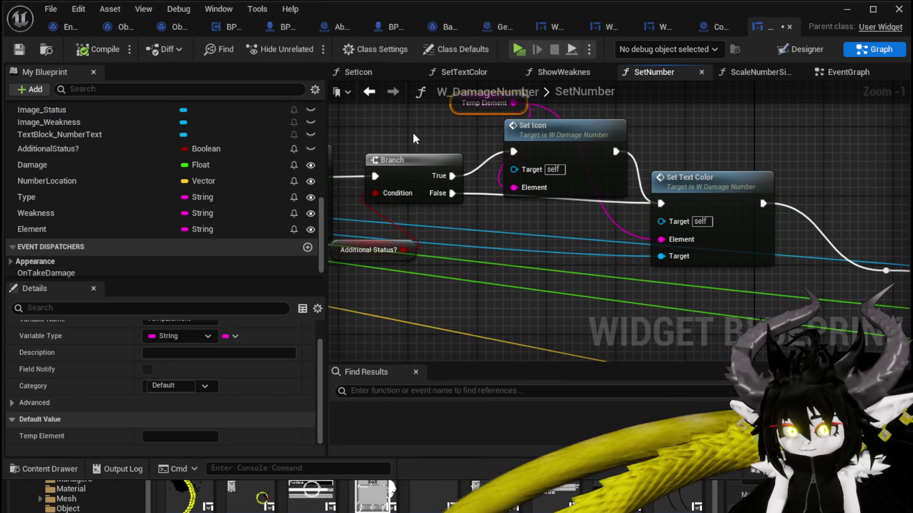
{"action": "left_click_drag", "start_coordinate": [67, 108], "coordinate": [392, 302]}
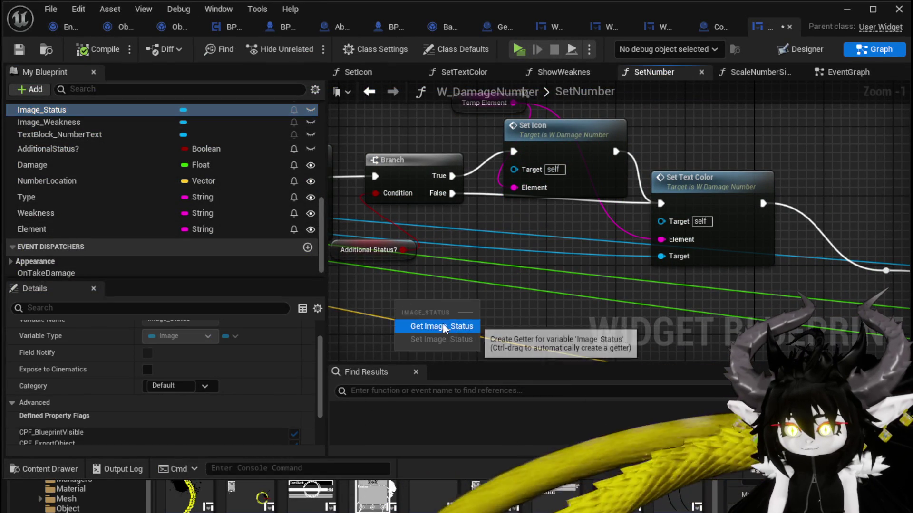
{"action": "left_click", "coordinate": [443, 323]}
{"action": "left_click_drag", "start_coordinate": [423, 264], "coordinate": [473, 278]}
{"action": "type", "text": "Set "}
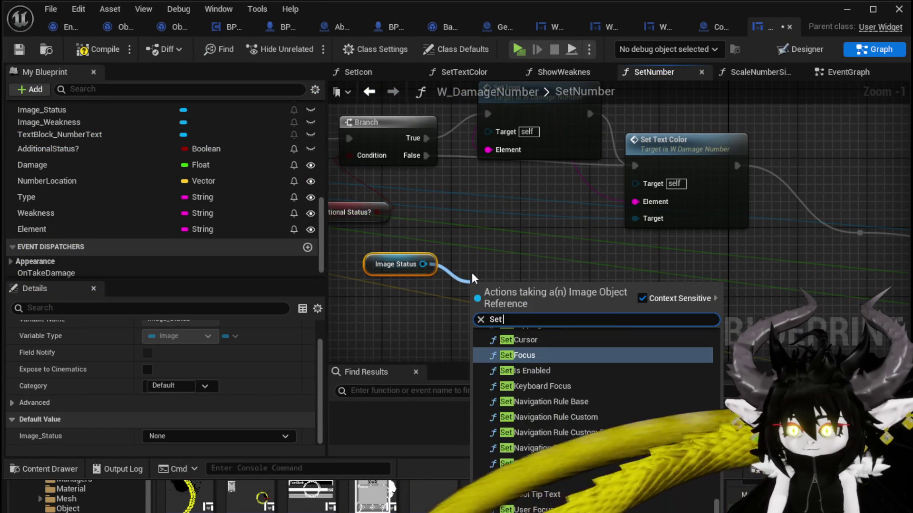
{"action": "type", "text": "Visi"}
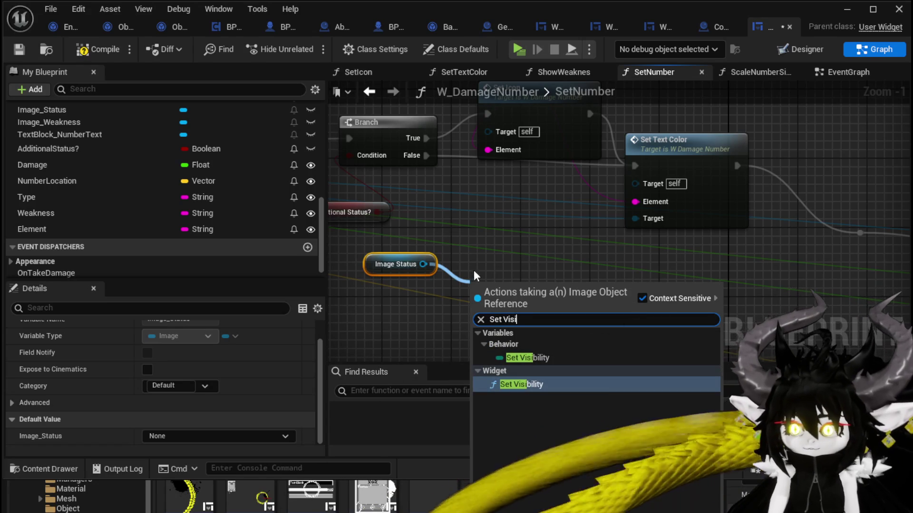
{"action": "left_click", "coordinate": [520, 385]}
- Wire Branch False into Set Visibility, set In Visibility to Collapsed, and return to the level editor
{"action": "mouse_move", "coordinate": [426, 156]}
{"action": "left_mouse_down"}
{"action": "mouse_move", "coordinate": [439, 214]}
{"action": "mouse_move", "coordinate": [480, 313]}
{"action": "left_mouse_up"}
{"action": "left_click_drag", "start_coordinate": [527, 300], "coordinate": [509, 223]}
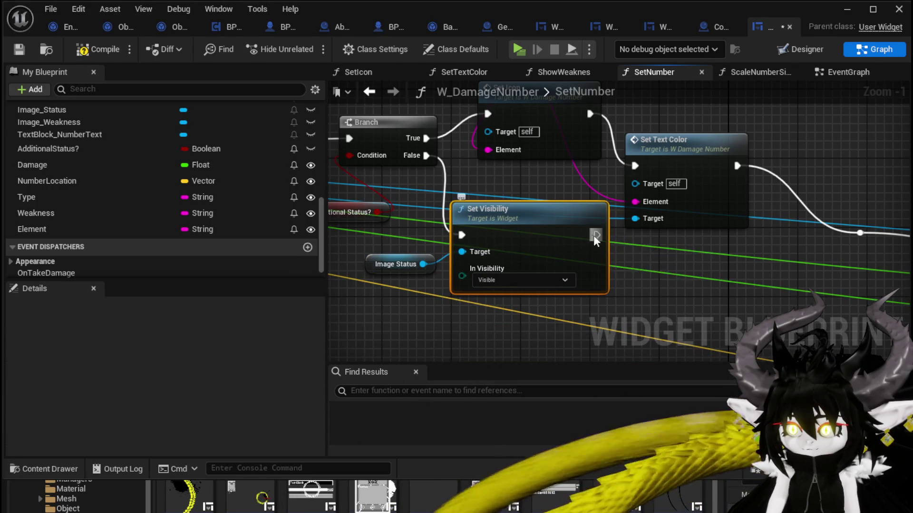
{"action": "scroll", "coordinate": [519, 271], "scroll_direction": "down", "scroll_amount": 3}
{"action": "left_click", "coordinate": [499, 281]}
{"action": "left_click", "coordinate": [483, 301]}
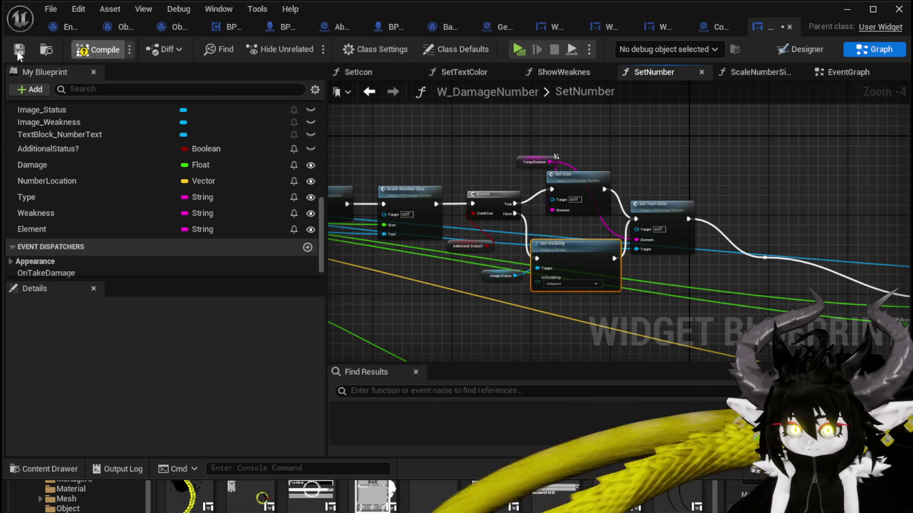
{"action": "left_click", "coordinate": [846, 9]}
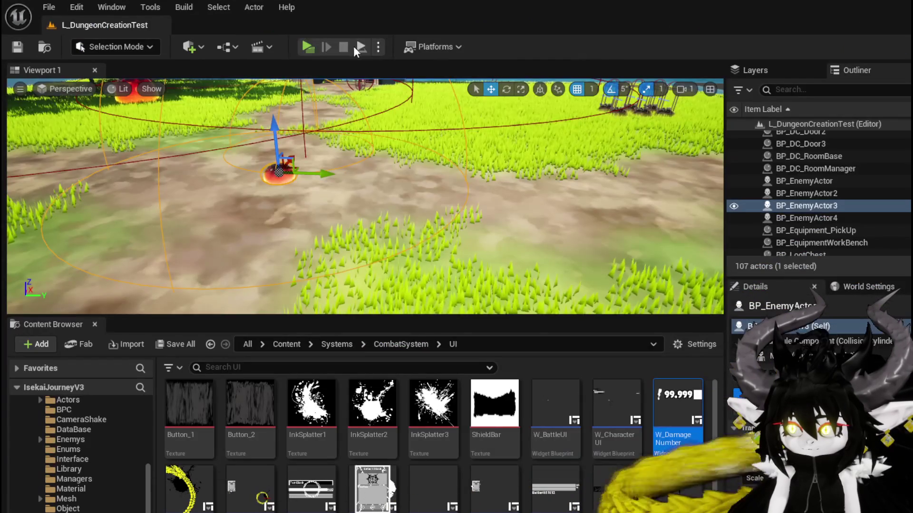
- Play-test against Slime_Fire using the SummonSpawn card until 736 damage shows, then Save All
{"action": "left_click", "coordinate": [307, 47]}
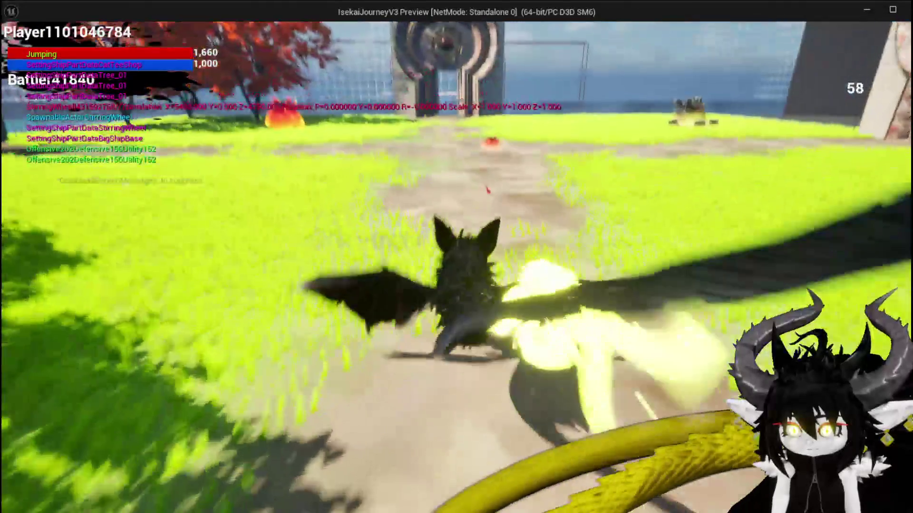
{"action": "key", "text": "w"}
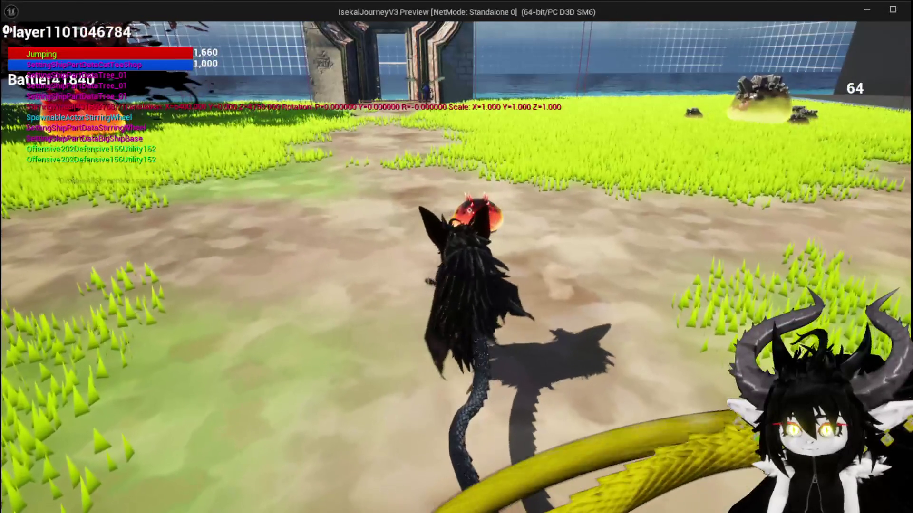
{"action": "key", "text": "e"}
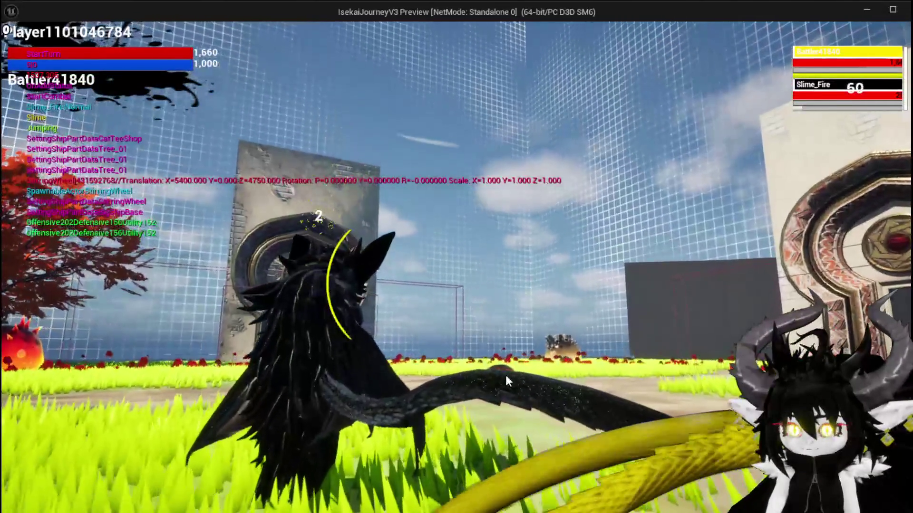
{"action": "left_click", "coordinate": [37, 484]}
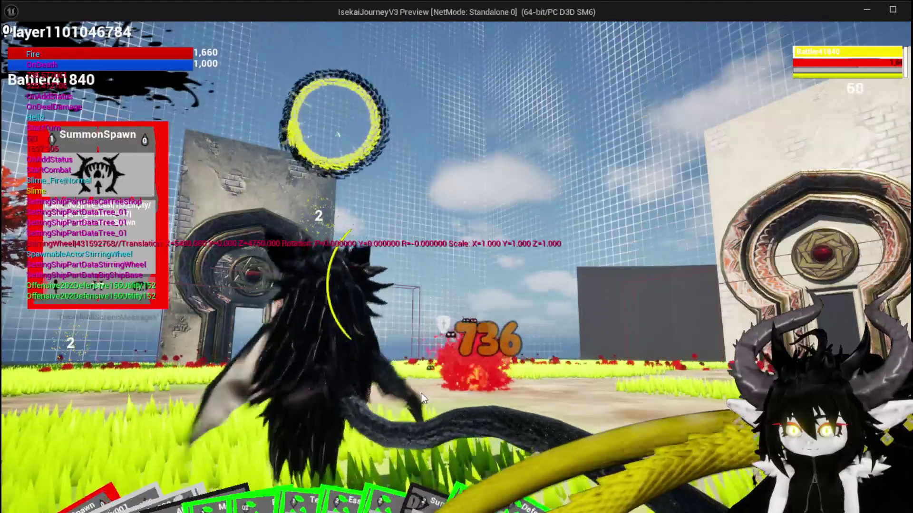
{"action": "key", "text": "Escape"}
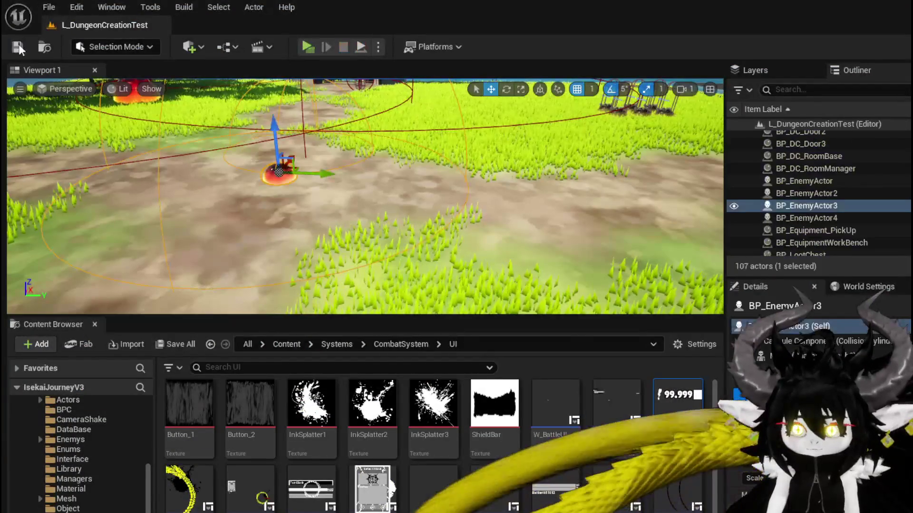
{"action": "left_click", "coordinate": [19, 48]}
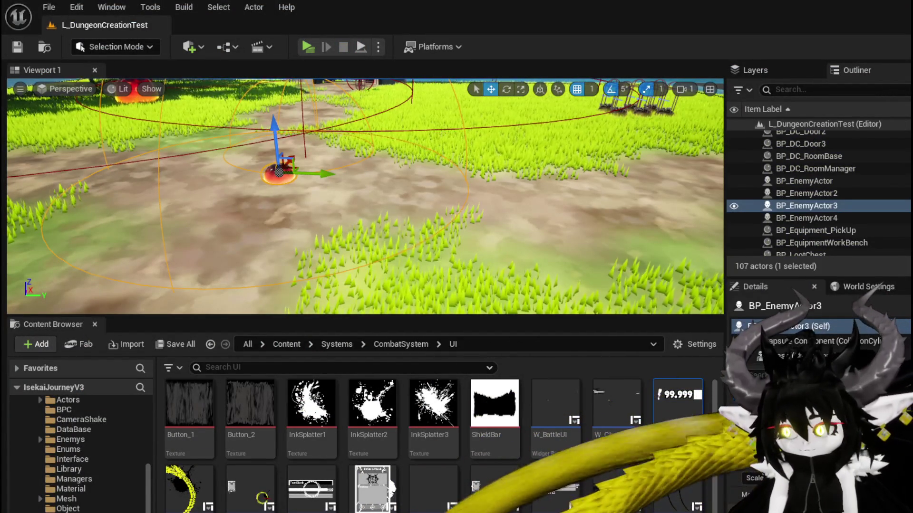
- In W_DamageNumber's SetNumber graph, nudge Set Text Color right, save, and switch to Object_DamageSequence
{"action": "double_click", "coordinate": [677, 418]}
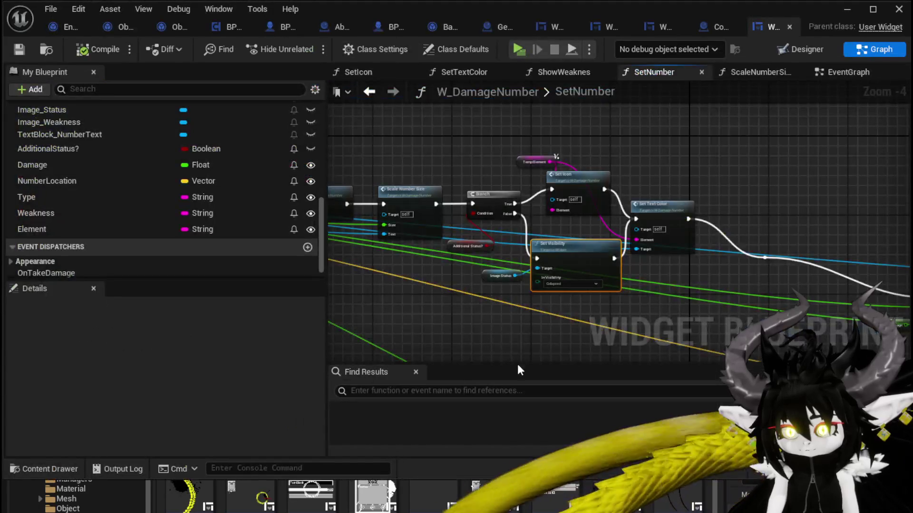
{"action": "scroll", "coordinate": [503, 346], "scroll_direction": "up", "scroll_amount": 2}
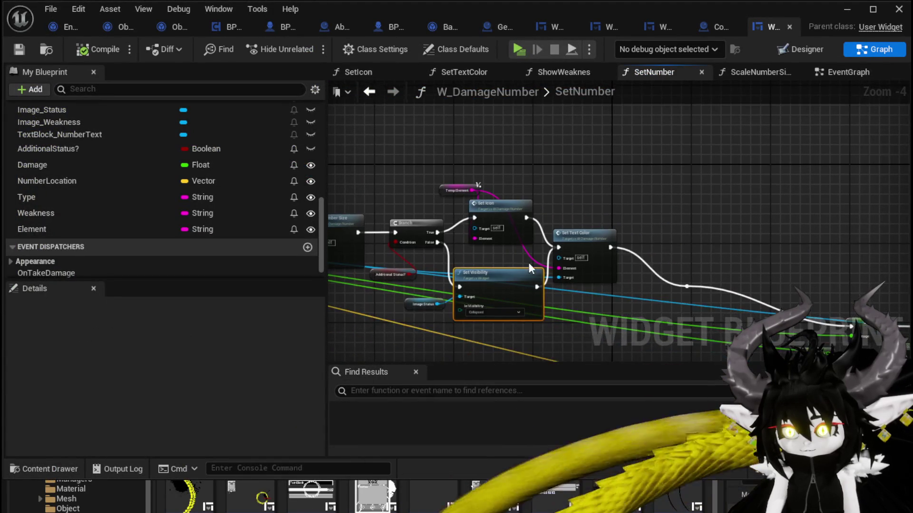
{"action": "left_click_drag", "start_coordinate": [607, 237], "coordinate": [633, 237]}
{"action": "left_click", "coordinate": [687, 287]}
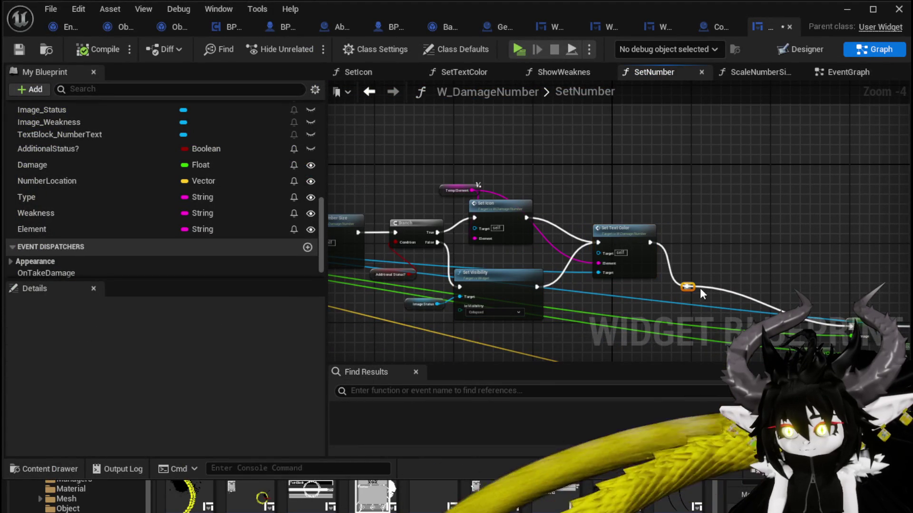
{"action": "left_click_drag", "start_coordinate": [723, 242], "coordinate": [838, 227]}
{"action": "left_click", "coordinate": [489, 259]}
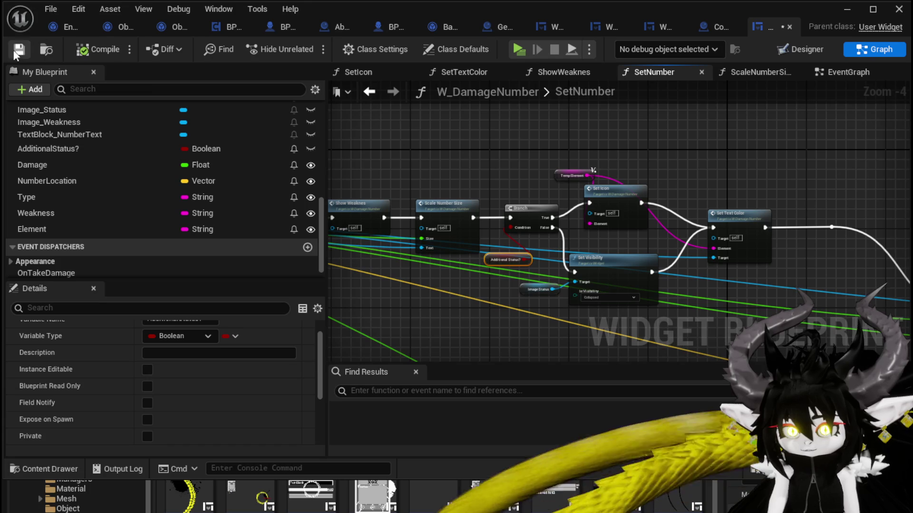
{"action": "left_click", "coordinate": [18, 49]}
{"action": "left_click", "coordinate": [122, 27]}
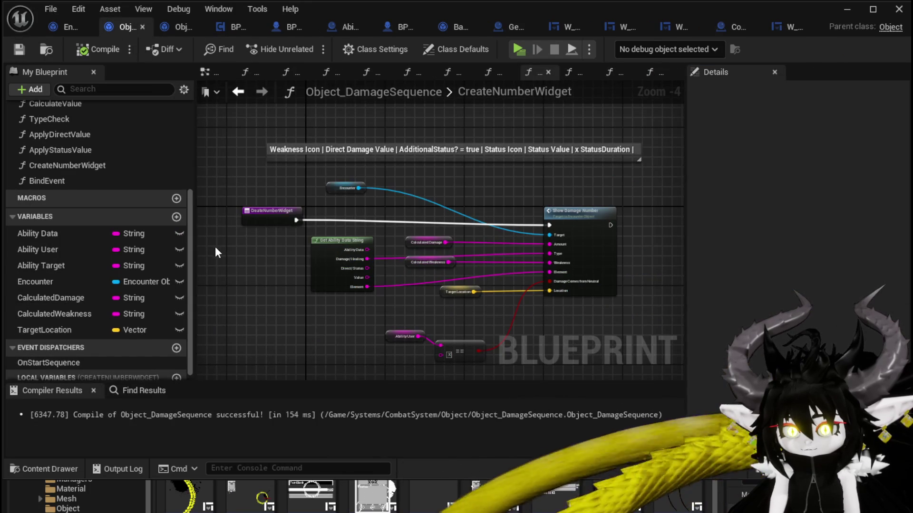
- Create the Boolean variable AdditionalEffect in Object_DamageSequence and save the blueprint
{"action": "left_click", "coordinate": [177, 217]}
{"action": "type", "text": "A"}
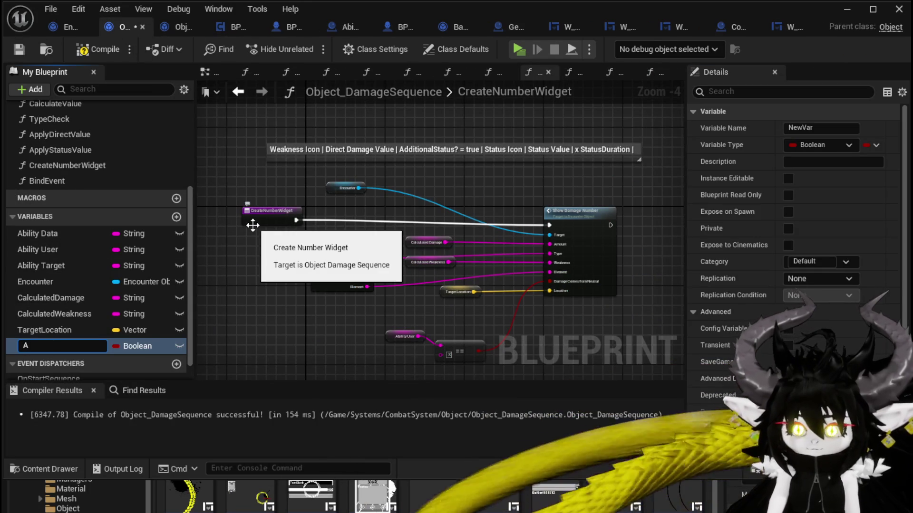
{"action": "type", "text": "dditi"}
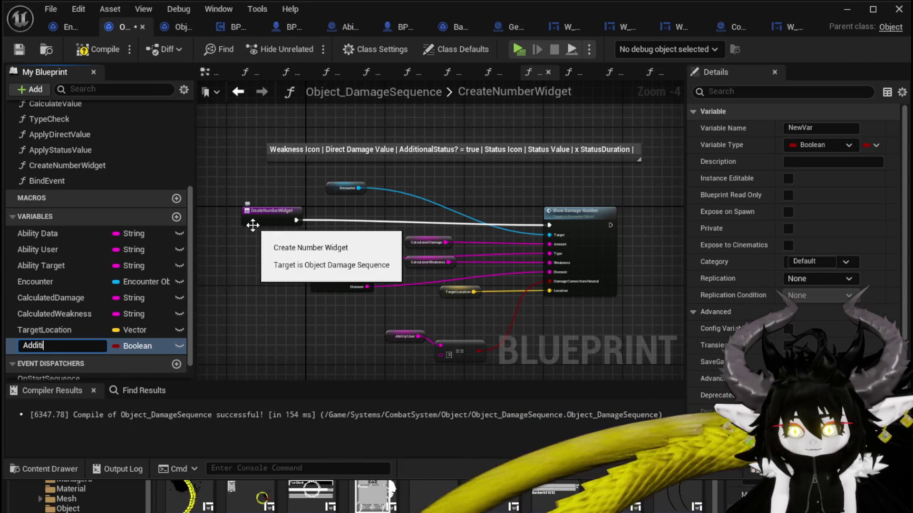
{"action": "type", "text": "onalE"}
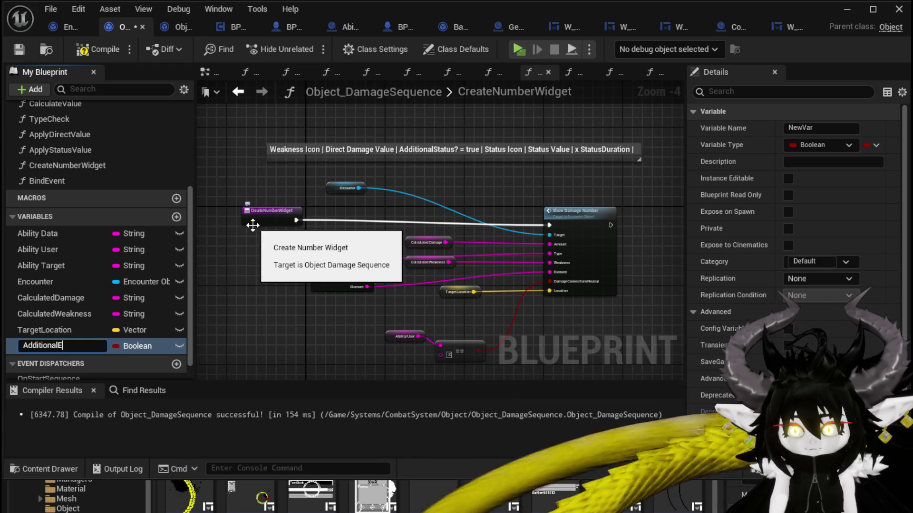
{"action": "type", "text": "ffect"}
{"action": "key", "text": "Return"}
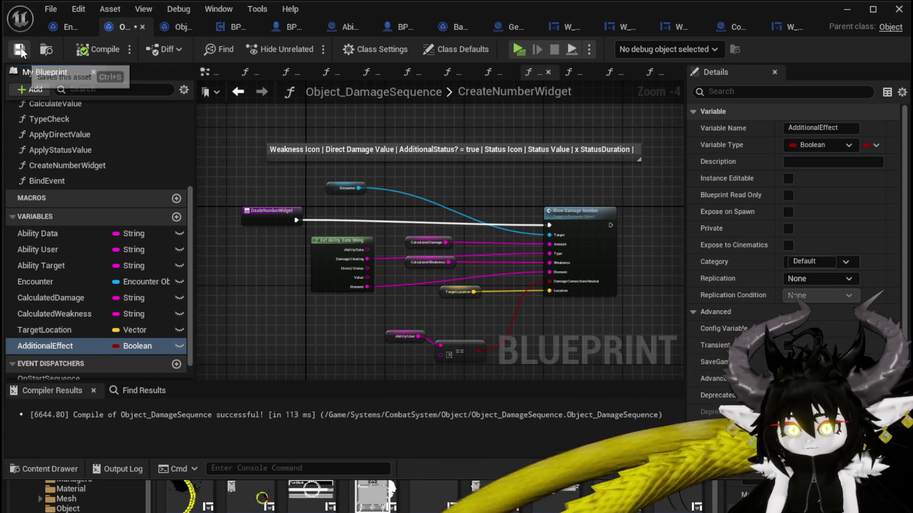
{"action": "left_click", "coordinate": [20, 49]}
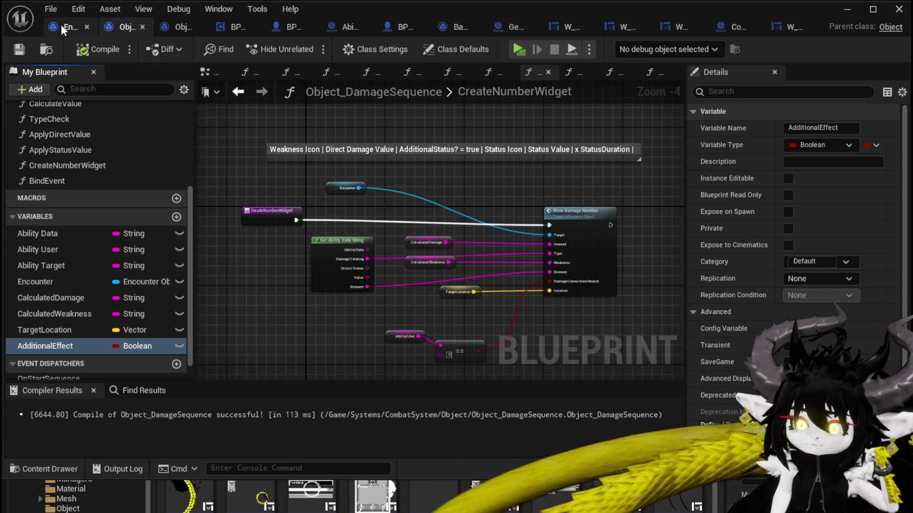
- Switch to Encounter_Object, go back to ShowDamageNumber, and peek at the BPI_Combat interface definition
{"action": "left_click", "coordinate": [61, 25]}
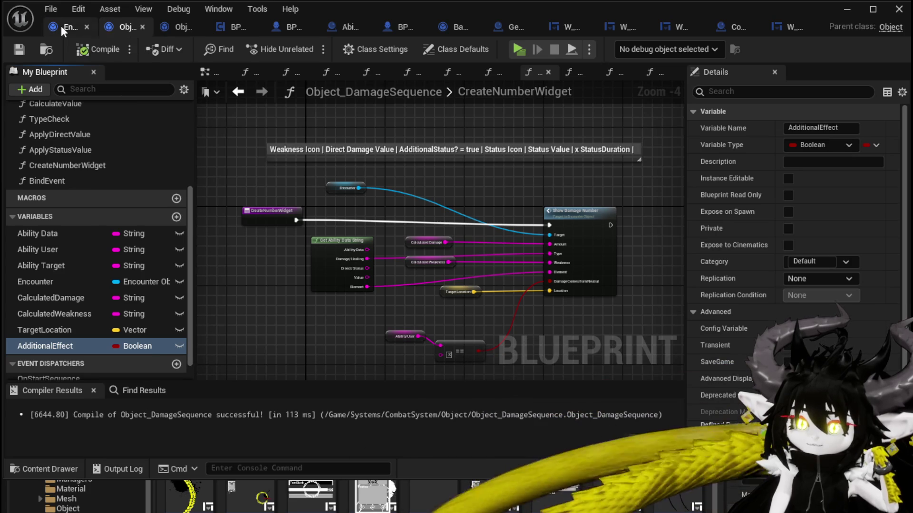
{"action": "scroll", "coordinate": [469, 166], "scroll_direction": "down", "scroll_amount": 5}
{"action": "scroll", "coordinate": [470, 166], "scroll_direction": "up", "scroll_amount": 2}
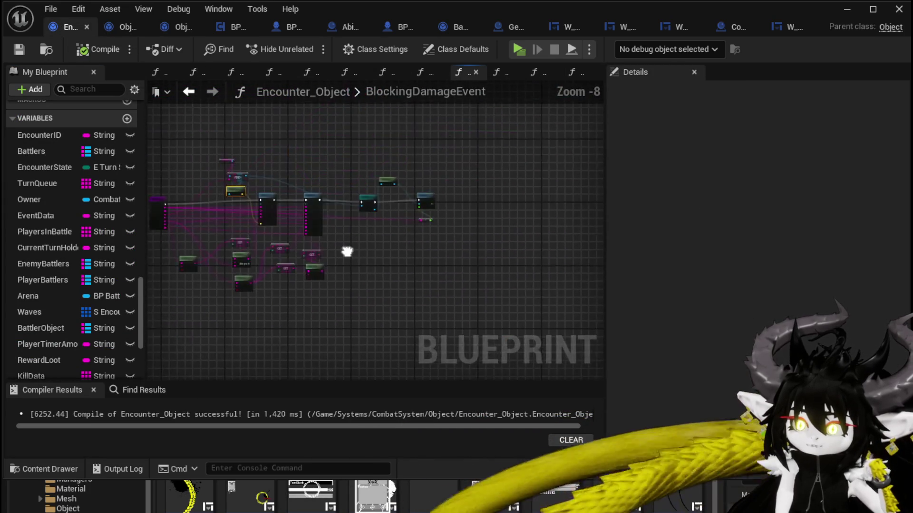
{"action": "mouse_move", "coordinate": [209, 160]}
{"action": "left_mouse_down"}
{"action": "mouse_move", "coordinate": [193, 157]}
{"action": "mouse_move", "coordinate": [220, 153]}
{"action": "left_mouse_up"}
{"action": "left_click", "coordinate": [185, 93]}
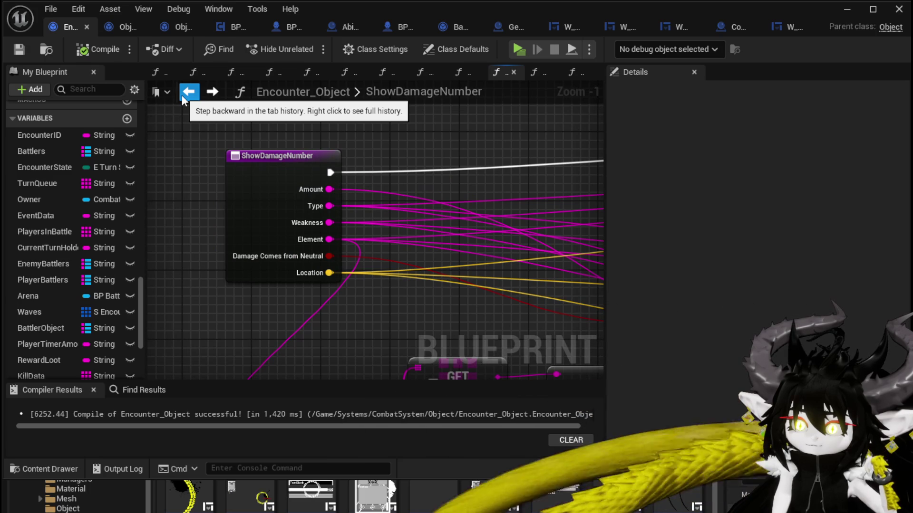
{"action": "left_click", "coordinate": [181, 95]}
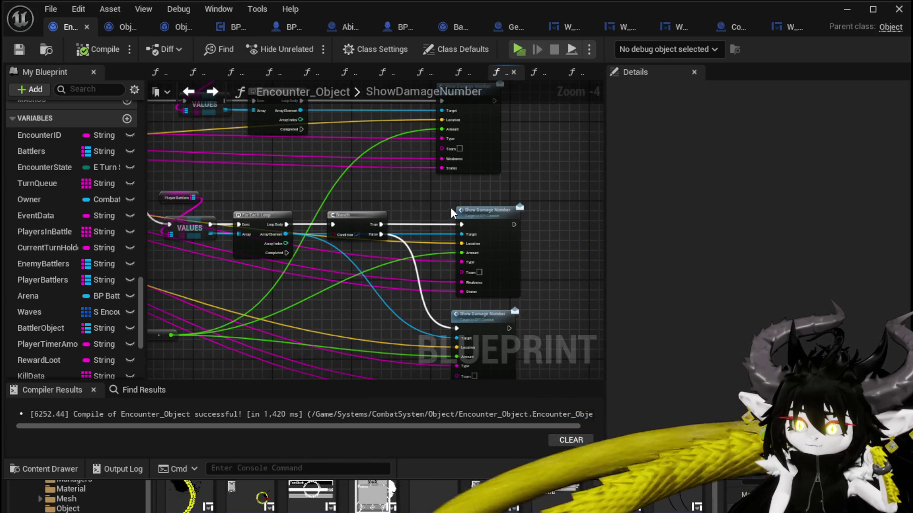
{"action": "scroll", "coordinate": [451, 211], "scroll_direction": "up", "scroll_amount": 2}
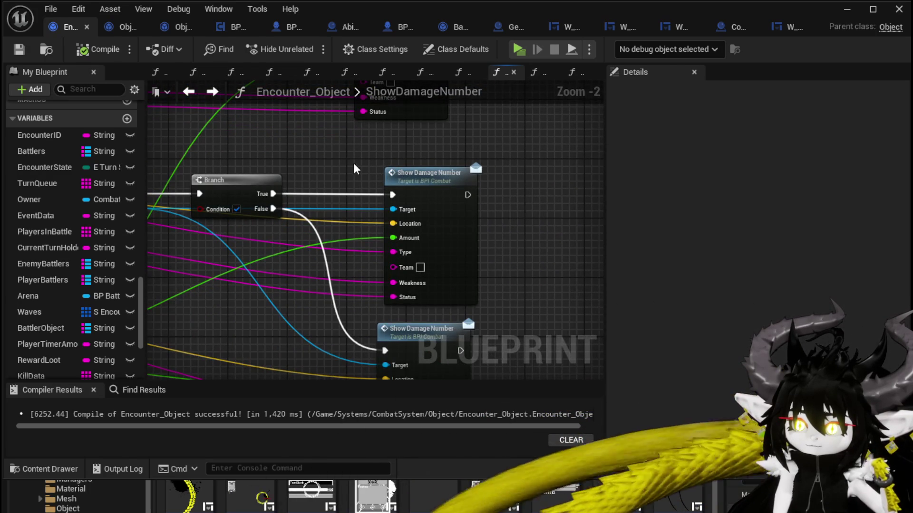
{"action": "scroll", "coordinate": [373, 131], "scroll_direction": "down", "scroll_amount": 1}
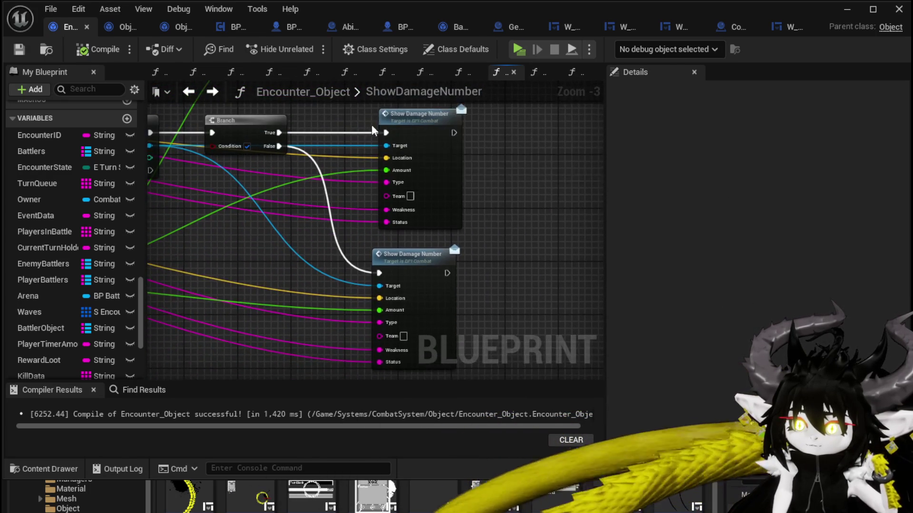
{"action": "double_click", "coordinate": [463, 221]}
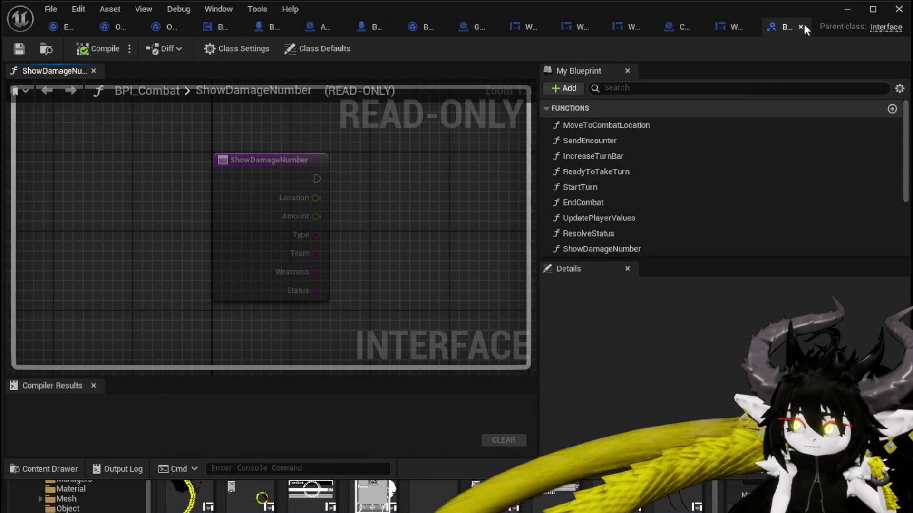
{"action": "left_click", "coordinate": [800, 27]}
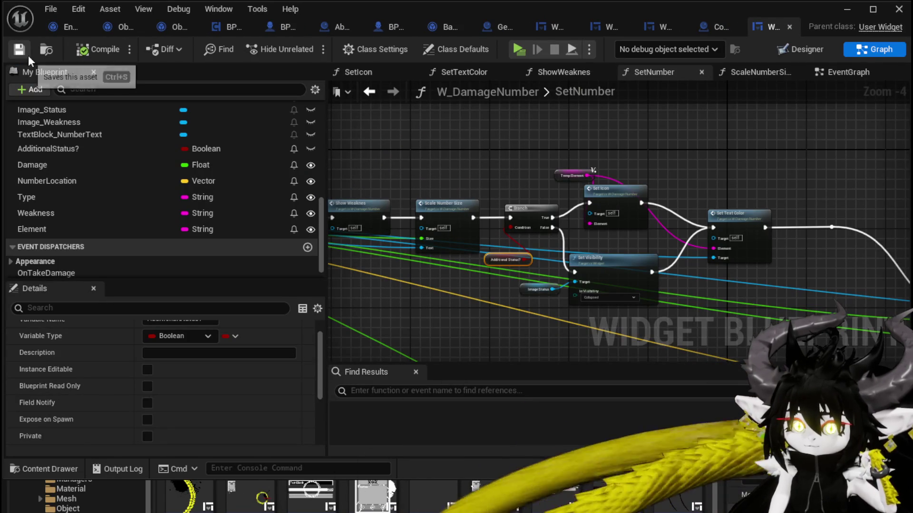
{"action": "scroll", "coordinate": [606, 197], "scroll_direction": "down", "scroll_amount": 2}
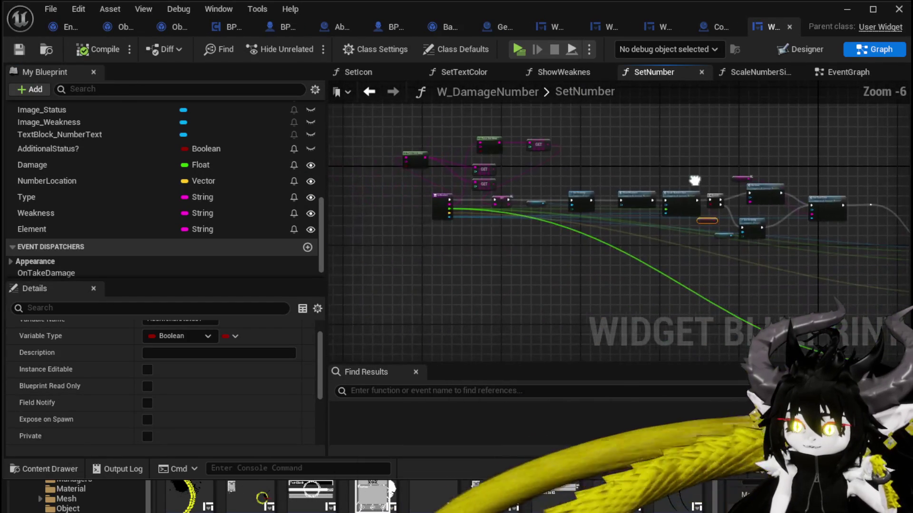
- Pan across ShowDamageNumber's ForEach loops, Branch and Show Damage Number calls to inspect their inputs
{"action": "left_click", "coordinate": [69, 28]}
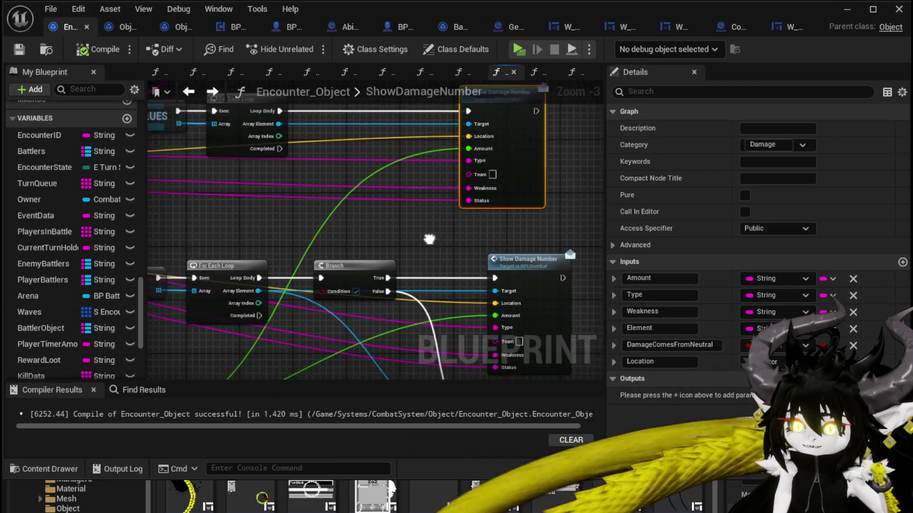
{"action": "scroll", "coordinate": [408, 208], "scroll_direction": "down", "scroll_amount": 3}
{"action": "scroll", "coordinate": [303, 201], "scroll_direction": "up", "scroll_amount": 3}
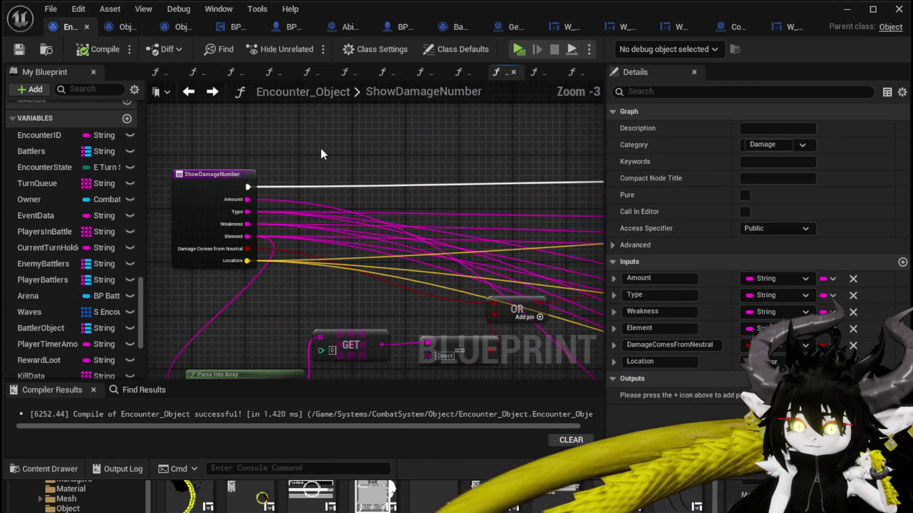
{"action": "left_click", "coordinate": [324, 154]}
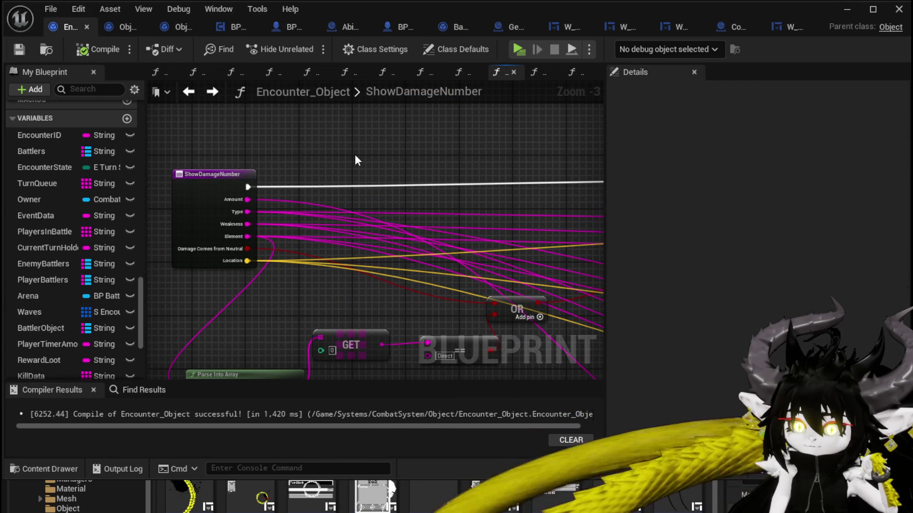
{"action": "left_click_drag", "start_coordinate": [355, 154], "coordinate": [163, 132]}
{"action": "scroll", "coordinate": [234, 136], "scroll_direction": "down", "scroll_amount": 2}
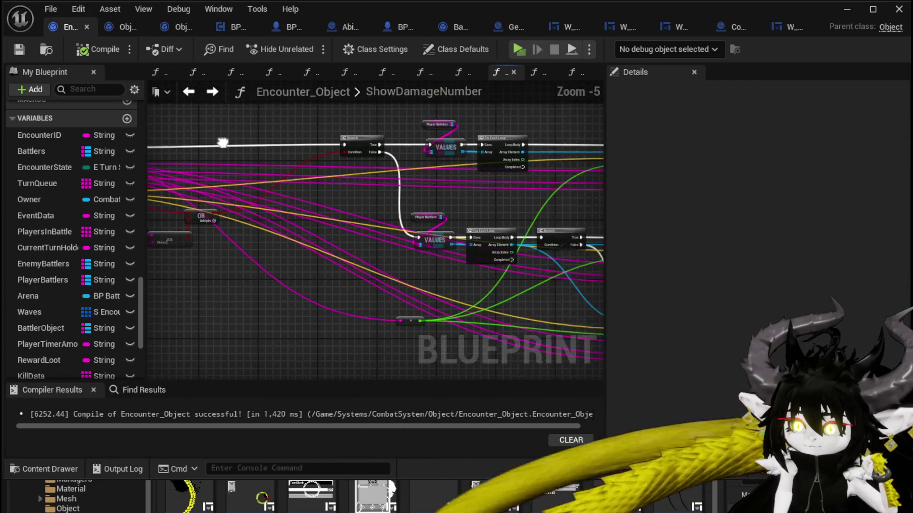
{"action": "left_click_drag", "start_coordinate": [223, 143], "coordinate": [320, 161]}
{"action": "scroll", "coordinate": [320, 161], "scroll_direction": "up", "scroll_amount": 3}
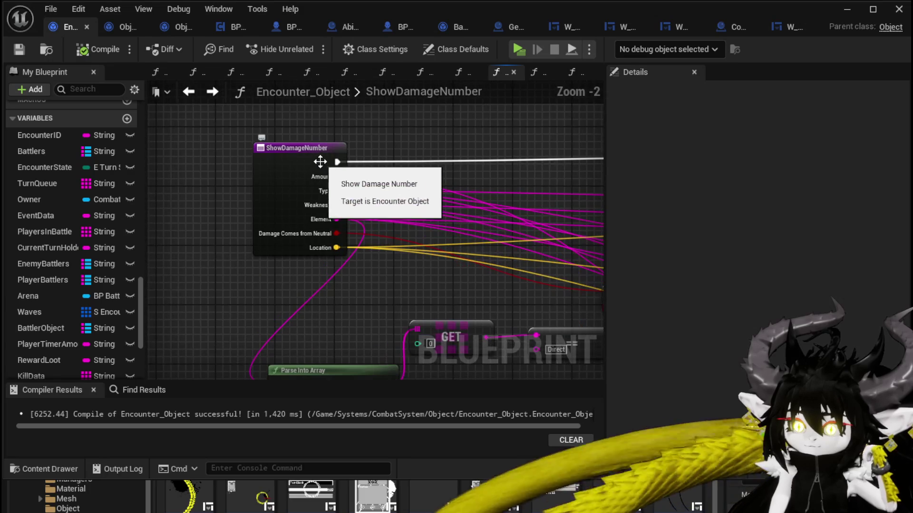
{"action": "scroll", "coordinate": [415, 143], "scroll_direction": "down", "scroll_amount": 2}
{"action": "left_click_drag", "start_coordinate": [401, 151], "coordinate": [111, 149]}
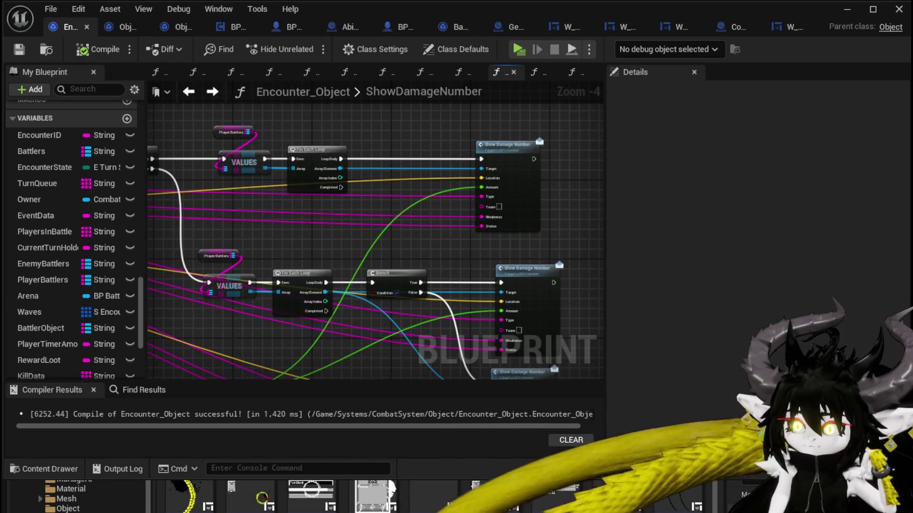
{"action": "left_click", "coordinate": [533, 157]}
{"action": "mouse_move", "coordinate": [321, 179]}
{"action": "left_mouse_down"}
{"action": "mouse_move", "coordinate": [383, 173]}
{"action": "mouse_move", "coordinate": [247, 178]}
{"action": "left_mouse_up"}
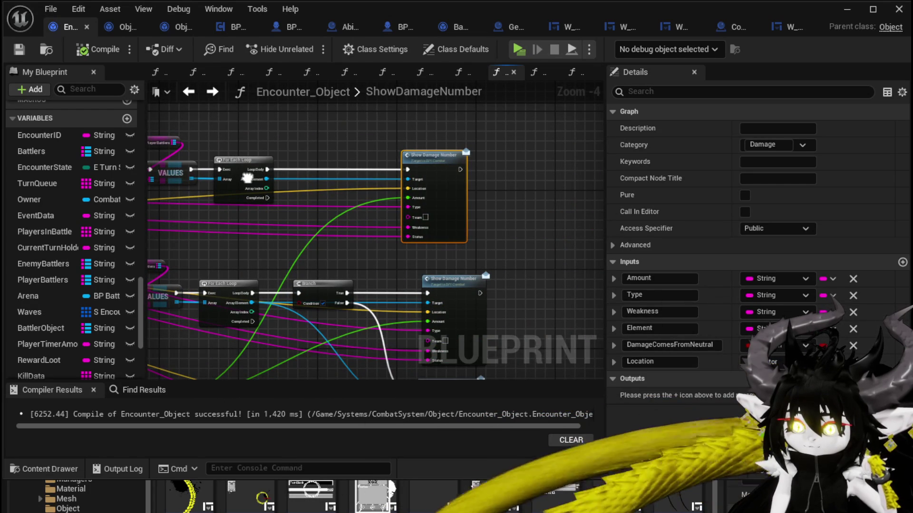
{"action": "left_click_drag", "start_coordinate": [247, 178], "coordinate": [250, 176]}
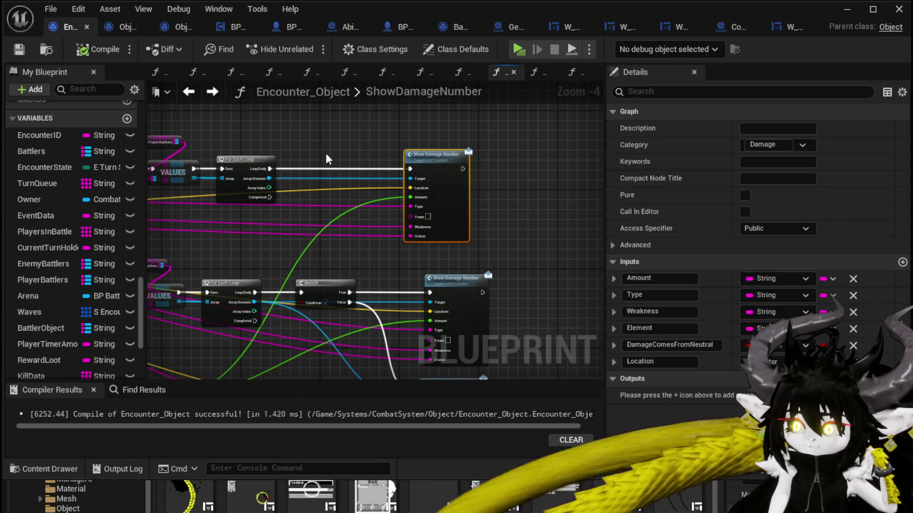
{"action": "left_click_drag", "start_coordinate": [327, 159], "coordinate": [433, 161]}
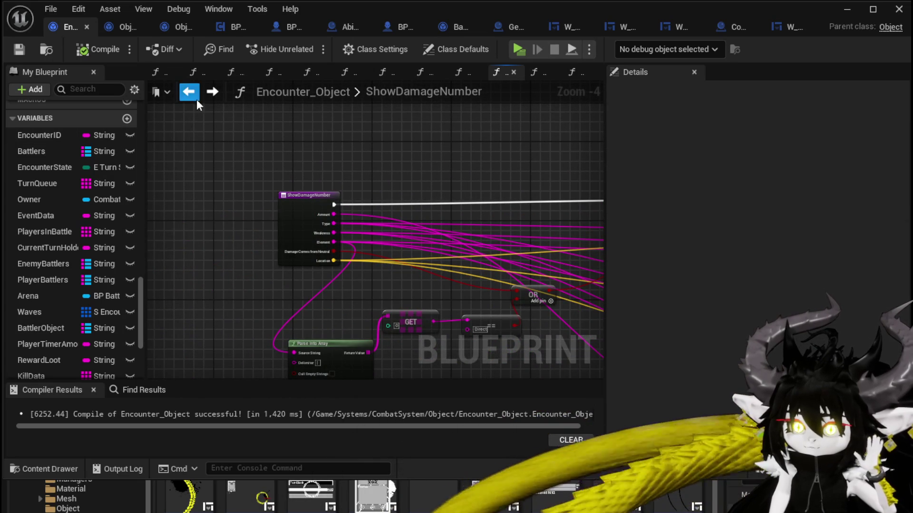
{"action": "scroll", "coordinate": [45, 150], "scroll_direction": "up", "scroll_amount": 5}
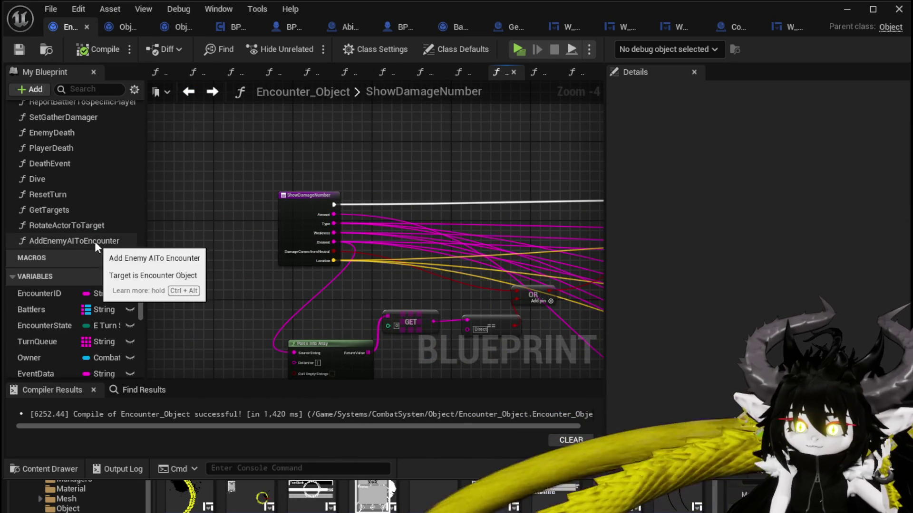
{"action": "scroll", "coordinate": [93, 221], "scroll_direction": "up", "scroll_amount": 10}
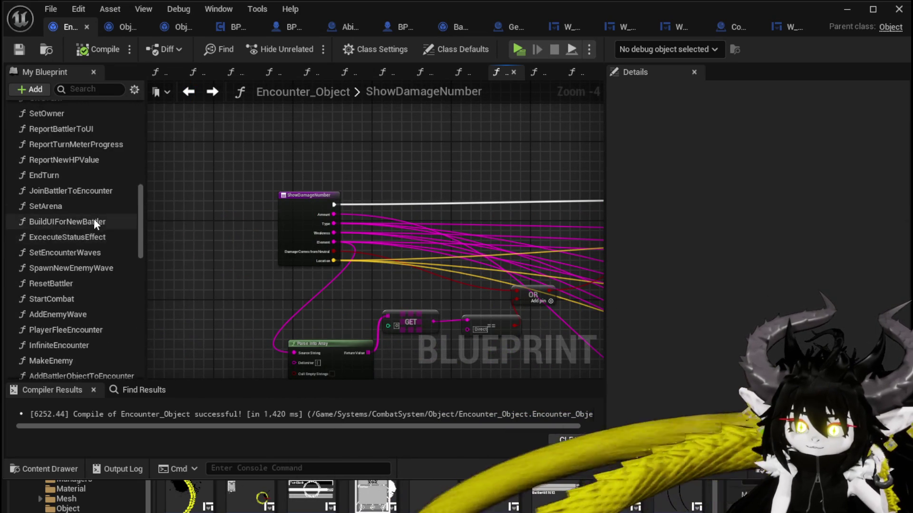
{"action": "scroll", "coordinate": [95, 220], "scroll_direction": "up", "scroll_amount": 15}
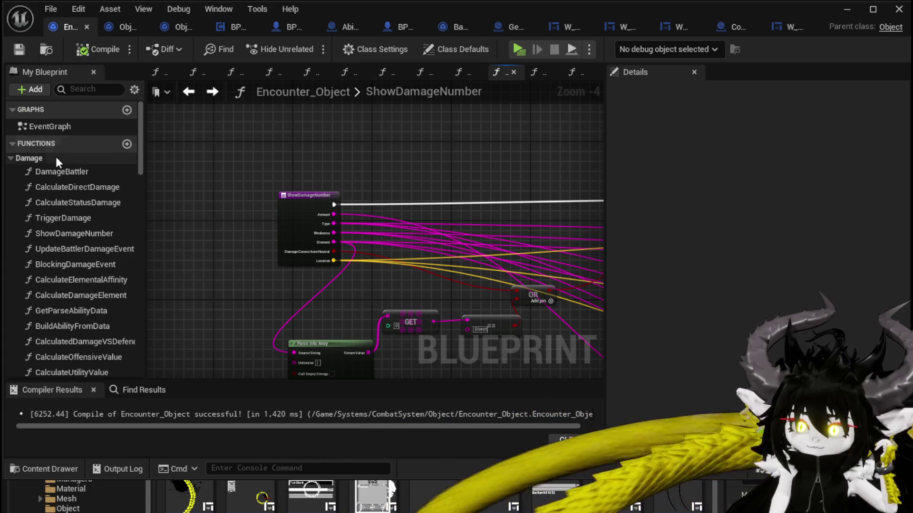
- Open DamageBattler and follow its Sequence into the Perk Check function graph
{"action": "double_click", "coordinate": [58, 172]}
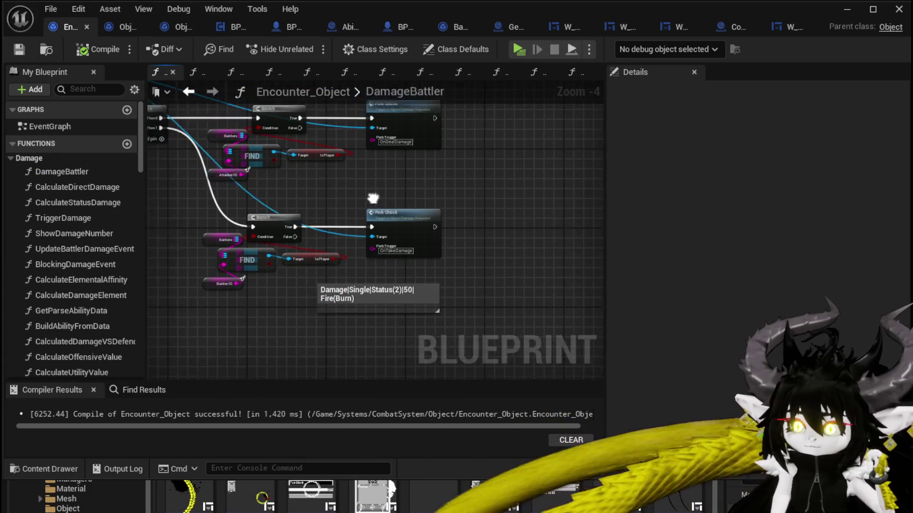
{"action": "left_click_drag", "start_coordinate": [372, 198], "coordinate": [510, 243]}
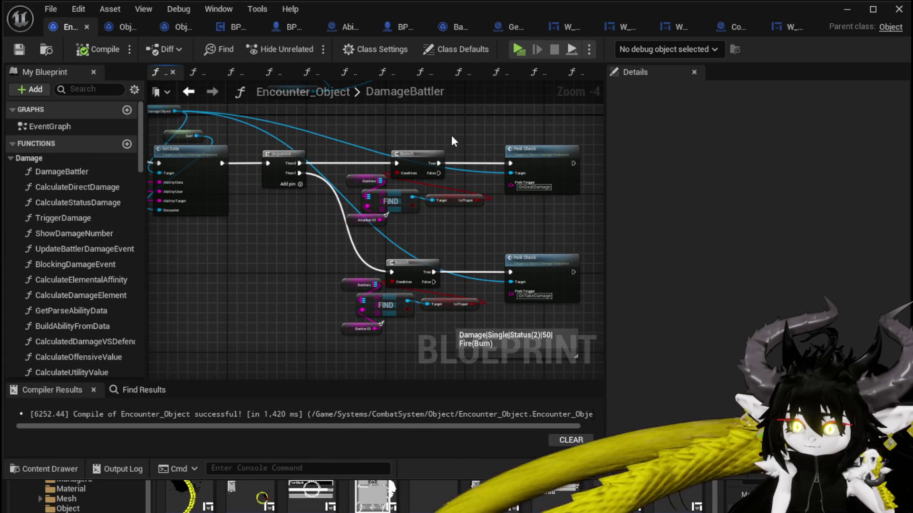
{"action": "left_click_drag", "start_coordinate": [346, 143], "coordinate": [289, 172]}
{"action": "double_click", "coordinate": [480, 193]}
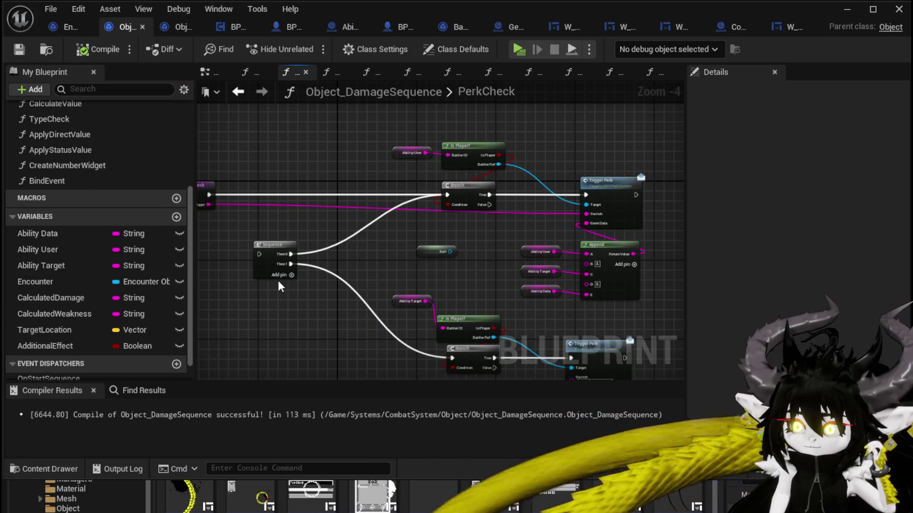
{"action": "mouse_move", "coordinate": [364, 242]}
{"action": "left_mouse_down"}
{"action": "mouse_move", "coordinate": [462, 225]}
{"action": "mouse_move", "coordinate": [325, 225]}
{"action": "left_mouse_up"}
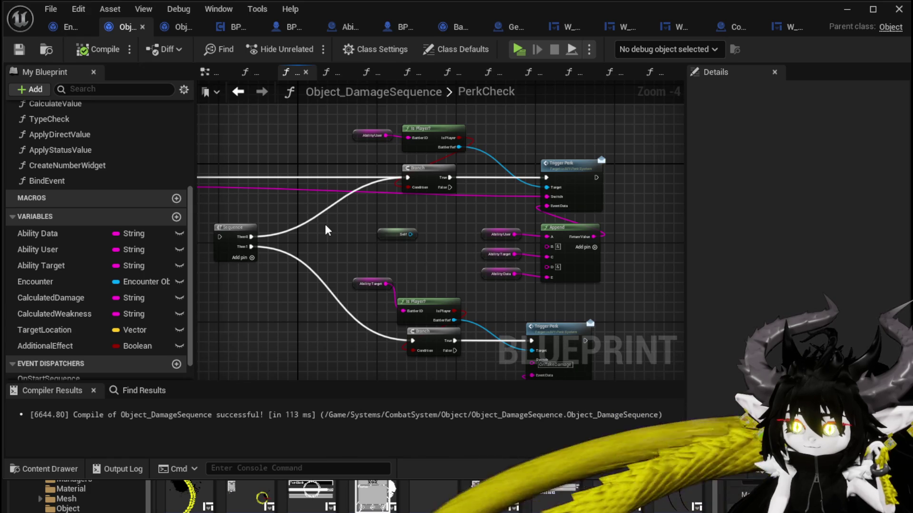
{"action": "left_click_drag", "start_coordinate": [326, 230], "coordinate": [416, 236]}
{"action": "mouse_move", "coordinate": [259, 189]}
{"action": "left_mouse_down"}
{"action": "mouse_move", "coordinate": [661, 195]}
{"action": "mouse_move", "coordinate": [552, 185]}
{"action": "left_mouse_up"}
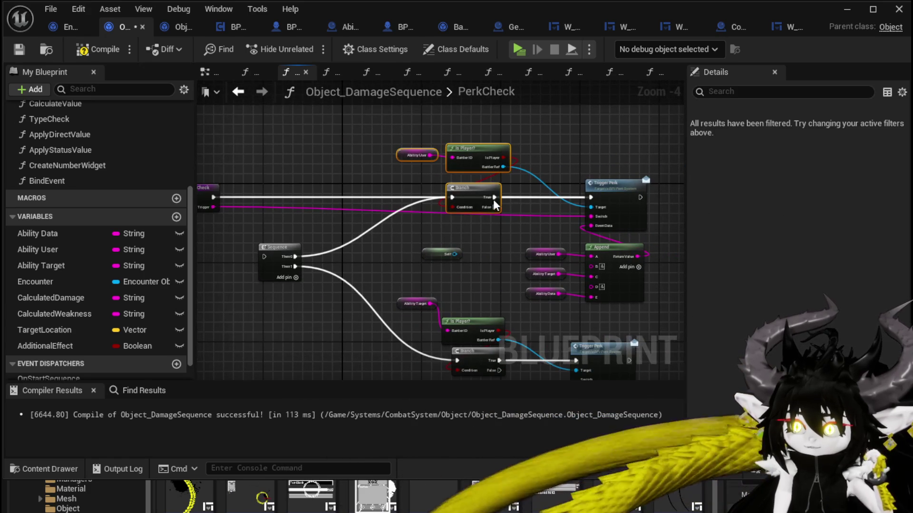
- Move the Branch, Is Player and AbilityUser nodes up-left, peek at TriggerPerk, then save
{"action": "left_click_drag", "start_coordinate": [492, 199], "coordinate": [389, 144]}
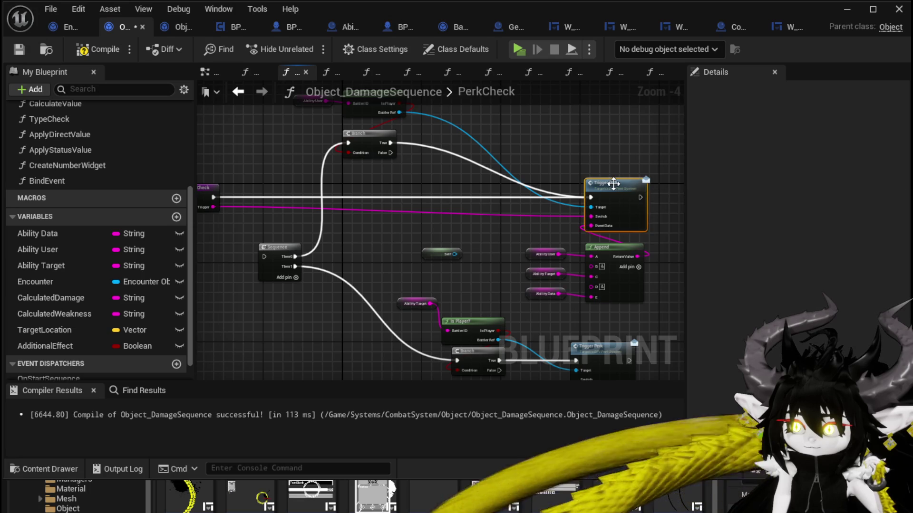
{"action": "double_click", "coordinate": [613, 184]}
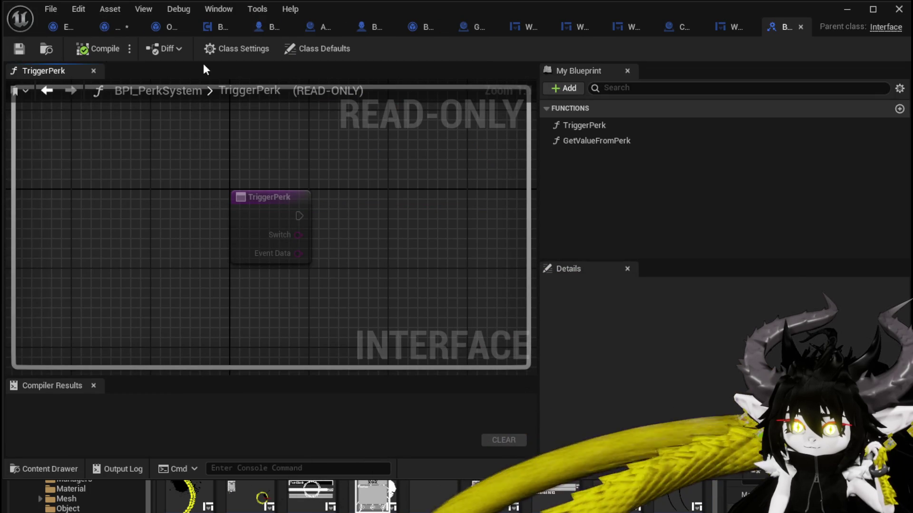
{"action": "left_click", "coordinate": [800, 27]}
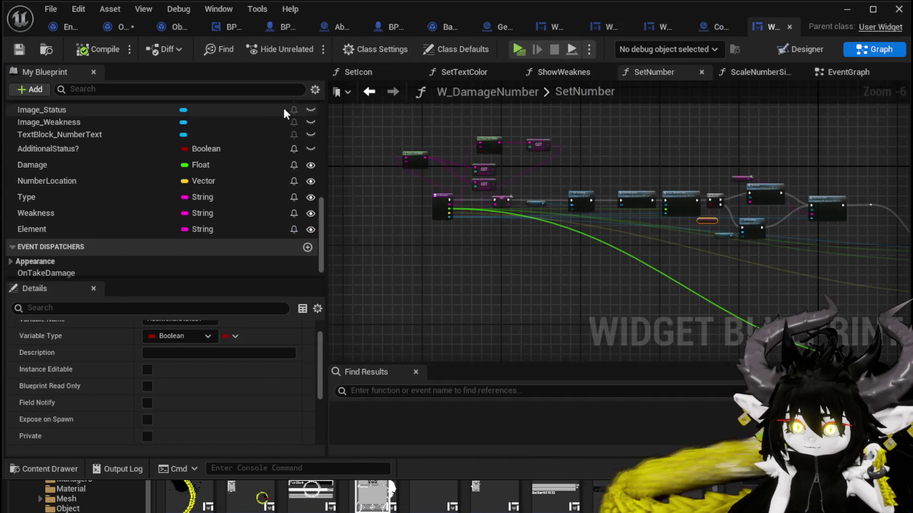
{"action": "left_click", "coordinate": [122, 26]}
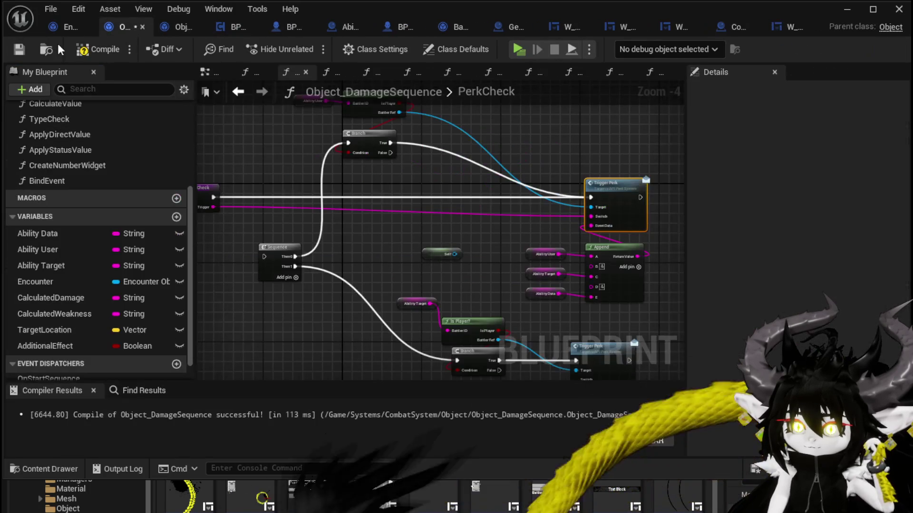
{"action": "left_click", "coordinate": [19, 49]}
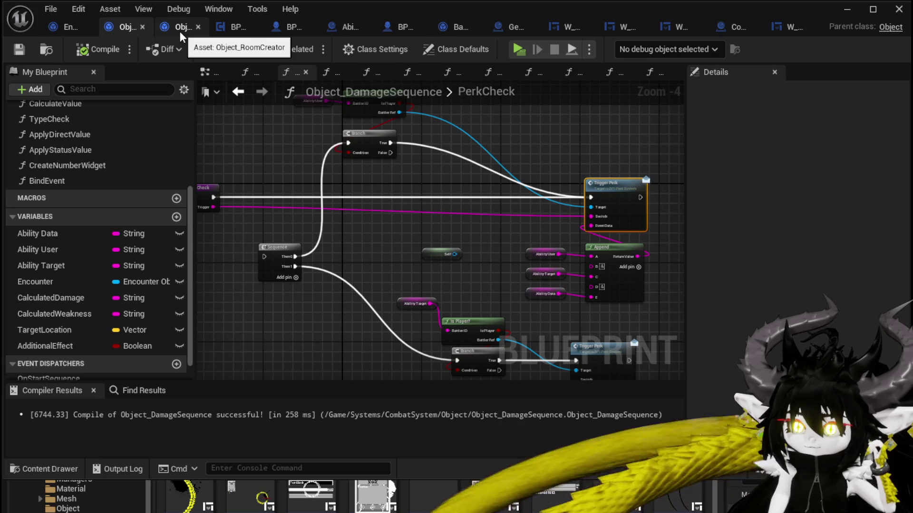
- Switch to BPC_Perks and centre the view on Damage Battler and Call On Show Number
{"action": "left_click", "coordinate": [224, 27]}
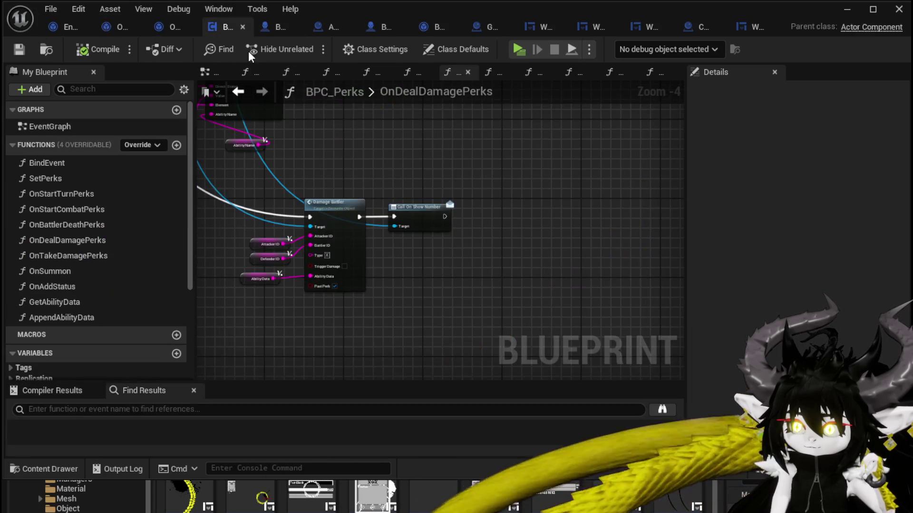
{"action": "scroll", "coordinate": [358, 135], "scroll_direction": "down", "scroll_amount": 2}
{"action": "scroll", "coordinate": [460, 226], "scroll_direction": "up", "scroll_amount": 2}
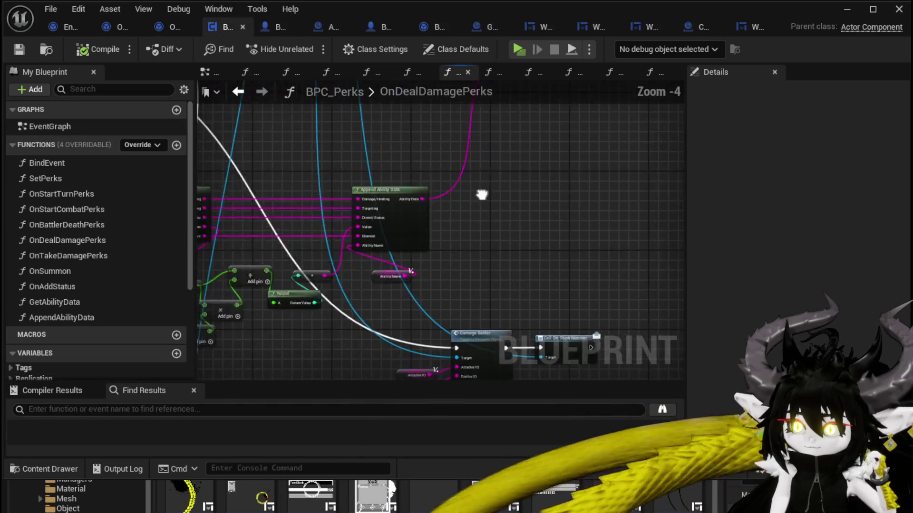
{"action": "left_click_drag", "start_coordinate": [482, 194], "coordinate": [564, 169]}
{"action": "scroll", "coordinate": [564, 168], "scroll_direction": "up", "scroll_amount": 1}
{"action": "scroll", "coordinate": [530, 139], "scroll_direction": "up", "scroll_amount": 1}
{"action": "scroll", "coordinate": [440, 158], "scroll_direction": "up", "scroll_amount": 1}
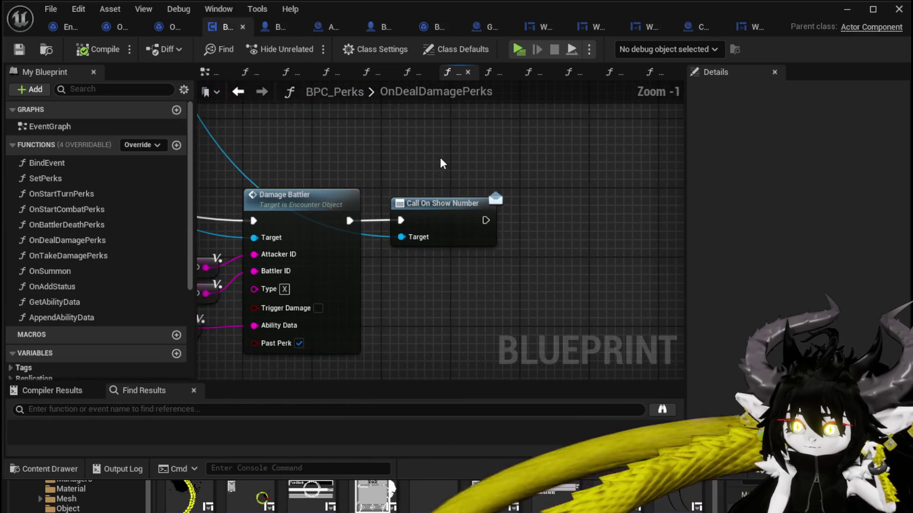
{"action": "scroll", "coordinate": [439, 157], "scroll_direction": "down", "scroll_amount": 4}
- Select Damage Battler with its Attacker ID, Defender ID and Ability Data getters, then browse nearby
{"action": "left_click_drag", "start_coordinate": [356, 141], "coordinate": [483, 270]}
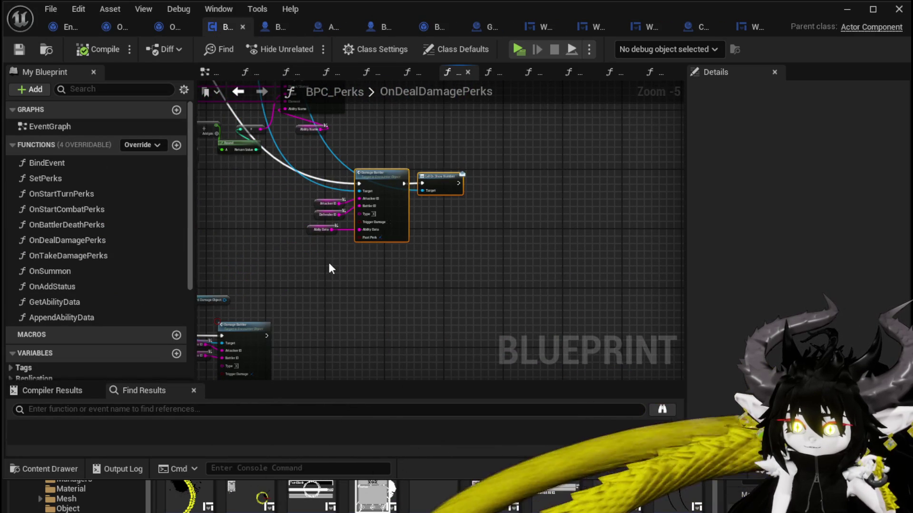
{"action": "mouse_move", "coordinate": [315, 252]}
{"action": "left_mouse_down"}
{"action": "mouse_move", "coordinate": [464, 164]}
{"action": "mouse_move", "coordinate": [527, 294]}
{"action": "mouse_move", "coordinate": [480, 238]}
{"action": "left_mouse_up"}
{"action": "left_click", "coordinate": [476, 227]}
{"action": "mouse_move", "coordinate": [469, 207]}
{"action": "left_mouse_down"}
{"action": "mouse_move", "coordinate": [498, 295]}
{"action": "mouse_move", "coordinate": [381, 241]}
{"action": "mouse_move", "coordinate": [400, 187]}
{"action": "mouse_move", "coordinate": [443, 234]}
{"action": "left_mouse_up"}
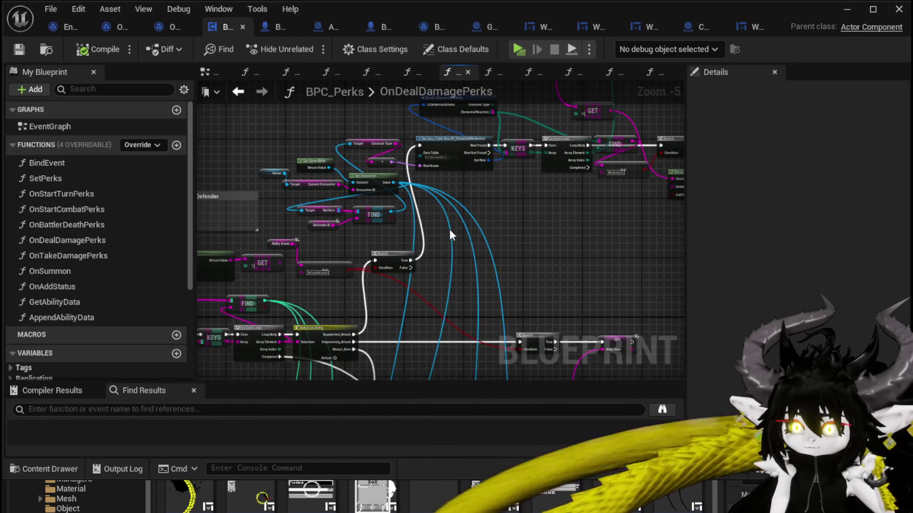
{"action": "scroll", "coordinate": [372, 256], "scroll_direction": "up", "scroll_amount": 4}
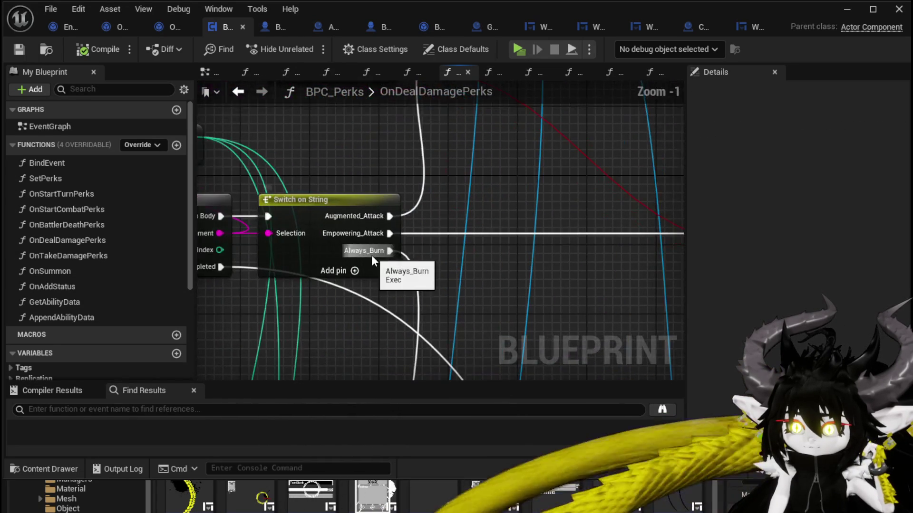
{"action": "mouse_move", "coordinate": [372, 255]}
{"action": "left_mouse_down"}
{"action": "mouse_move", "coordinate": [445, 184]}
{"action": "mouse_move", "coordinate": [430, 245]}
{"action": "mouse_move", "coordinate": [417, 210]}
{"action": "mouse_move", "coordinate": [427, 256]}
{"action": "mouse_move", "coordinate": [400, 253]}
{"action": "mouse_move", "coordinate": [455, 179]}
{"action": "left_mouse_up"}
{"action": "scroll", "coordinate": [445, 195], "scroll_direction": "down", "scroll_amount": 3}
{"action": "scroll", "coordinate": [427, 257], "scroll_direction": "up", "scroll_amount": 2}
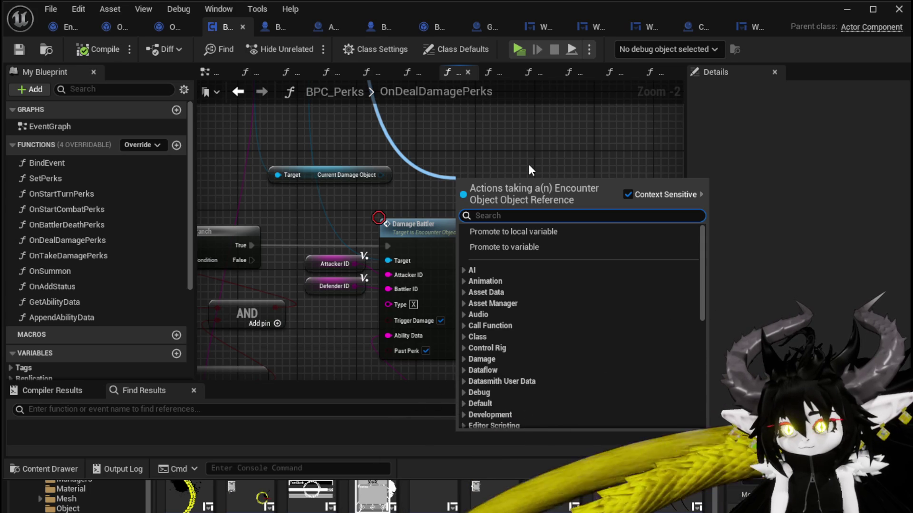
- Wire a Current Damage Object getter to Damage Battler's Target and add SET AdditionalEffect from it
{"action": "type", "text": "get "}
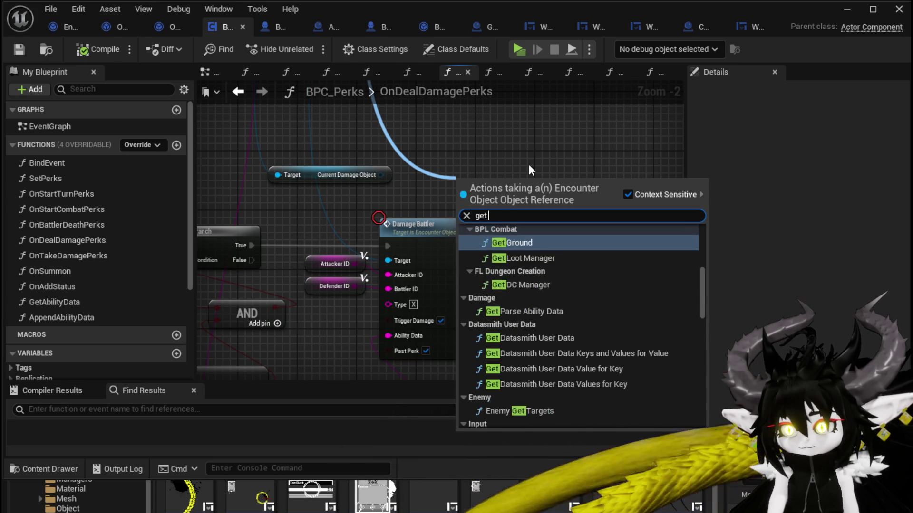
{"action": "type", "text": "Damage"}
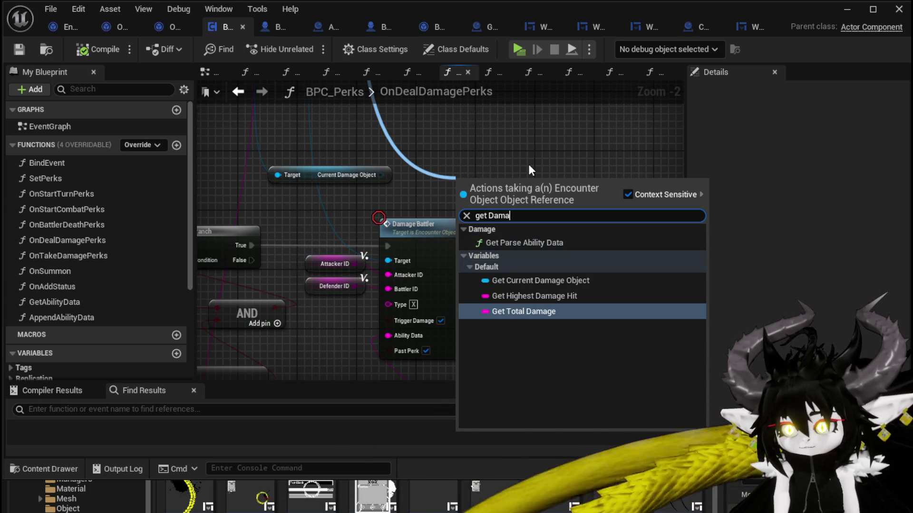
{"action": "left_click", "coordinate": [526, 280]}
{"action": "left_click_drag", "start_coordinate": [566, 182], "coordinate": [564, 246]}
{"action": "type", "text": "A"}
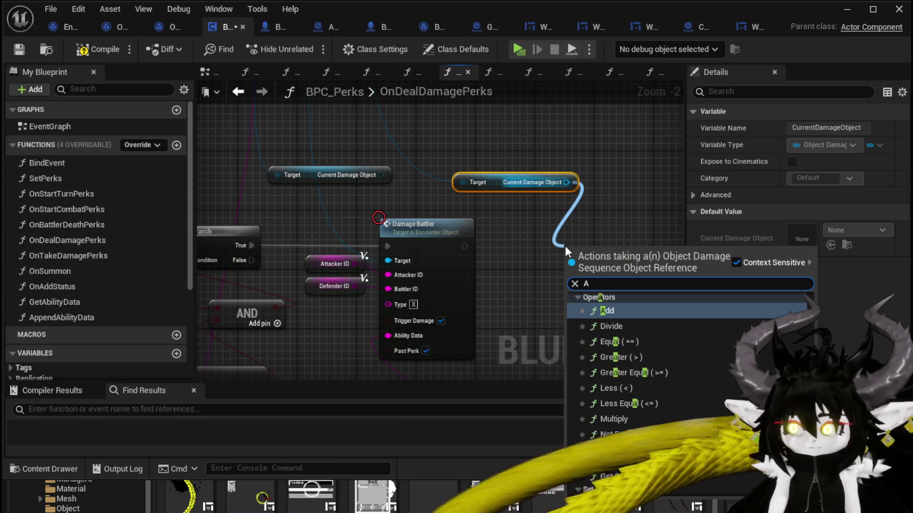
{"action": "type", "text": "ddi"}
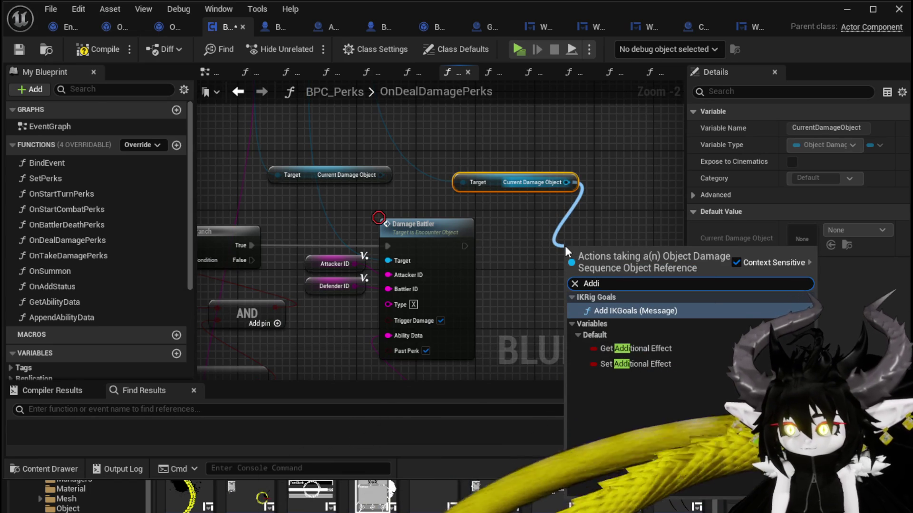
{"action": "left_click", "coordinate": [629, 364]}
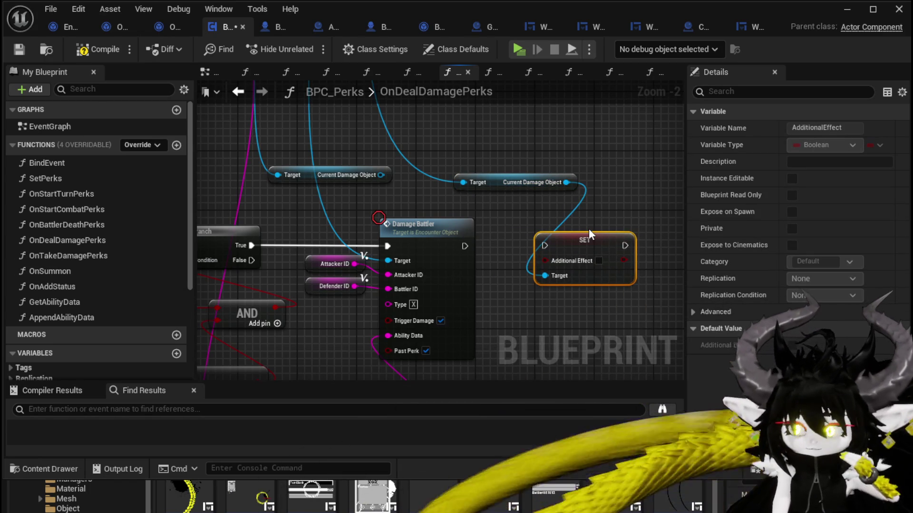
{"action": "scroll", "coordinate": [652, 178], "scroll_direction": "down", "scroll_amount": 1}
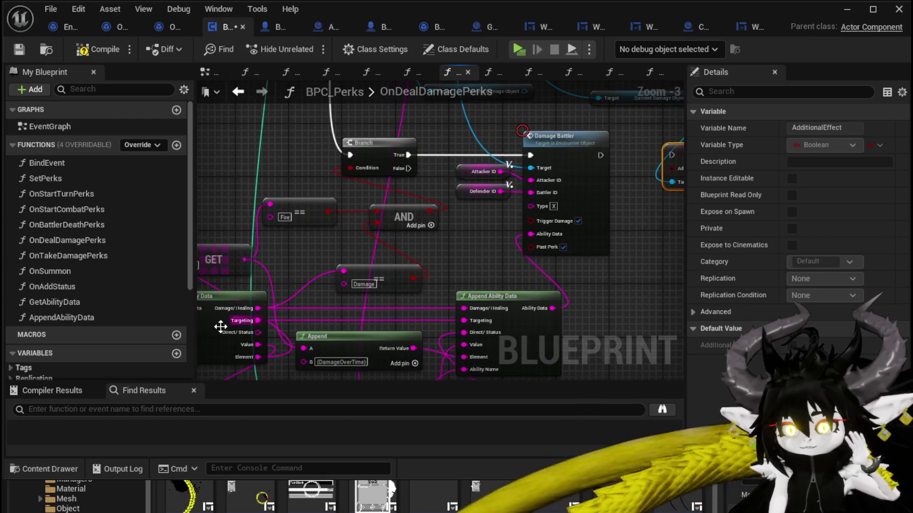
{"action": "left_click_drag", "start_coordinate": [589, 260], "coordinate": [483, 262]}
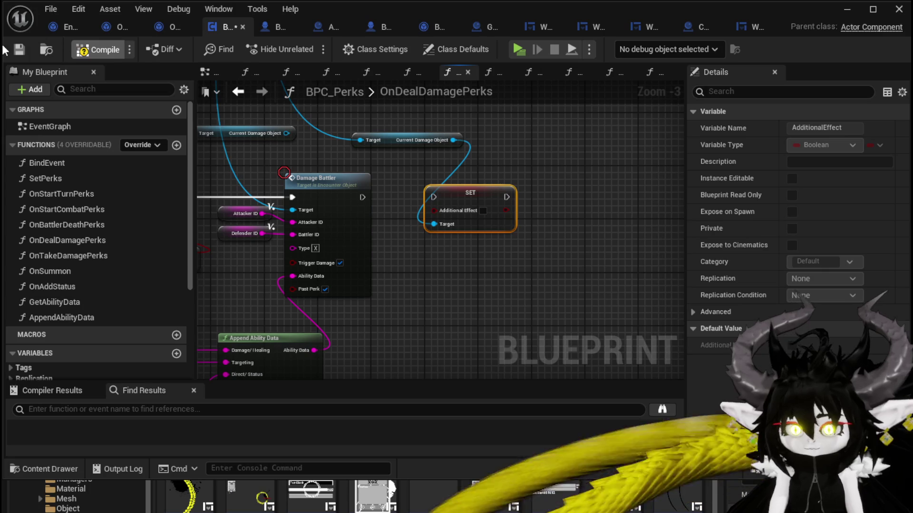
{"action": "left_click", "coordinate": [111, 26]}
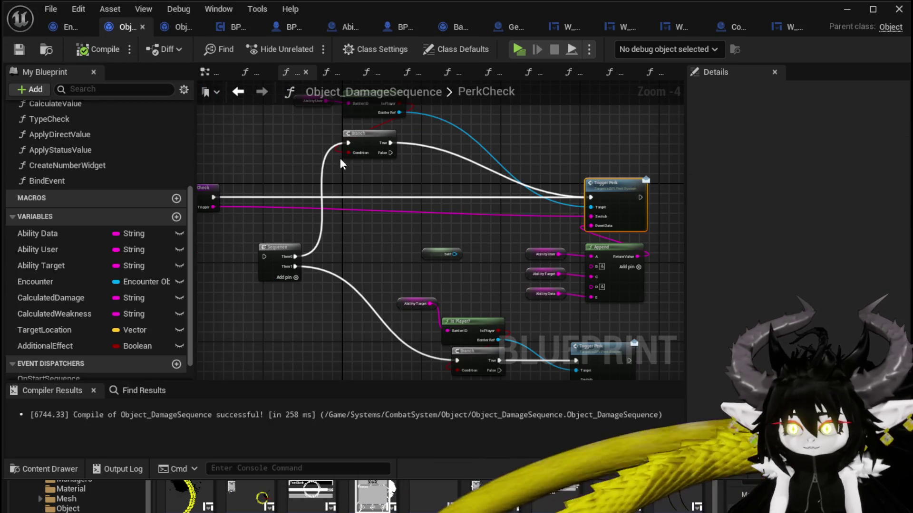
- Create a new function named AddAditional, compile, and select its entry node
{"action": "scroll", "coordinate": [132, 190], "scroll_direction": "up", "scroll_amount": 5}
{"action": "left_click", "coordinate": [176, 144]}
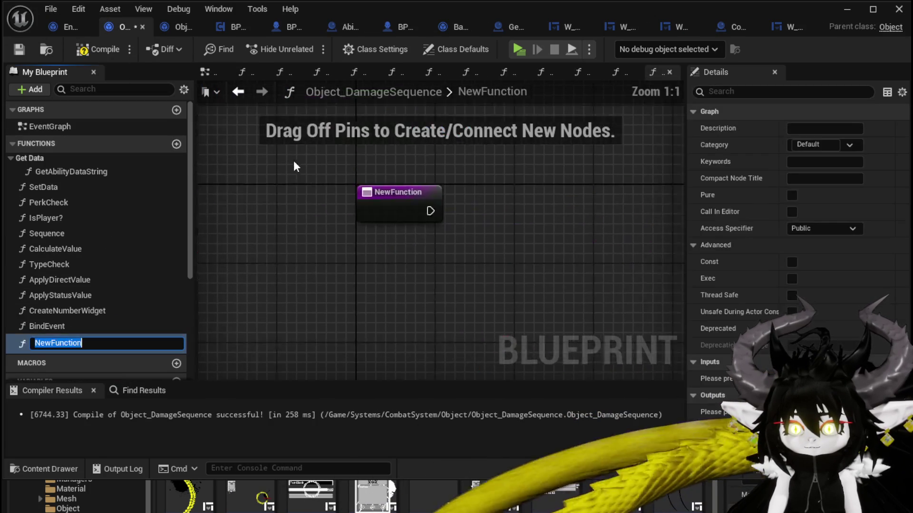
{"action": "type", "text": "AddAdi"}
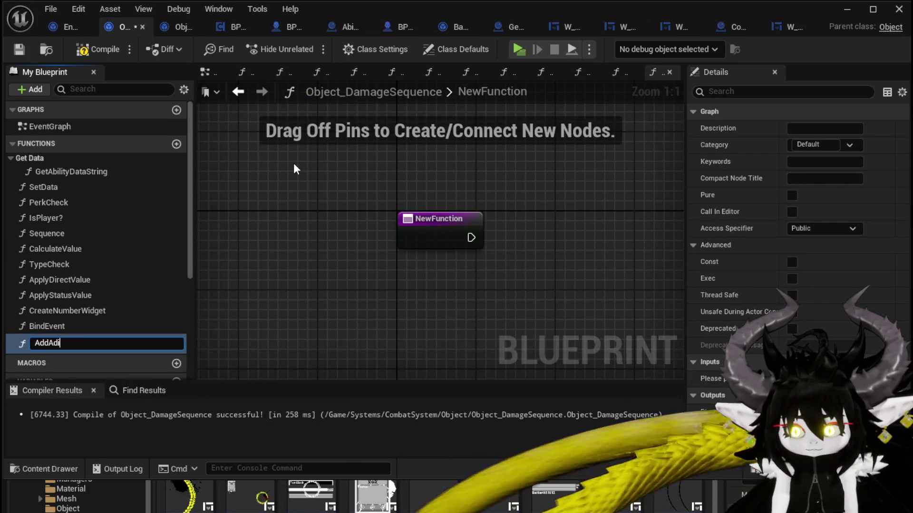
{"action": "type", "text": "tional"}
{"action": "key", "text": "Return"}
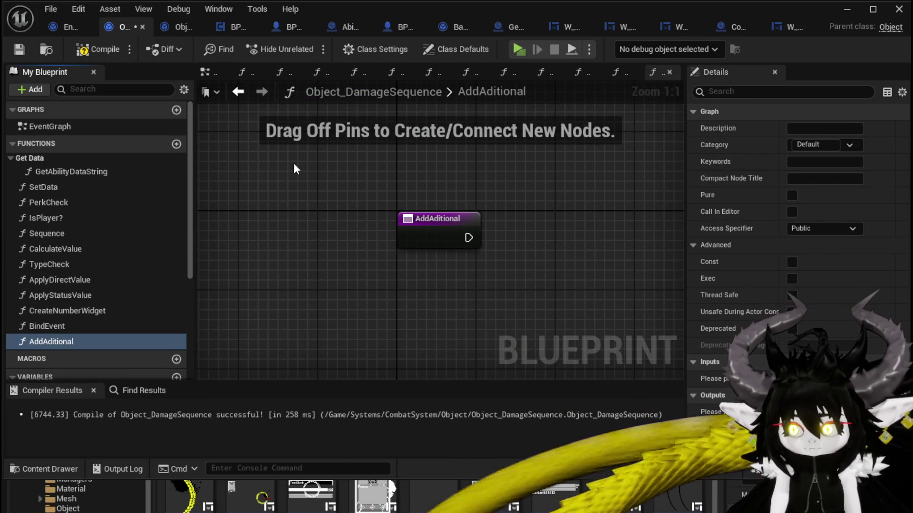
{"action": "left_click", "coordinate": [94, 49]}
{"action": "left_click", "coordinate": [438, 237]}
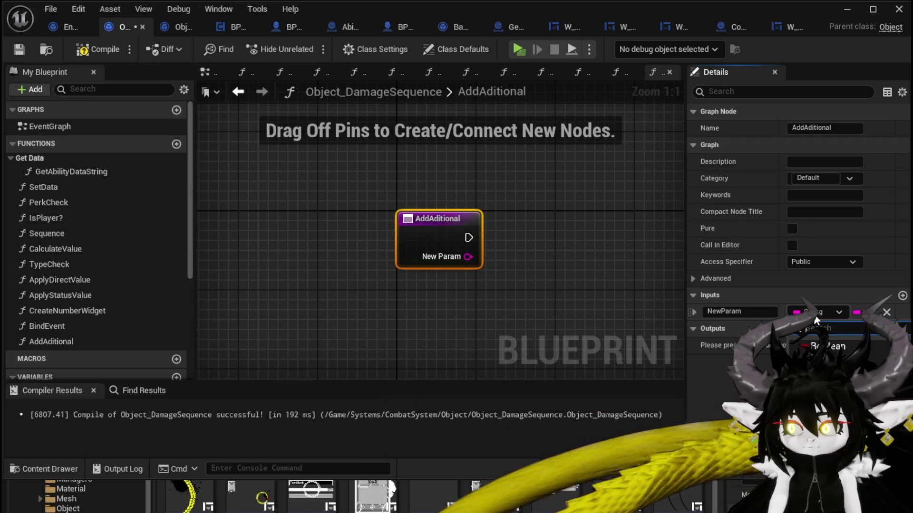
{"action": "left_click", "coordinate": [613, 297]}
{"action": "left_click_drag", "start_coordinate": [615, 297], "coordinate": [547, 290]}
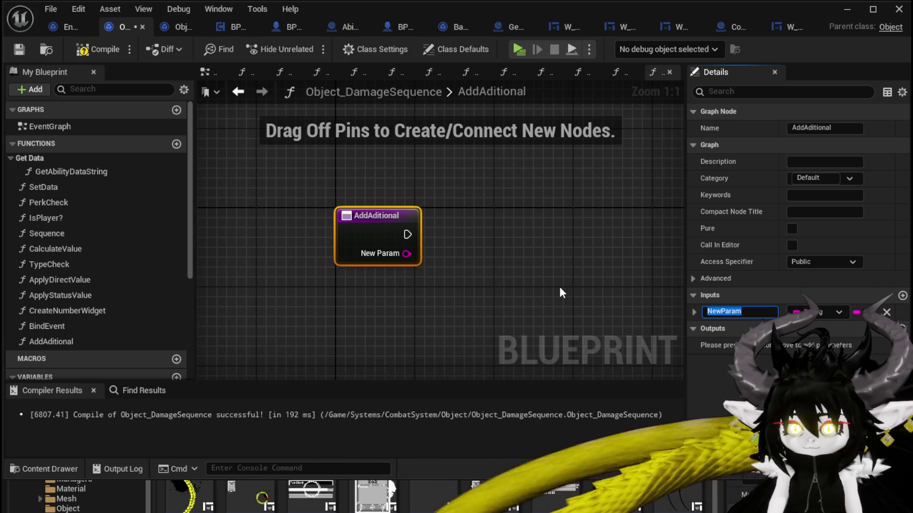
- Name its inputs StatusType, StatusValue and StatusDuration, then save the blueprint
{"action": "key", "text": "BackSpace"}
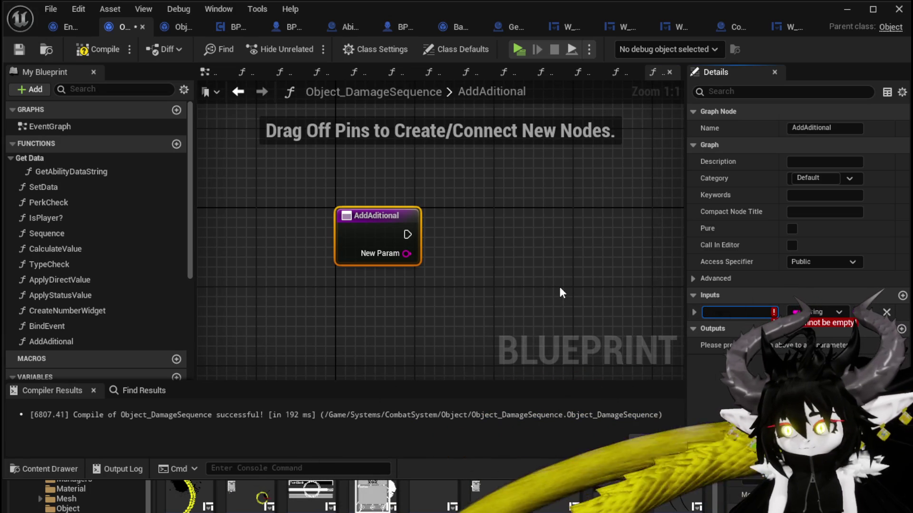
{"action": "type", "text": "S"}
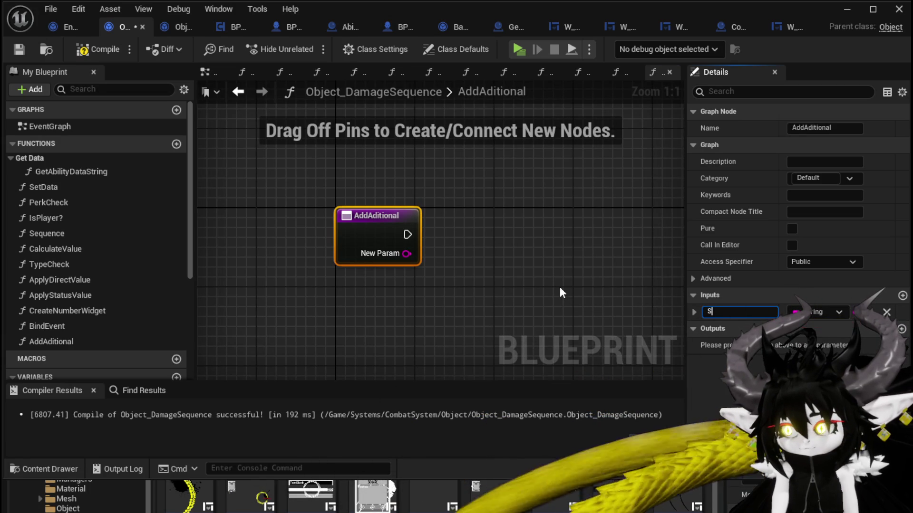
{"action": "type", "text": "tatusTy"}
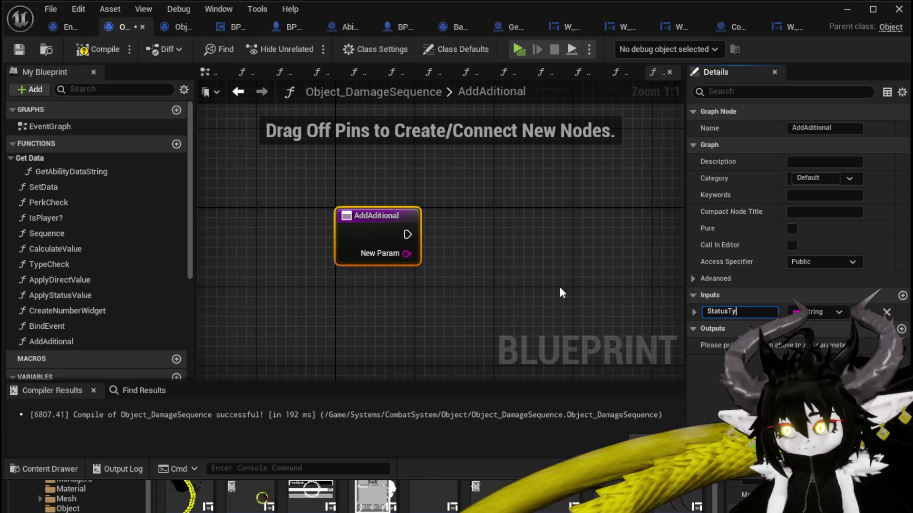
{"action": "type", "text": "pe"}
{"action": "key", "text": "Return"}
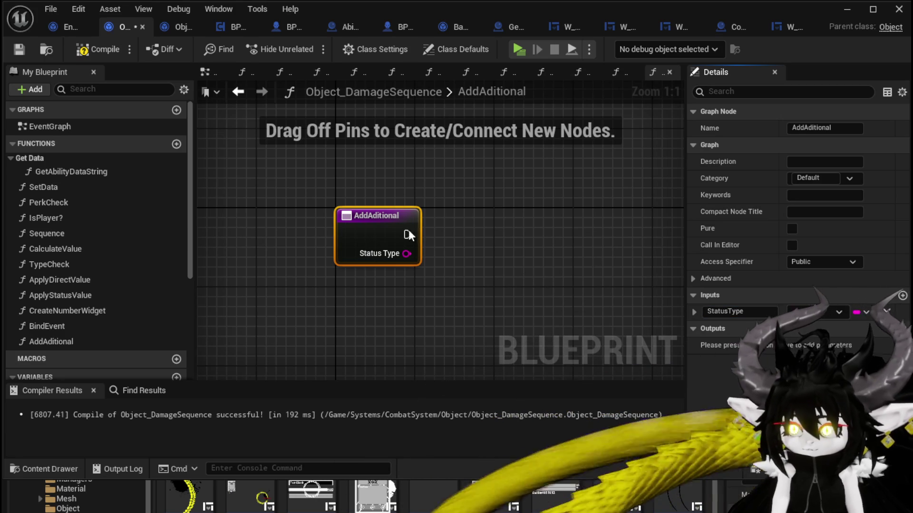
{"action": "left_click", "coordinate": [902, 296]}
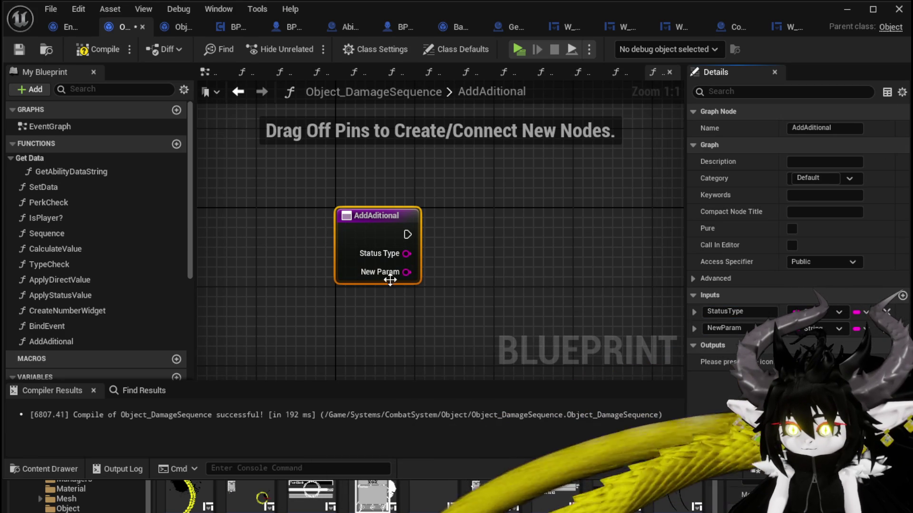
{"action": "left_click", "coordinate": [722, 328]}
{"action": "type", "text": "S"}
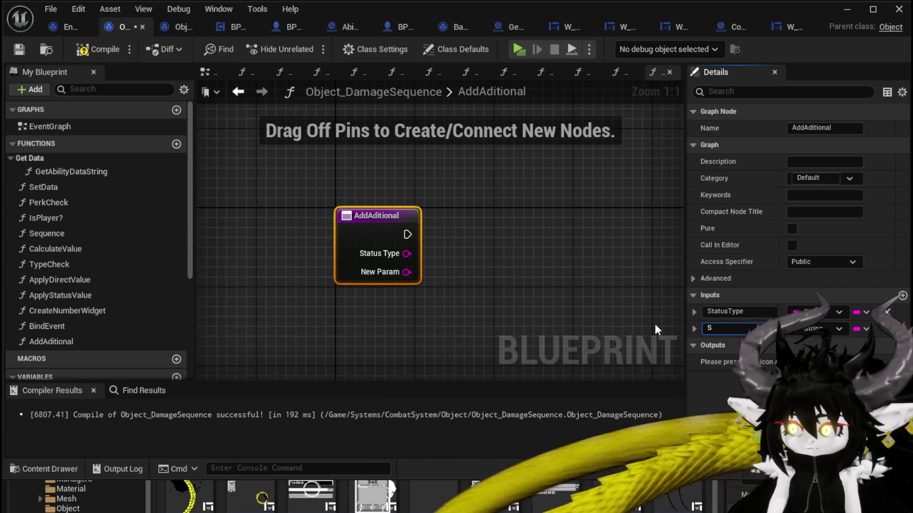
{"action": "type", "text": "tatus"}
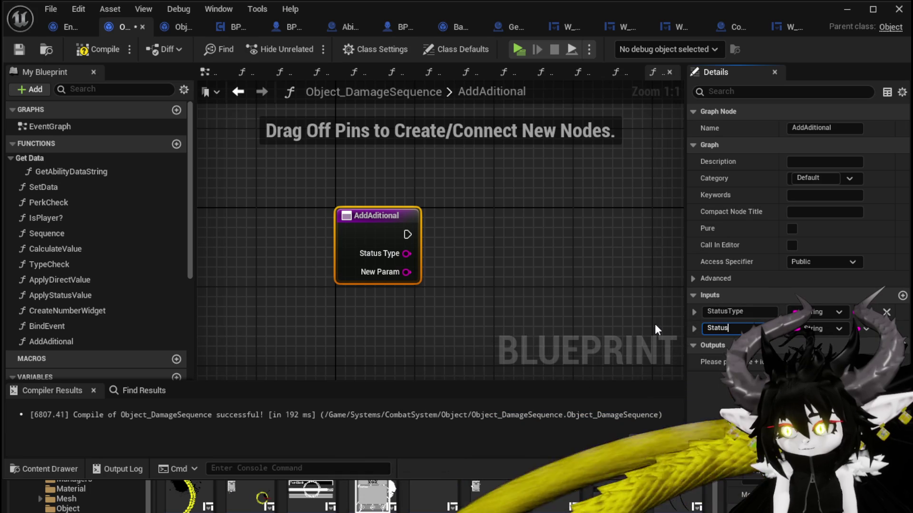
{"action": "type", "text": "Value"}
{"action": "key", "text": "Return"}
{"action": "type", "text": "St"}
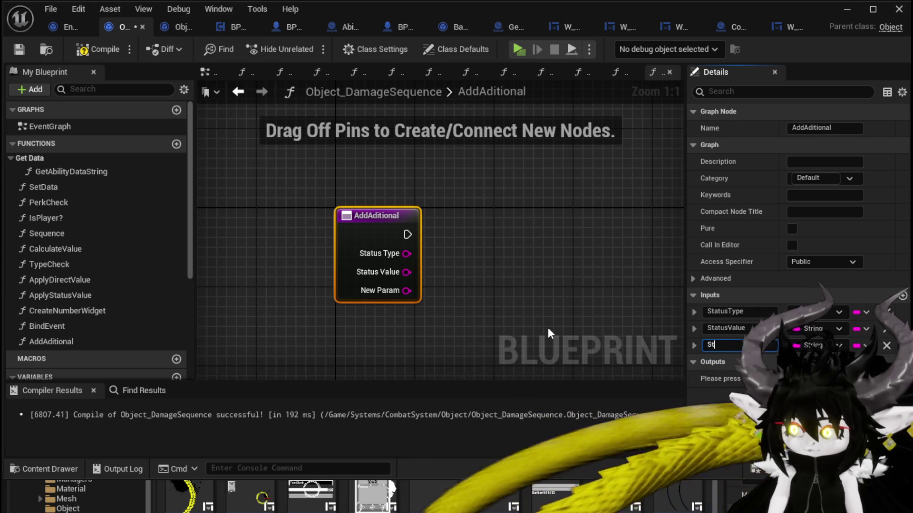
{"action": "type", "text": "atusD"}
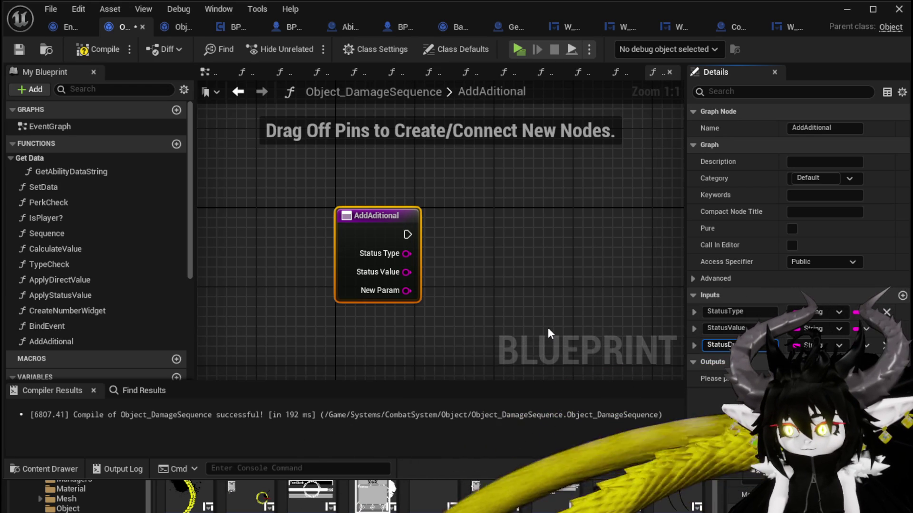
{"action": "type", "text": "uration"}
{"action": "key", "text": "Return"}
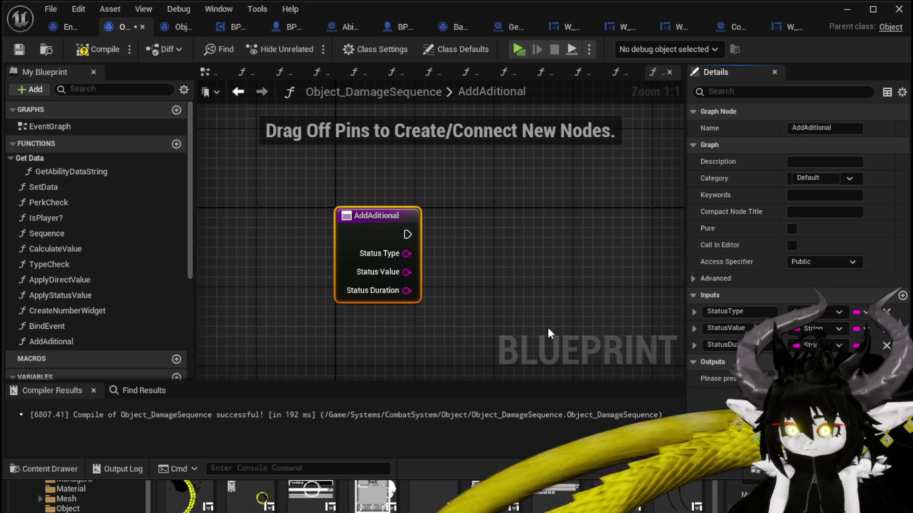
{"action": "left_click", "coordinate": [20, 49]}
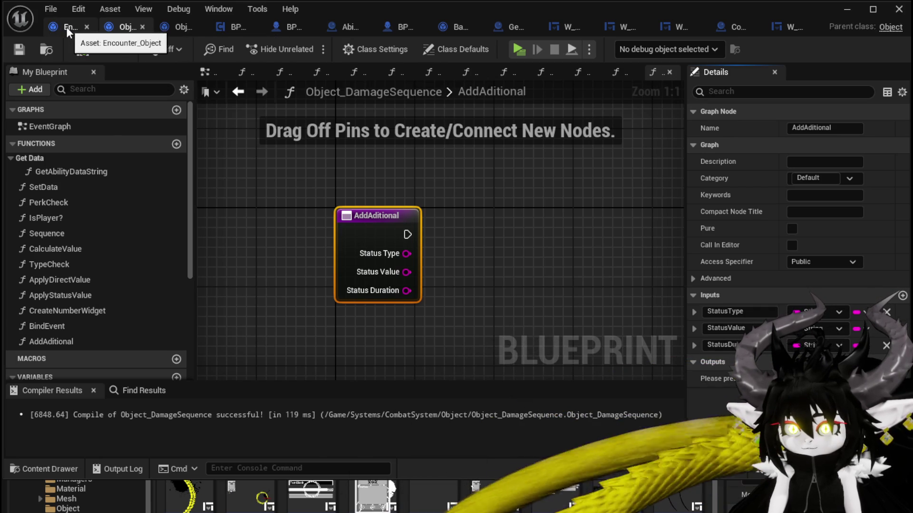
- Add an Add Aditional call on Current Damage Object and place it beside the SET node
{"action": "left_click", "coordinate": [231, 27]}
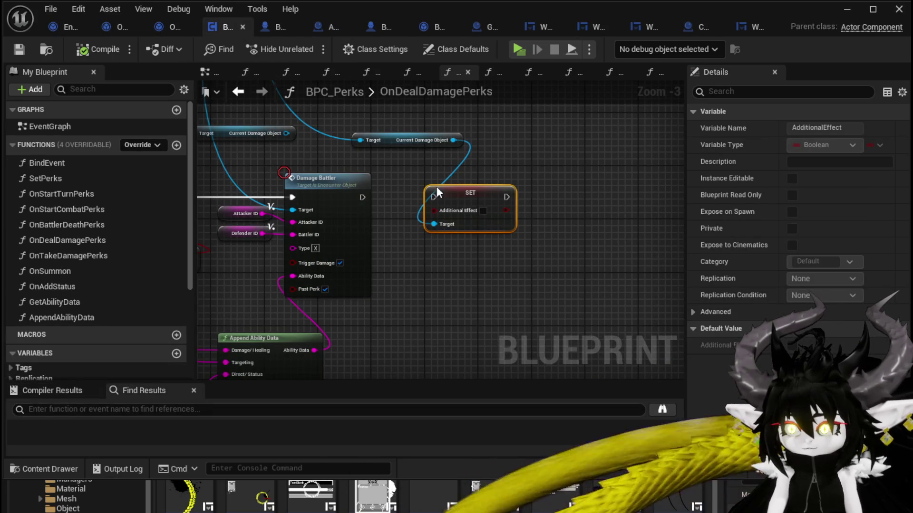
{"action": "left_click_drag", "start_coordinate": [452, 140], "coordinate": [514, 146]}
{"action": "type", "text": "add"}
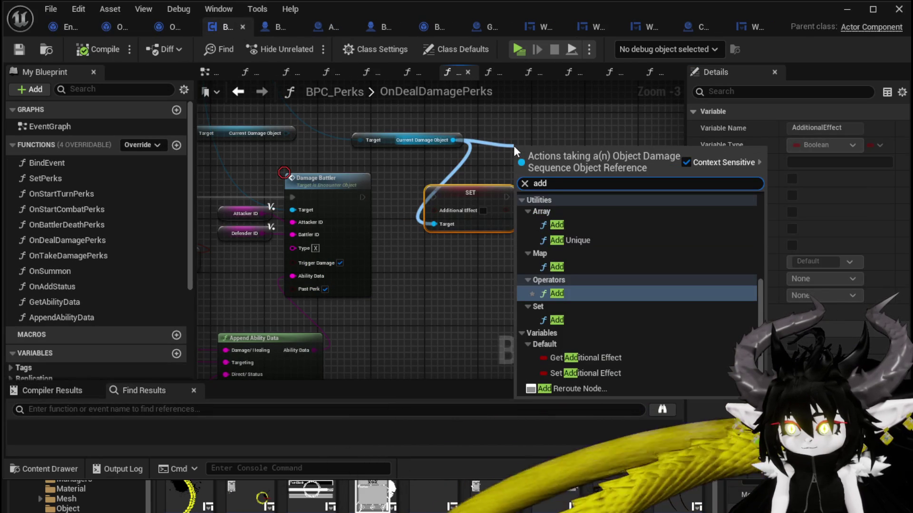
{"action": "scroll", "coordinate": [572, 276], "scroll_direction": "up", "scroll_amount": 2}
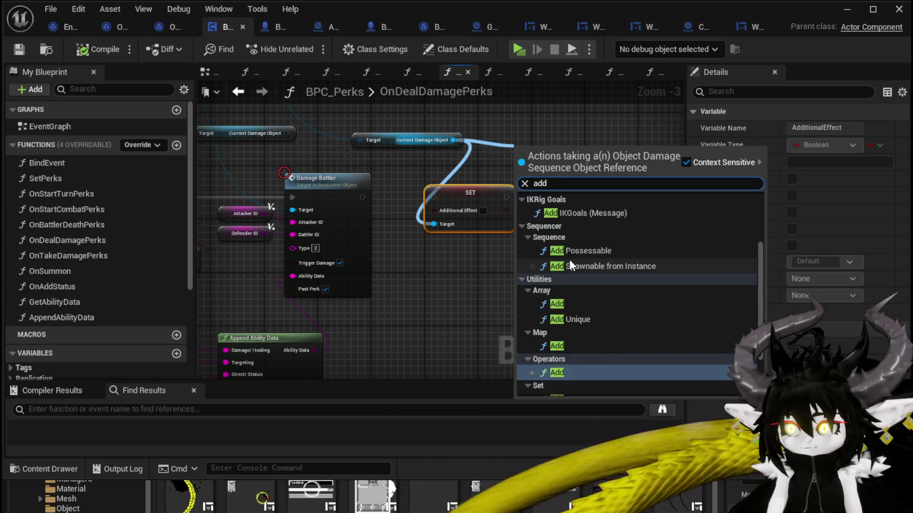
{"action": "scroll", "coordinate": [570, 265], "scroll_direction": "up", "scroll_amount": 3}
{"action": "left_click", "coordinate": [571, 246]}
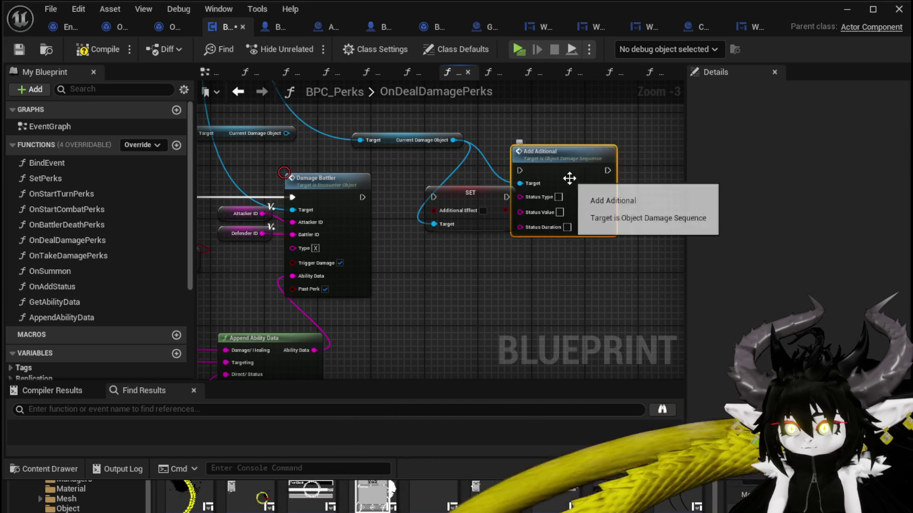
{"action": "left_click_drag", "start_coordinate": [569, 179], "coordinate": [575, 205]}
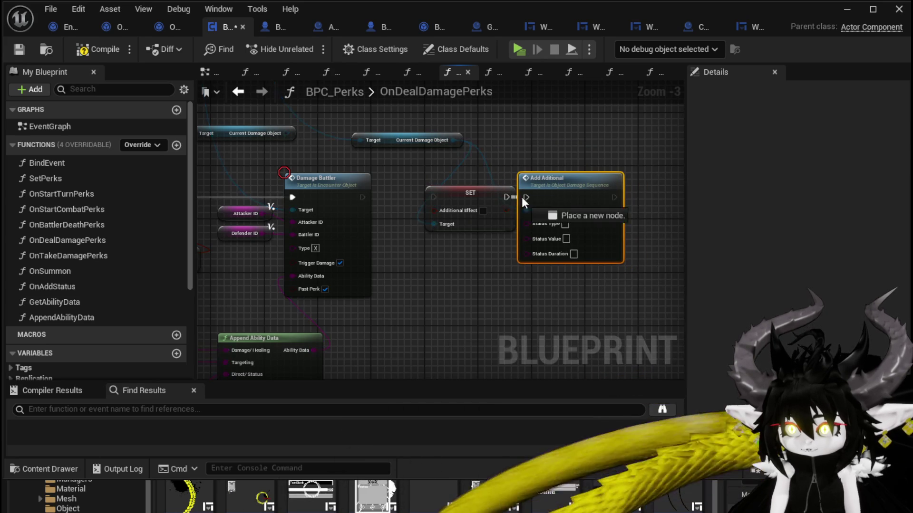
- Chain Damage Battler into SET then Add Aditional, and tick Additional Effect true
{"action": "left_click_drag", "start_coordinate": [522, 197], "coordinate": [525, 197]}
{"action": "left_click_drag", "start_coordinate": [362, 197], "coordinate": [440, 199]}
{"action": "left_click", "coordinate": [462, 211]}
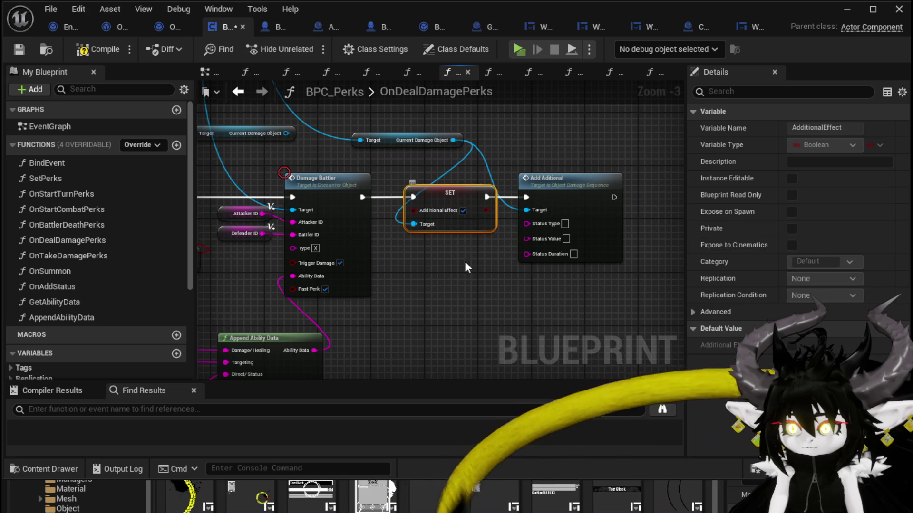
{"action": "left_click", "coordinate": [414, 275]}
{"action": "mouse_move", "coordinate": [414, 275]}
{"action": "left_mouse_down"}
{"action": "mouse_move", "coordinate": [538, 204]}
{"action": "mouse_move", "coordinate": [625, 171]}
{"action": "left_mouse_up"}
{"action": "mouse_move", "coordinate": [370, 260]}
{"action": "left_mouse_down"}
{"action": "mouse_move", "coordinate": [381, 234]}
{"action": "mouse_move", "coordinate": [357, 164]}
{"action": "mouse_move", "coordinate": [327, 138]}
{"action": "mouse_move", "coordinate": [315, 193]}
{"action": "left_mouse_up"}
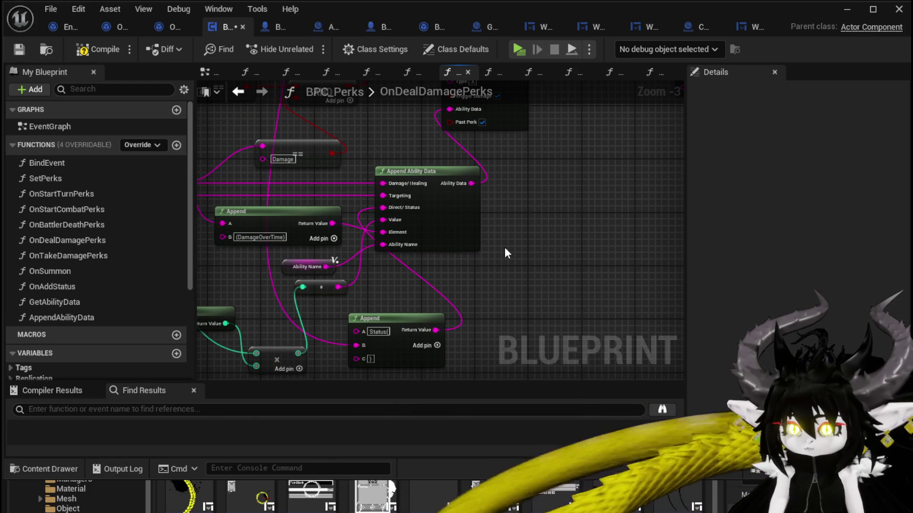
- Wire the status Append node's Return Value into Add Aditional's Status Type pin
{"action": "mouse_move", "coordinate": [505, 248]}
{"action": "left_mouse_down"}
{"action": "mouse_move", "coordinate": [622, 250]}
{"action": "mouse_move", "coordinate": [546, 255]}
{"action": "mouse_move", "coordinate": [537, 215]}
{"action": "mouse_move", "coordinate": [521, 245]}
{"action": "left_mouse_up"}
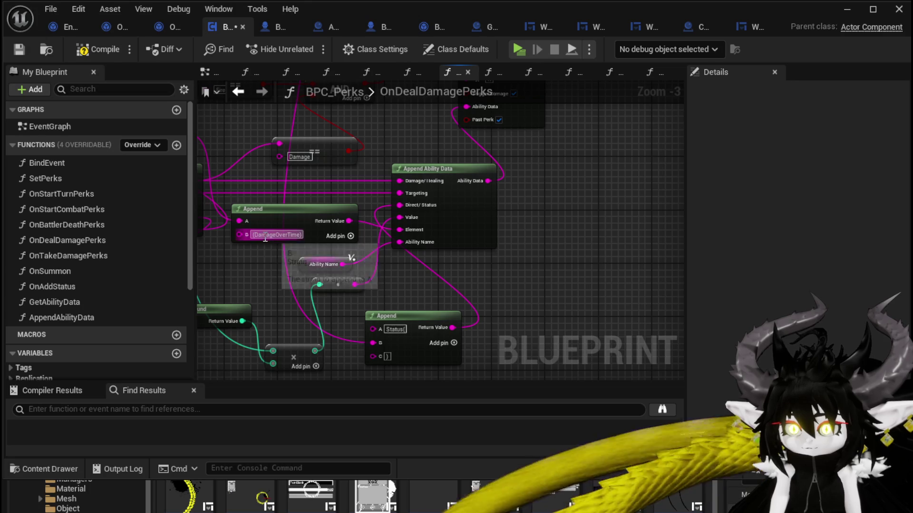
{"action": "left_click_drag", "start_coordinate": [390, 284], "coordinate": [428, 249]}
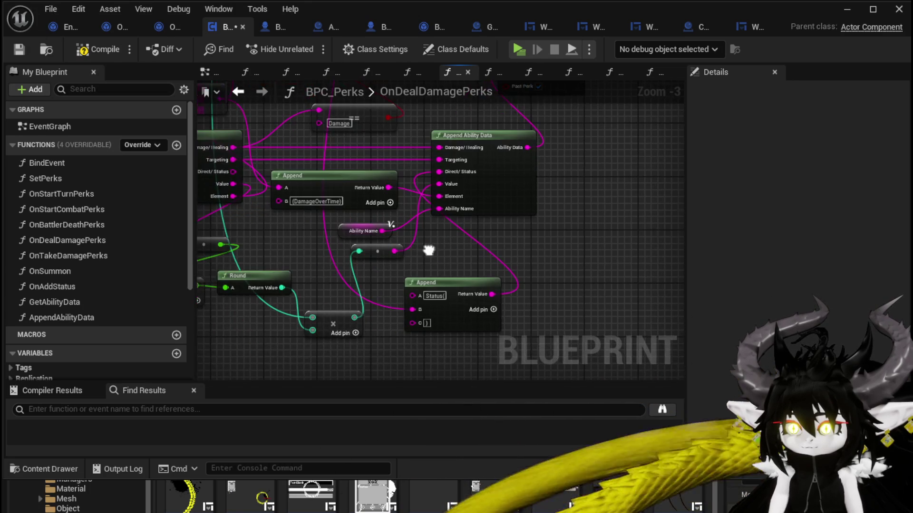
{"action": "mouse_move", "coordinate": [452, 196]}
{"action": "left_mouse_down"}
{"action": "mouse_move", "coordinate": [387, 259]}
{"action": "mouse_move", "coordinate": [613, 106]}
{"action": "mouse_move", "coordinate": [398, 227]}
{"action": "mouse_move", "coordinate": [392, 244]}
{"action": "mouse_move", "coordinate": [432, 247]}
{"action": "mouse_move", "coordinate": [571, 225]}
{"action": "mouse_move", "coordinate": [564, 179]}
{"action": "mouse_move", "coordinate": [535, 187]}
{"action": "left_mouse_up"}
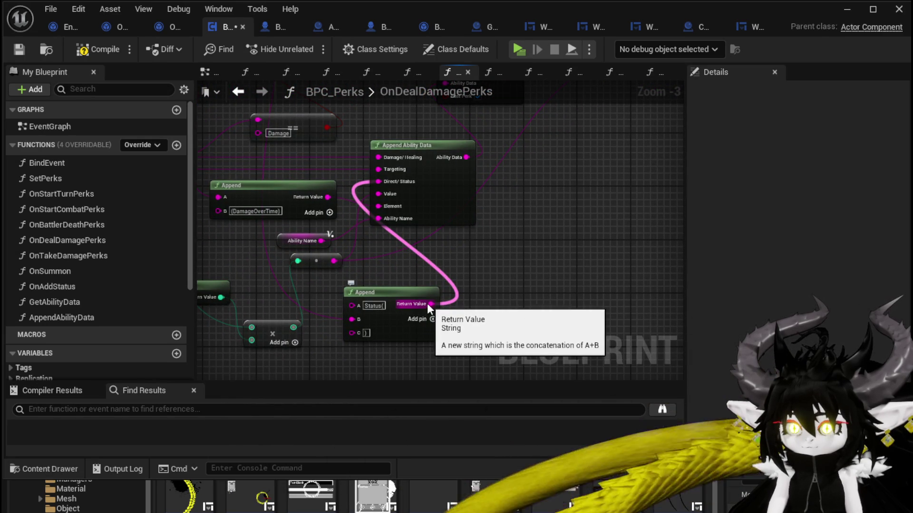
{"action": "mouse_move", "coordinate": [496, 253]}
{"action": "left_mouse_down"}
{"action": "mouse_move", "coordinate": [391, 281]}
{"action": "mouse_move", "coordinate": [423, 259]}
{"action": "left_mouse_up"}
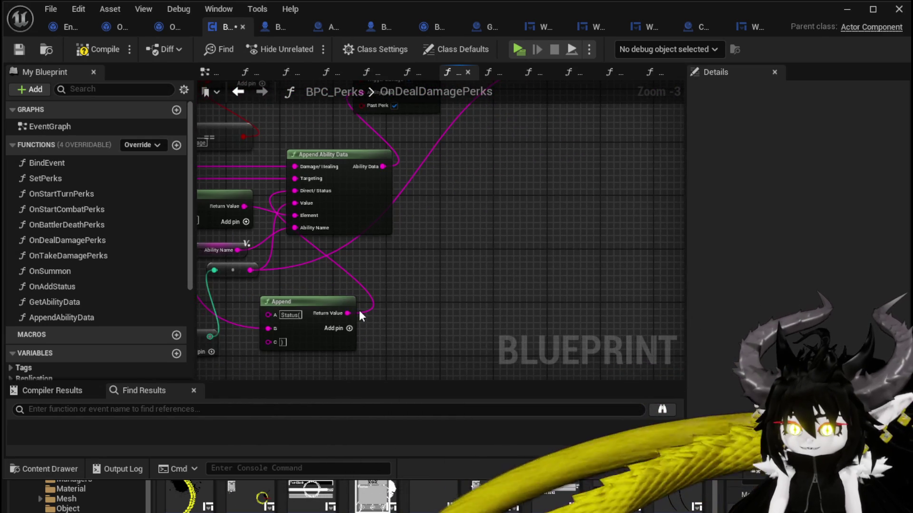
{"action": "mouse_move", "coordinate": [348, 313]}
{"action": "left_mouse_down"}
{"action": "mouse_move", "coordinate": [601, 141]}
{"action": "mouse_move", "coordinate": [525, 196]}
{"action": "left_mouse_up"}
{"action": "left_click_drag", "start_coordinate": [344, 218], "coordinate": [306, 246]}
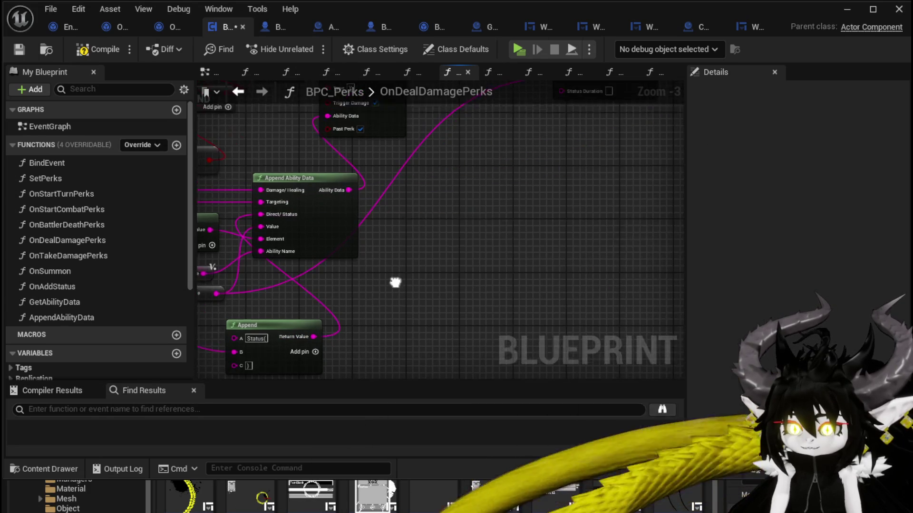
{"action": "mouse_move", "coordinate": [311, 341]}
{"action": "left_mouse_down"}
{"action": "mouse_move", "coordinate": [575, 130]}
{"action": "mouse_move", "coordinate": [576, 103]}
{"action": "left_mouse_up"}
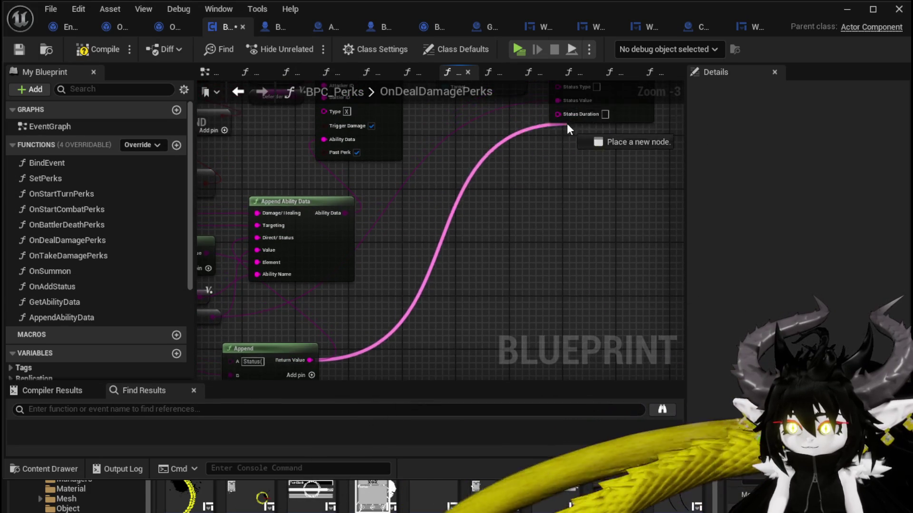
{"action": "mouse_move", "coordinate": [339, 229]}
{"action": "left_mouse_down"}
{"action": "mouse_move", "coordinate": [658, 159]}
{"action": "mouse_move", "coordinate": [366, 172]}
{"action": "mouse_move", "coordinate": [366, 118]}
{"action": "left_mouse_up"}
- In the AddAditional graph, split Status Type with a Parse Into Array node using the "(" delimiter
{"action": "double_click", "coordinate": [446, 145]}
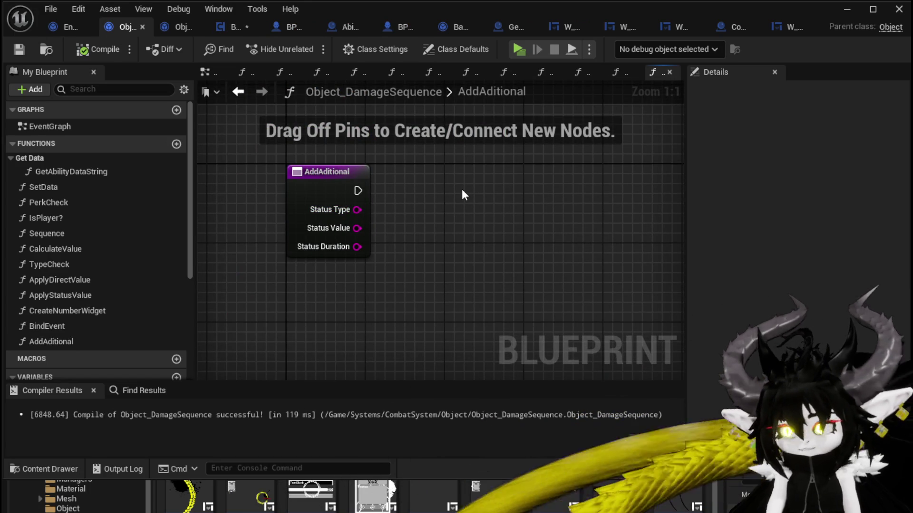
{"action": "left_click_drag", "start_coordinate": [357, 210], "coordinate": [459, 174]}
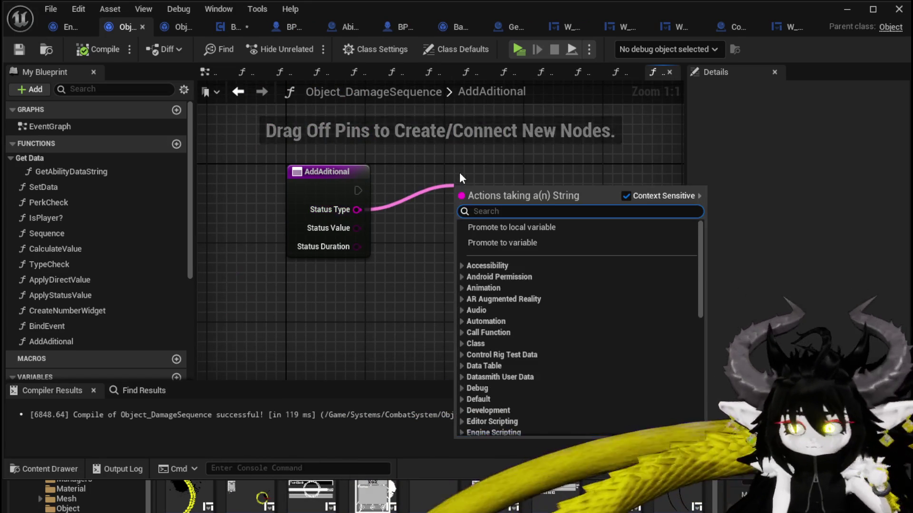
{"action": "type", "text": "Parse"}
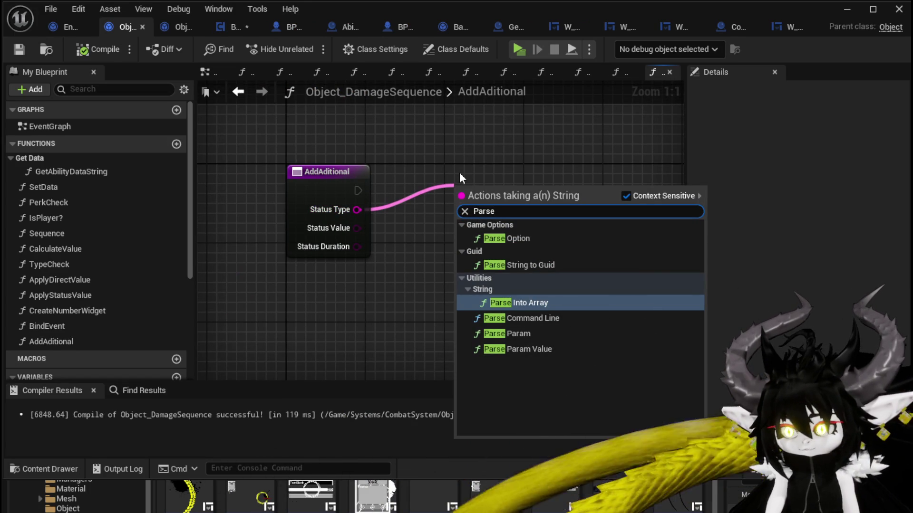
{"action": "left_click", "coordinate": [516, 303]}
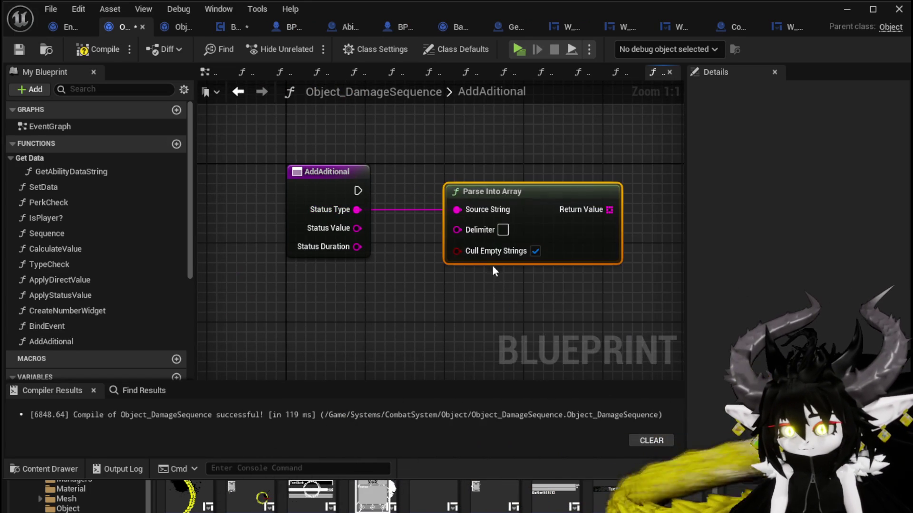
{"action": "left_click", "coordinate": [503, 231]}
{"action": "type", "text": "("}
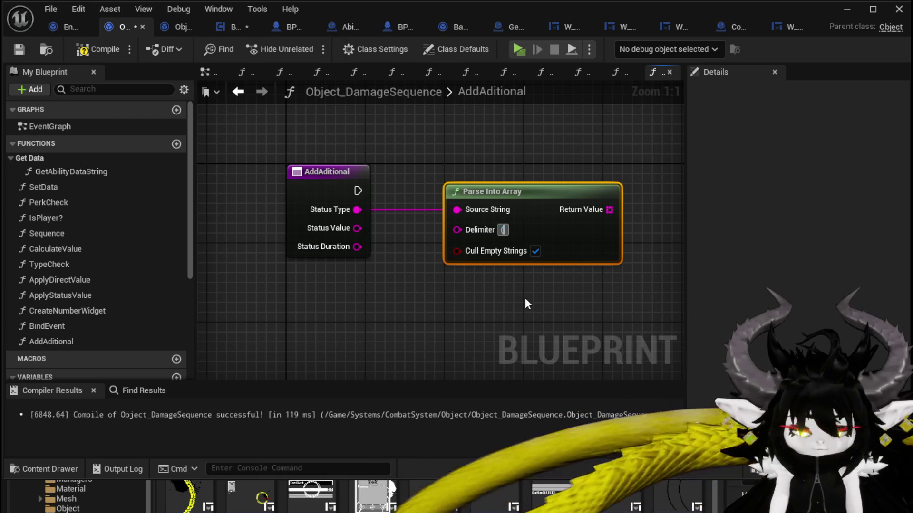
{"action": "mouse_move", "coordinate": [523, 257]}
{"action": "left_mouse_down"}
{"action": "mouse_move", "coordinate": [365, 112]}
{"action": "mouse_move", "coordinate": [357, 70]}
{"action": "mouse_move", "coordinate": [337, 178]}
{"action": "mouse_move", "coordinate": [430, 204]}
{"action": "left_mouse_up"}
- Add a GET node on the parsed array and paste a second Parse Into Array node
{"action": "left_click_drag", "start_coordinate": [441, 149], "coordinate": [497, 172]}
{"action": "type", "text": "get"}
{"action": "left_click", "coordinate": [537, 262]}
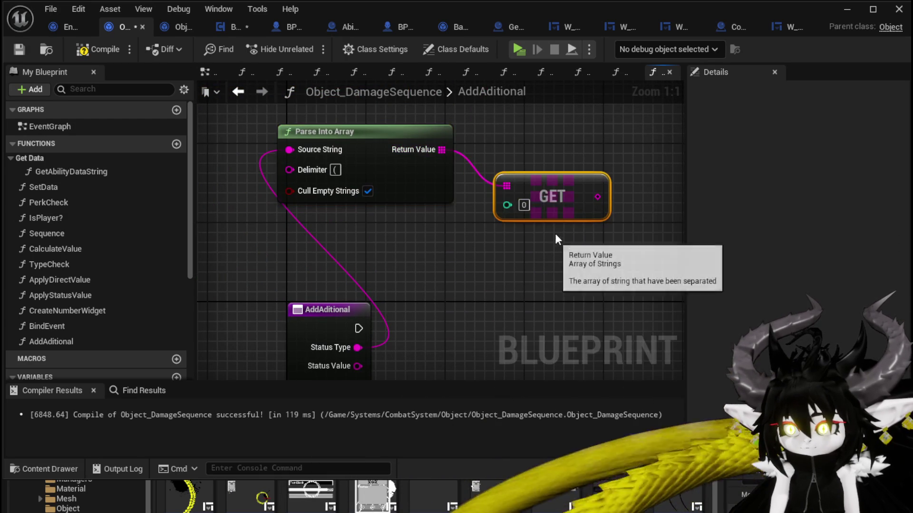
{"action": "mouse_move", "coordinate": [555, 193]}
{"action": "left_mouse_down"}
{"action": "mouse_move", "coordinate": [387, 232]}
{"action": "mouse_move", "coordinate": [497, 238]}
{"action": "left_mouse_up"}
{"action": "left_click", "coordinate": [398, 178]}
{"action": "key", "text": "ctrl+v"}
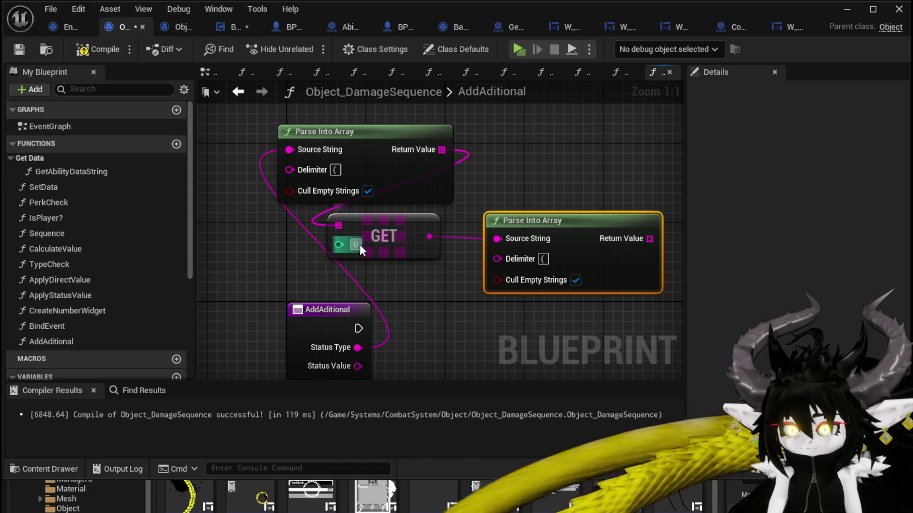
- Add a GET node with index 1 reading the second parser's output array
{"action": "left_click", "coordinate": [494, 190]}
{"action": "left_click_drag", "start_coordinate": [488, 257], "coordinate": [516, 189]}
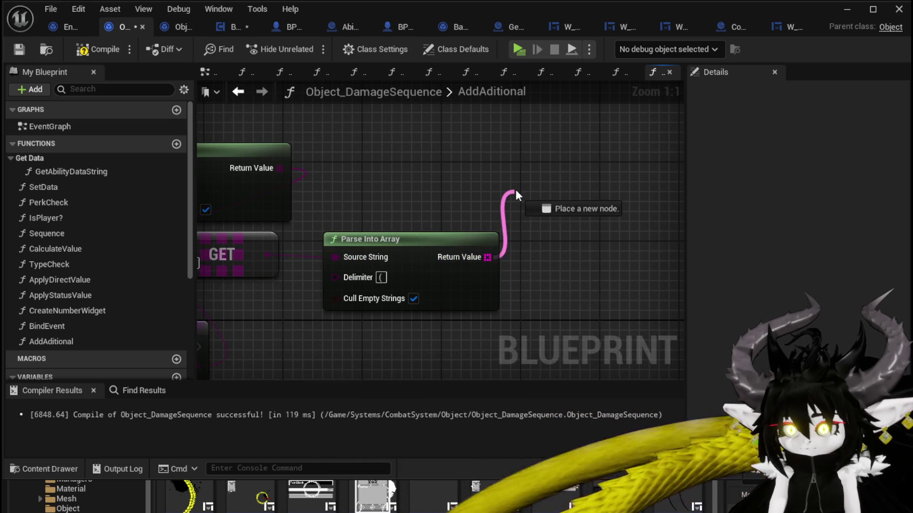
{"action": "type", "text": "get"}
{"action": "left_click", "coordinate": [575, 280]}
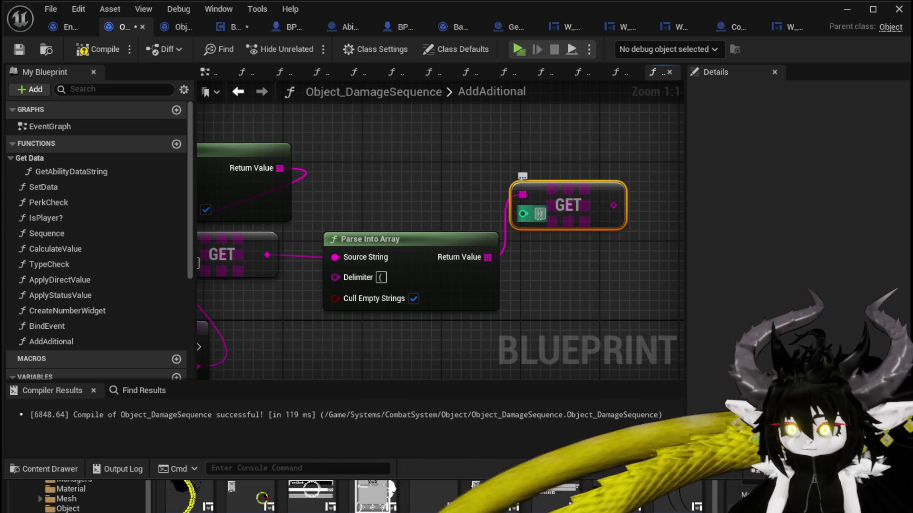
{"action": "type", "text": "1"}
{"action": "left_click", "coordinate": [581, 270]}
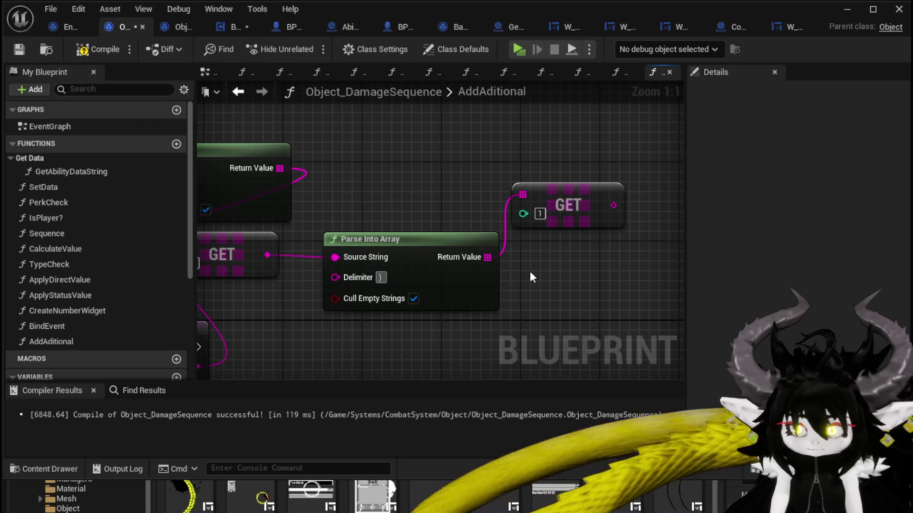
{"action": "scroll", "coordinate": [532, 277], "scroll_direction": "down", "scroll_amount": 2}
- Copy the four parsing nodes below AddAditional and turn off Cull Empty Strings on the middle parser
{"action": "left_click_drag", "start_coordinate": [331, 121], "coordinate": [615, 252]}
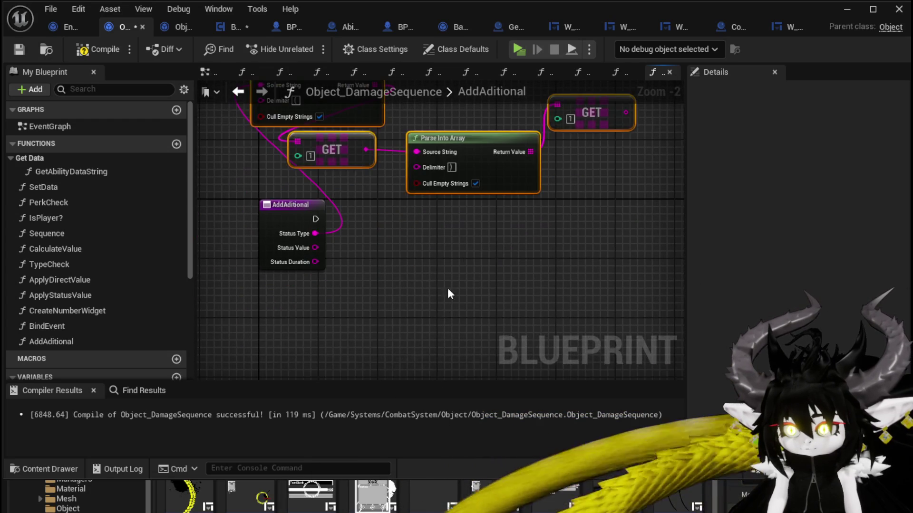
{"action": "key", "text": "ctrl+c"}
{"action": "key", "text": "ctrl+v"}
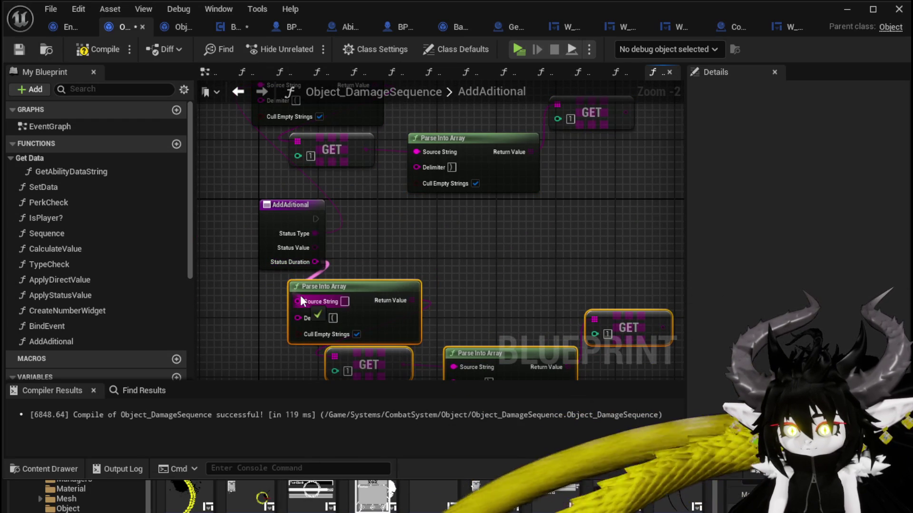
{"action": "left_click_drag", "start_coordinate": [468, 301], "coordinate": [474, 239]}
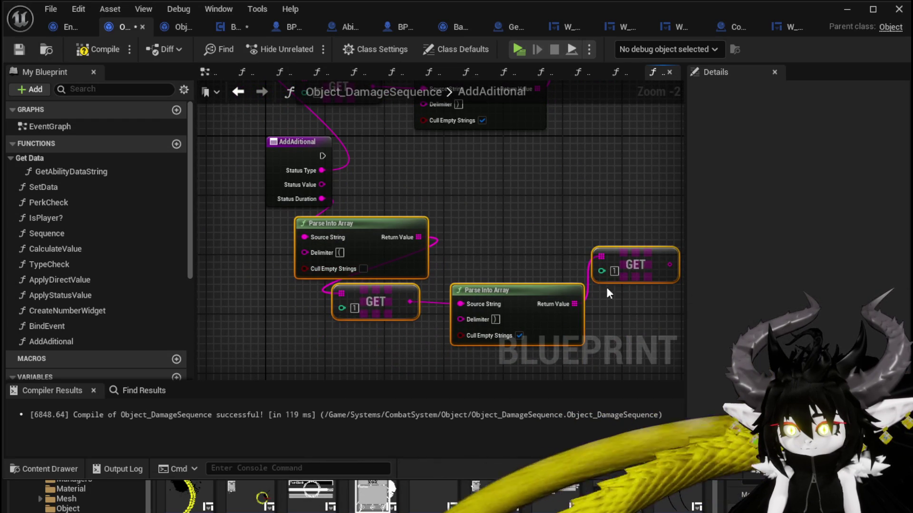
{"action": "mouse_move", "coordinate": [509, 333]}
{"action": "left_mouse_down"}
{"action": "mouse_move", "coordinate": [476, 260]}
{"action": "mouse_move", "coordinate": [506, 227]}
{"action": "left_mouse_up"}
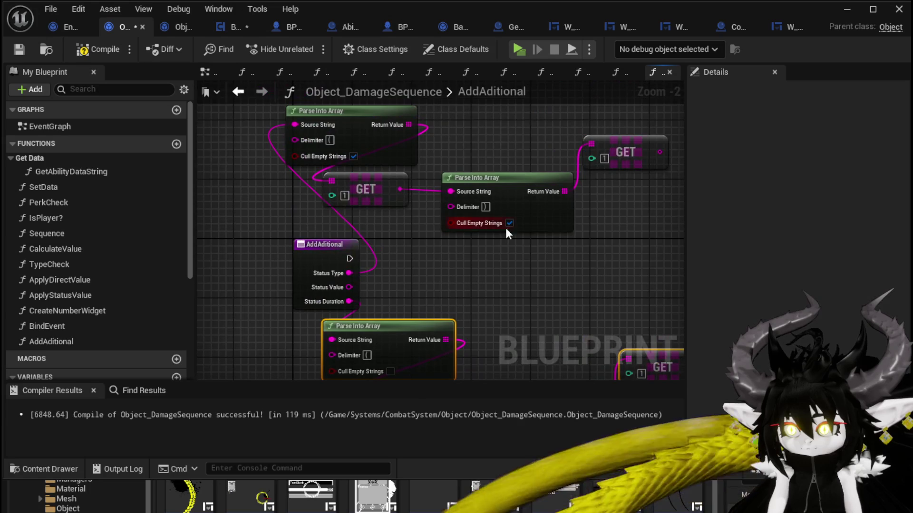
{"action": "left_click", "coordinate": [509, 223]}
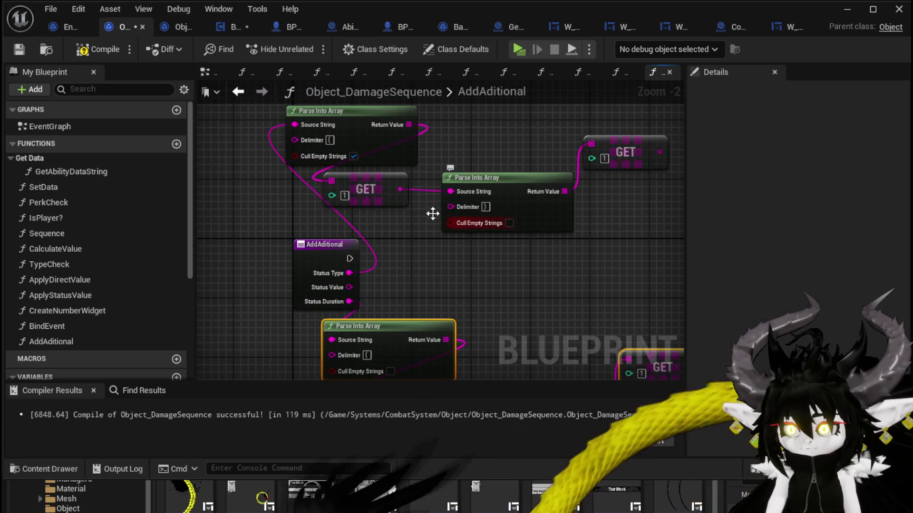
- Compile Object_DamageSequence, save BPC_Perks, and return to Object_DamageSequence
{"action": "left_click", "coordinate": [94, 56]}
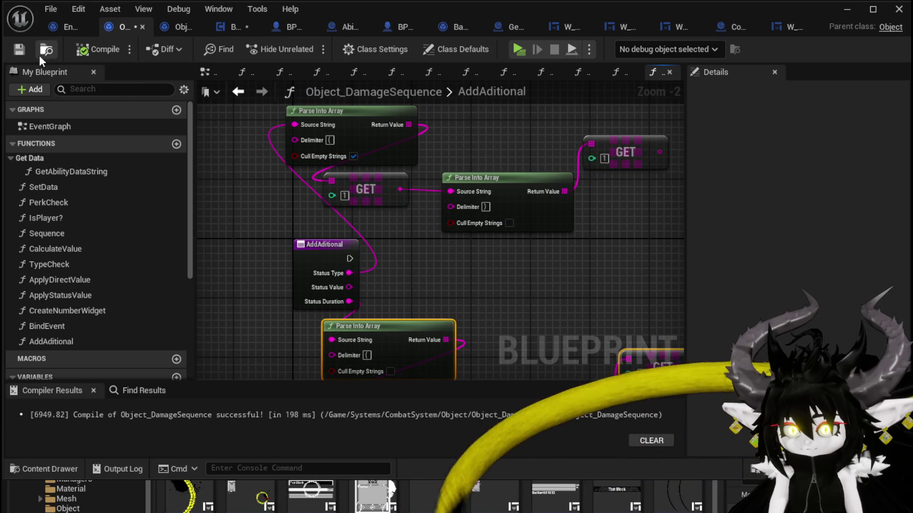
{"action": "left_click", "coordinate": [235, 27]}
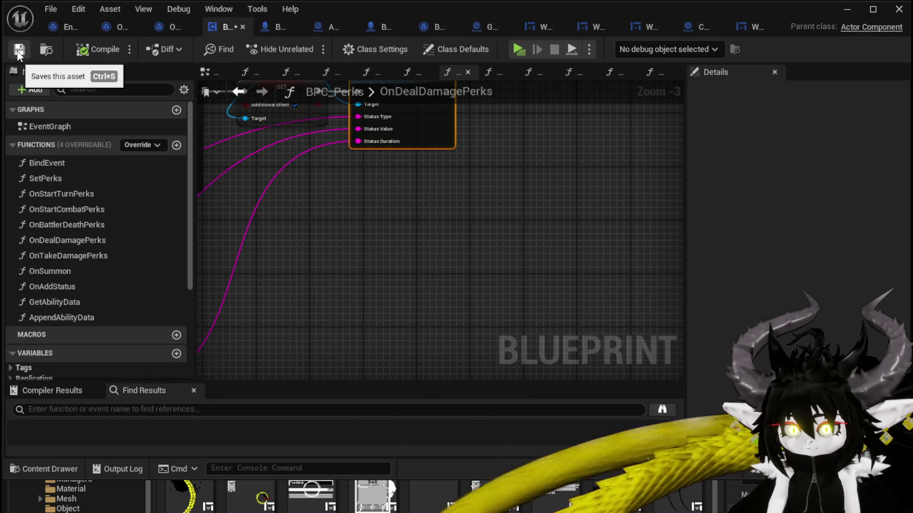
{"action": "left_click", "coordinate": [18, 51]}
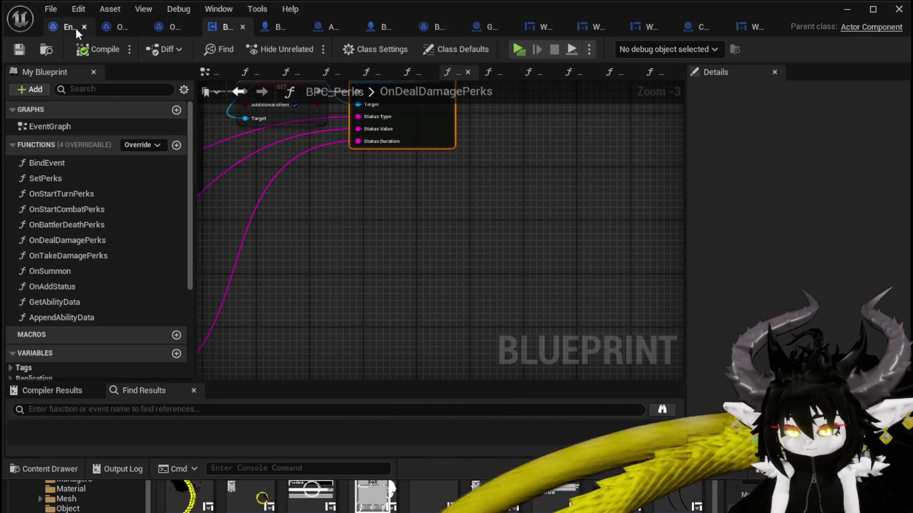
{"action": "left_click", "coordinate": [119, 27]}
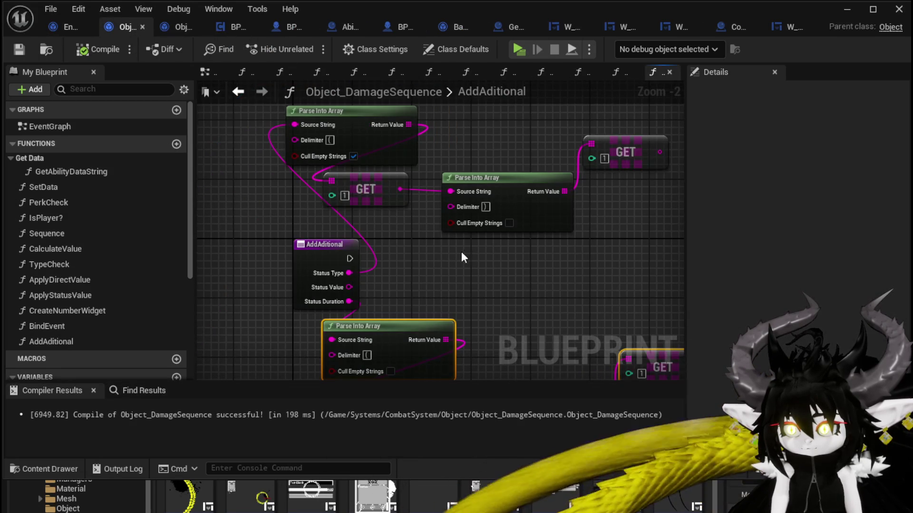
- Promote the first GET output to a StatusType variable, set right after AddAditional's execution
{"action": "left_click_drag", "start_coordinate": [461, 252], "coordinate": [396, 178]}
{"action": "mouse_move", "coordinate": [330, 196]}
{"action": "left_mouse_down"}
{"action": "mouse_move", "coordinate": [327, 227]}
{"action": "mouse_move", "coordinate": [284, 251]}
{"action": "left_mouse_up"}
{"action": "right_click", "coordinate": [462, 141]}
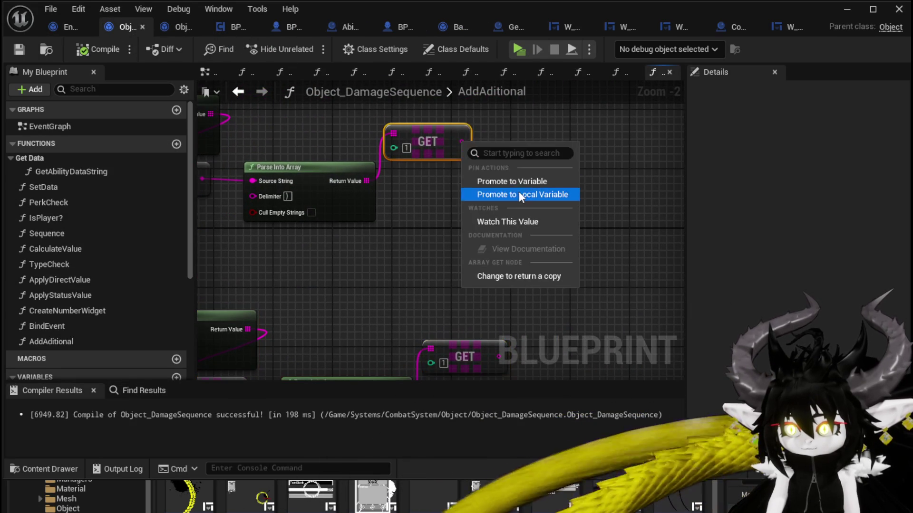
{"action": "left_click", "coordinate": [511, 181]}
{"action": "key", "text": "Return"}
{"action": "mouse_move", "coordinate": [466, 218]}
{"action": "left_mouse_down"}
{"action": "mouse_move", "coordinate": [572, 195]}
{"action": "mouse_move", "coordinate": [510, 209]}
{"action": "left_mouse_up"}
{"action": "mouse_move", "coordinate": [665, 123]}
{"action": "left_mouse_down"}
{"action": "mouse_move", "coordinate": [460, 218]}
{"action": "mouse_move", "coordinate": [465, 240]}
{"action": "left_mouse_up"}
{"action": "left_click", "coordinate": [36, 327]}
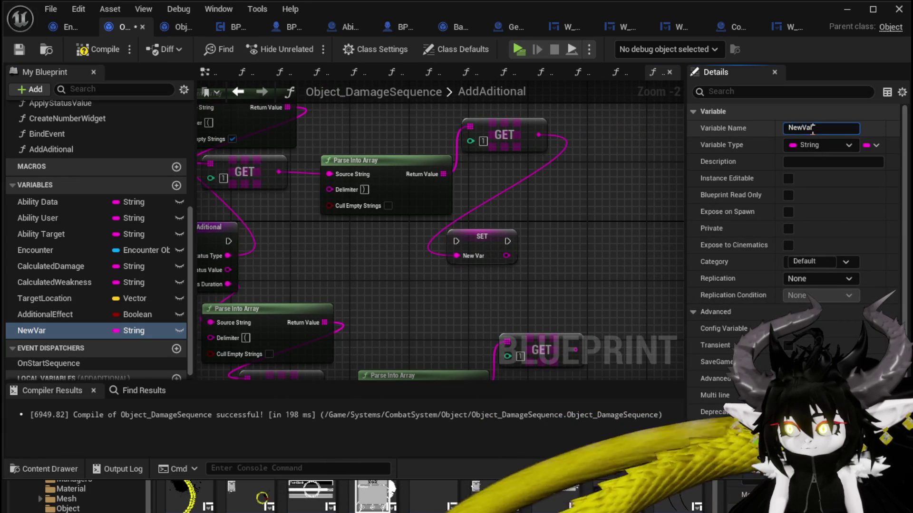
{"action": "type", "text": "Stat"}
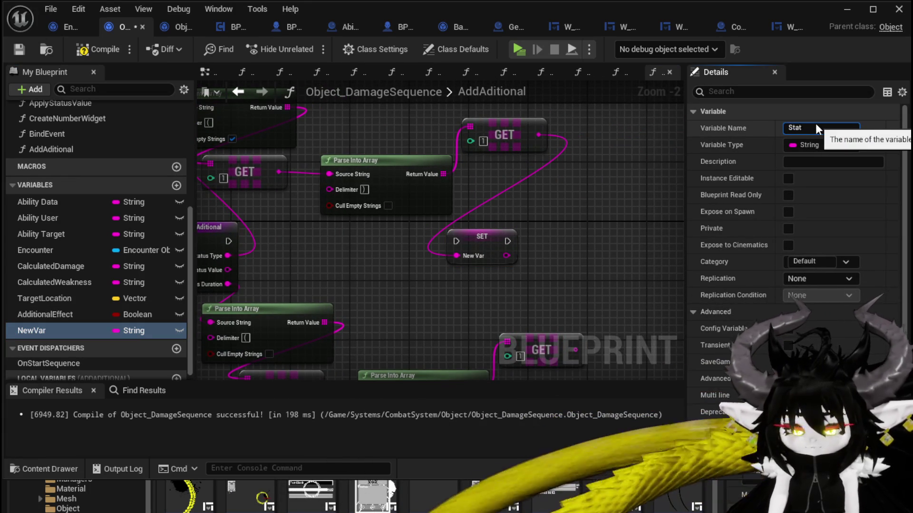
{"action": "type", "text": "usType"}
{"action": "key", "text": "Return"}
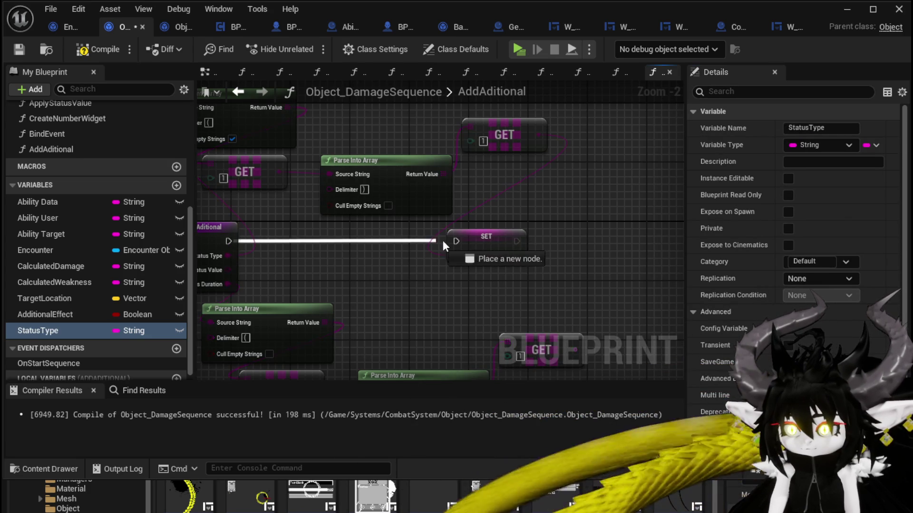
{"action": "left_click_drag", "start_coordinate": [443, 241], "coordinate": [455, 241]}
- Promote the remaining outputs to Status Value and StatusDuration variables, chained after SET StatusType
{"action": "right_click", "coordinate": [227, 271]}
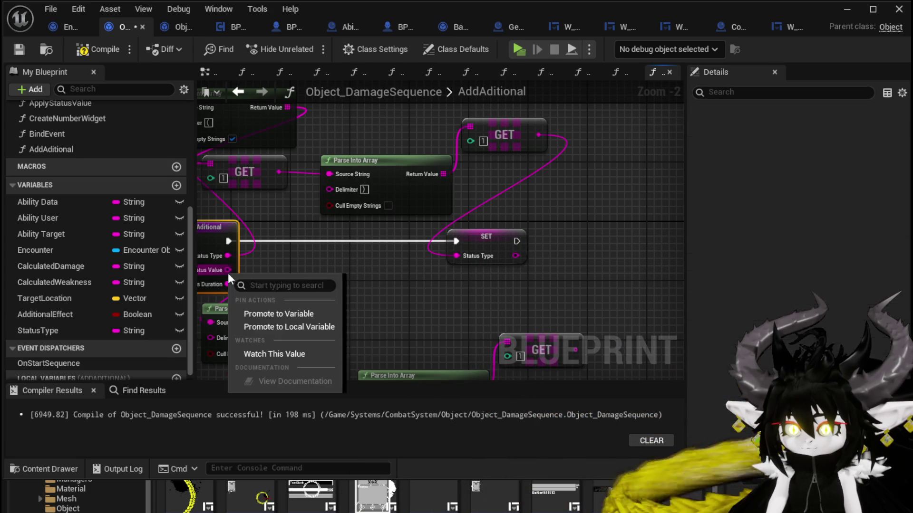
{"action": "left_click", "coordinate": [278, 314]}
{"action": "mouse_move", "coordinate": [295, 305]}
{"action": "left_mouse_down"}
{"action": "mouse_move", "coordinate": [383, 262]}
{"action": "mouse_move", "coordinate": [546, 241]}
{"action": "left_mouse_up"}
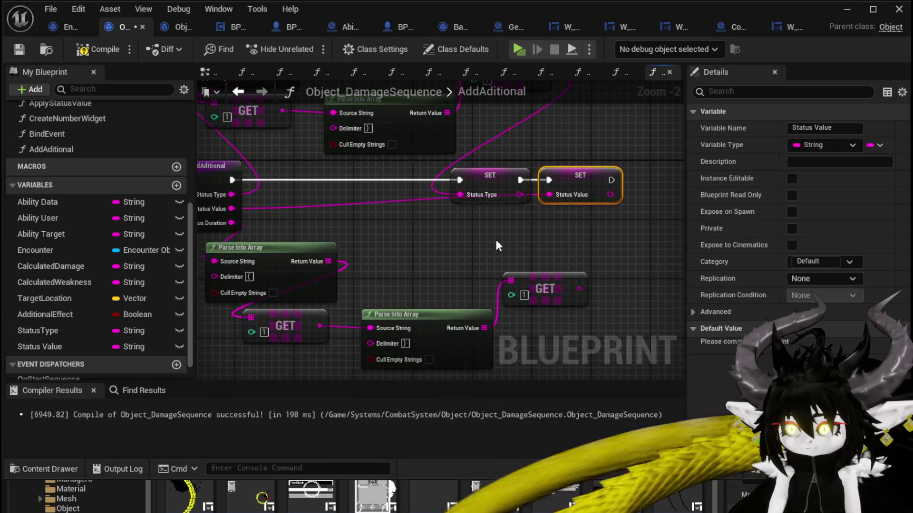
{"action": "left_click_drag", "start_coordinate": [579, 289], "coordinate": [607, 300]}
{"action": "left_click", "coordinate": [618, 327]}
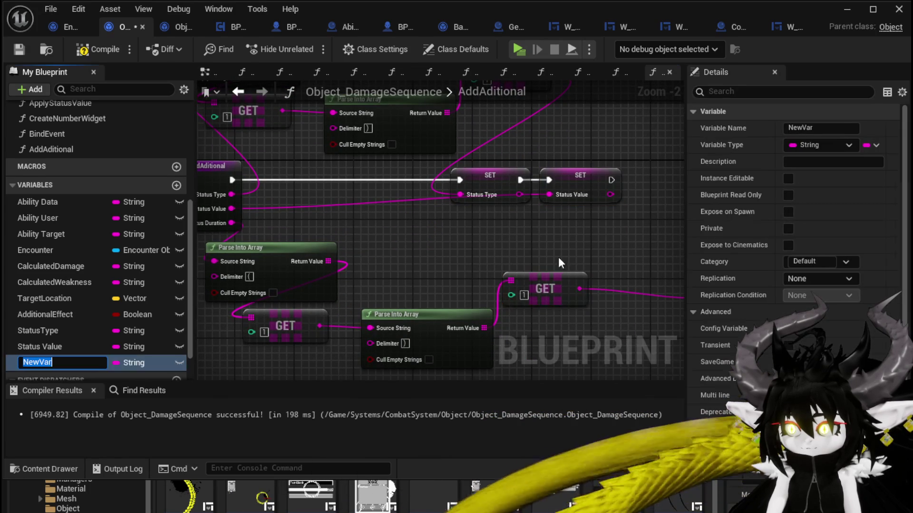
{"action": "type", "text": "Statu"}
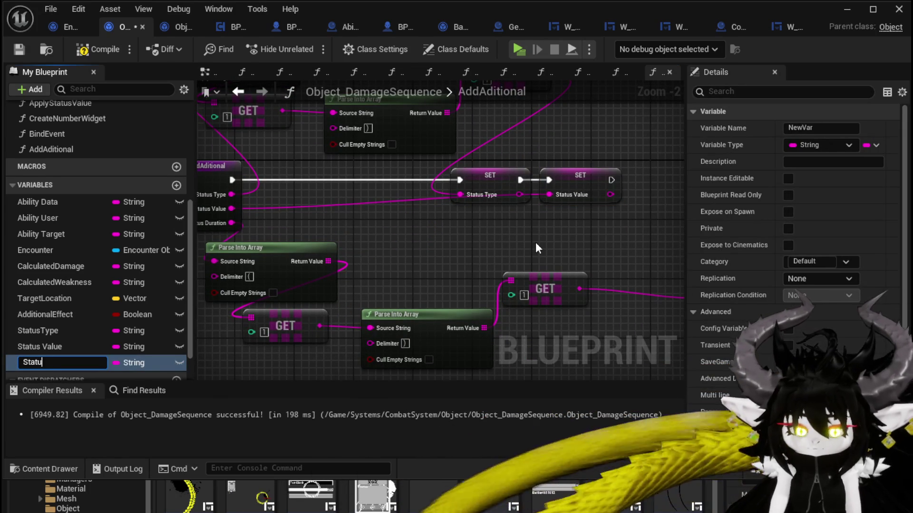
{"action": "type", "text": "sDuration"}
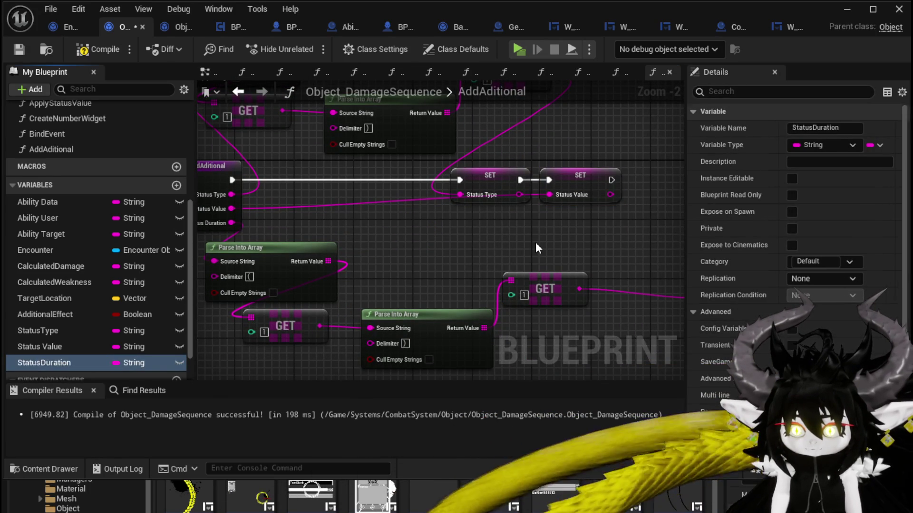
{"action": "key", "text": "Return"}
{"action": "mouse_move", "coordinate": [680, 266]}
{"action": "left_mouse_down"}
{"action": "mouse_move", "coordinate": [534, 280]}
{"action": "mouse_move", "coordinate": [529, 190]}
{"action": "mouse_move", "coordinate": [512, 192]}
{"action": "mouse_move", "coordinate": [517, 187]}
{"action": "left_mouse_up"}
{"action": "left_click", "coordinate": [466, 179]}
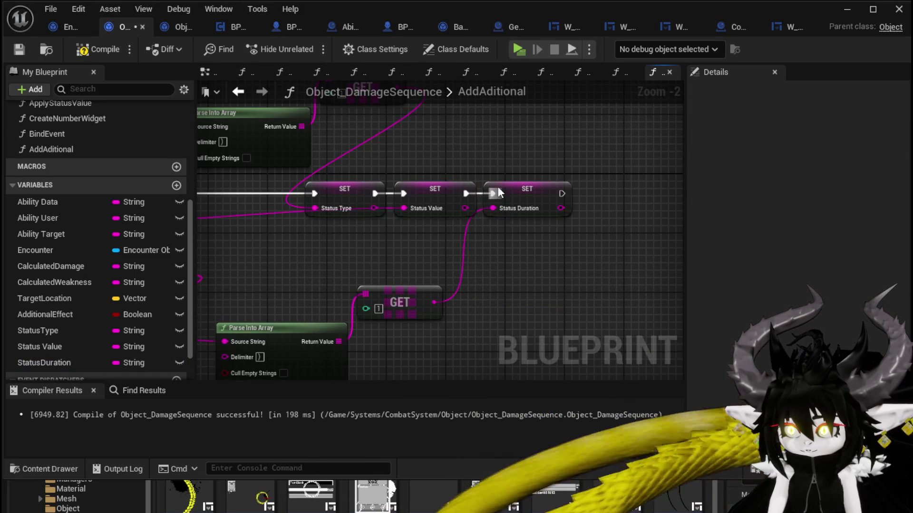
{"action": "scroll", "coordinate": [498, 187], "scroll_direction": "down", "scroll_amount": 2}
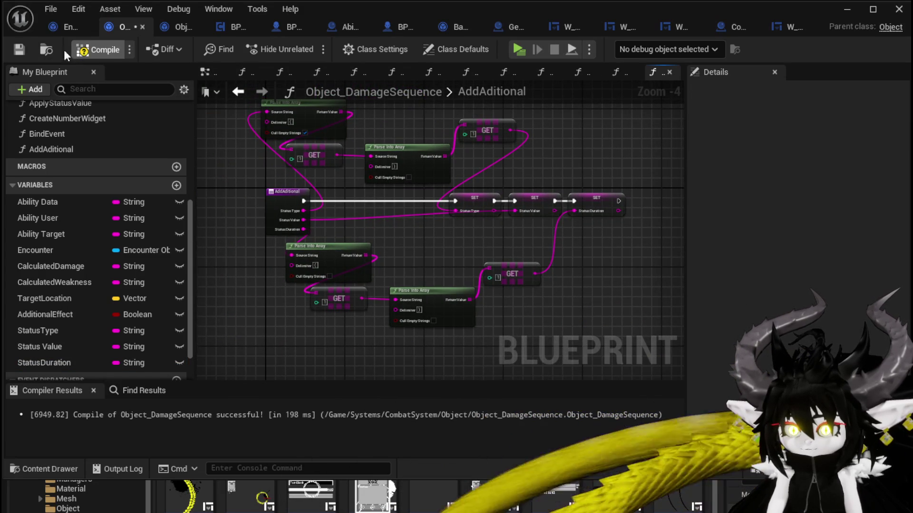
- Compile Object_DamageSequence, then marquee-select the AddAditional nodes and deselect them
{"action": "left_click", "coordinate": [78, 49]}
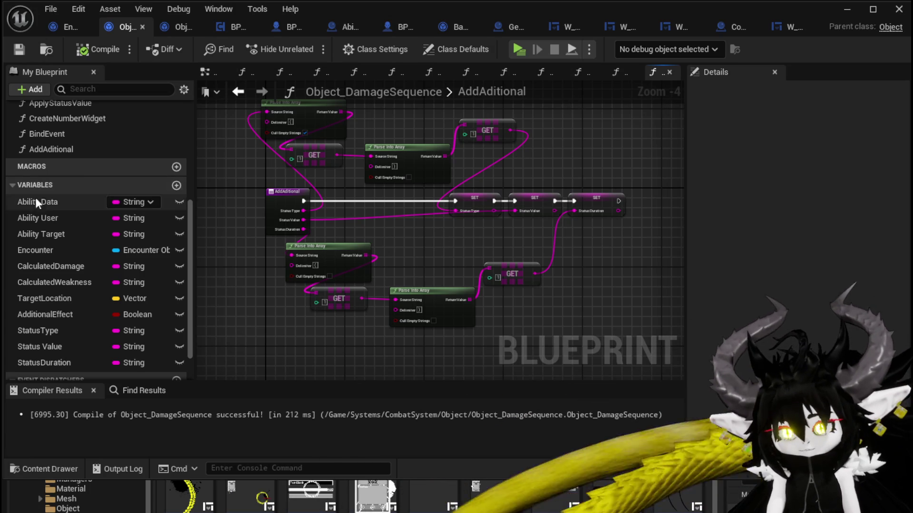
{"action": "left_click_drag", "start_coordinate": [333, 223], "coordinate": [407, 228]}
{"action": "scroll", "coordinate": [119, 189], "scroll_direction": "up", "scroll_amount": 3}
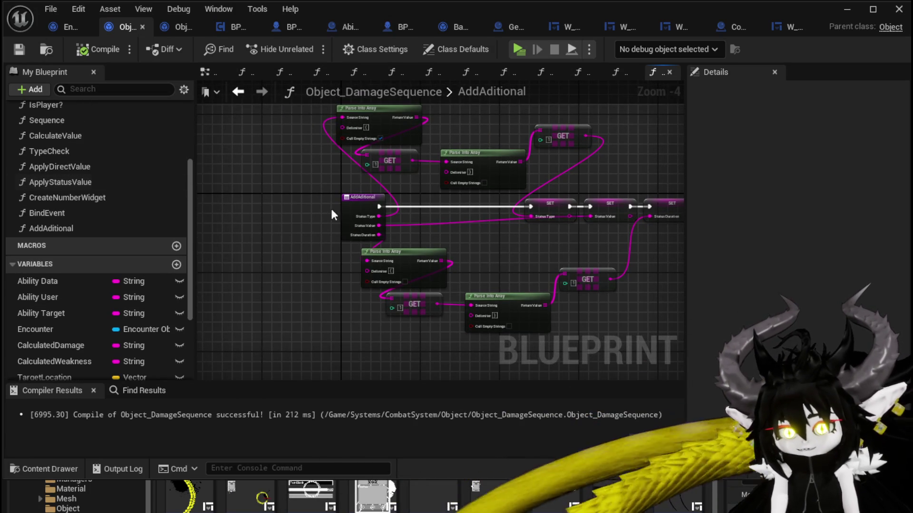
{"action": "mouse_move", "coordinate": [331, 214]}
{"action": "left_mouse_down"}
{"action": "mouse_move", "coordinate": [414, 226]}
{"action": "mouse_move", "coordinate": [589, 194]}
{"action": "left_mouse_up"}
{"action": "left_click_drag", "start_coordinate": [351, 233], "coordinate": [359, 267]}
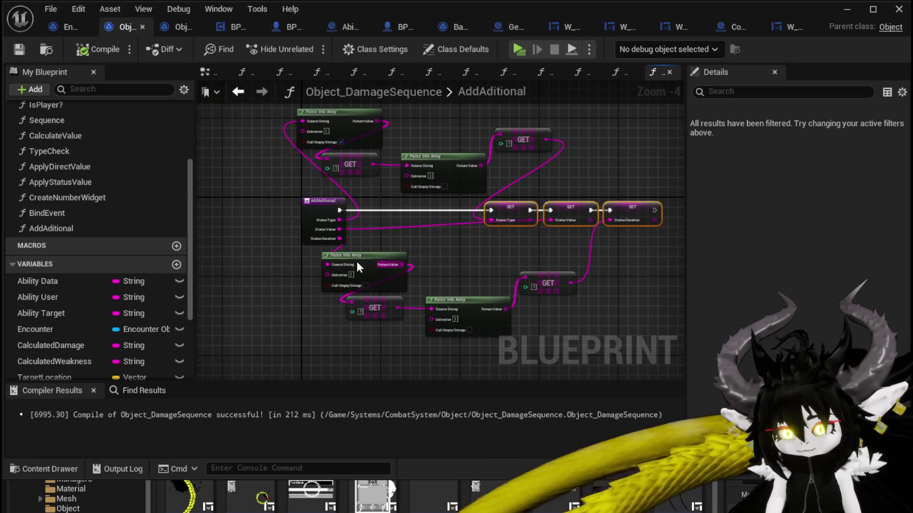
{"action": "scroll", "coordinate": [135, 209], "scroll_direction": "up", "scroll_amount": 3}
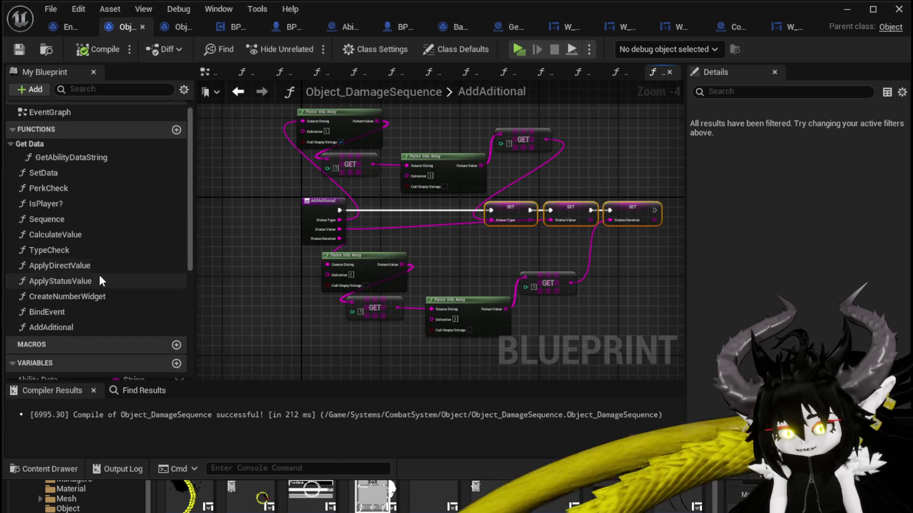
{"action": "left_click_drag", "start_coordinate": [572, 235], "coordinate": [535, 233]}
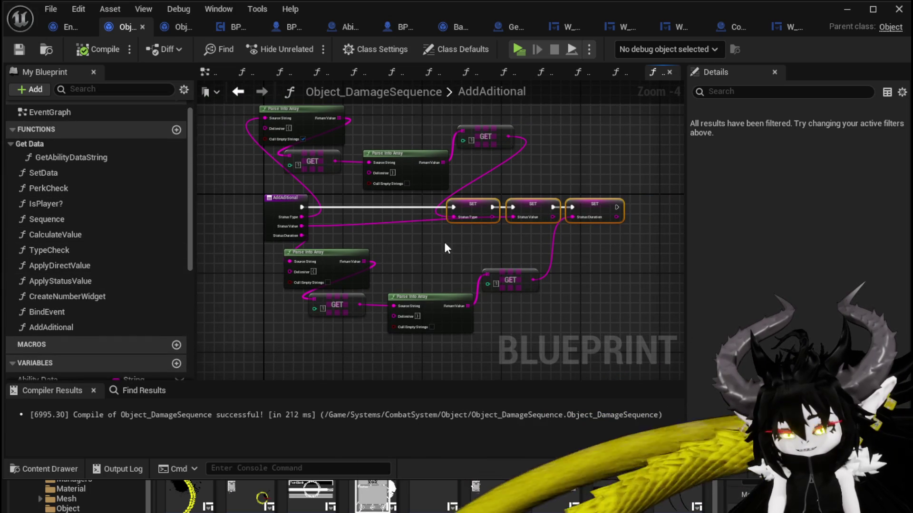
{"action": "mouse_move", "coordinate": [236, 129]}
{"action": "left_mouse_down"}
{"action": "mouse_move", "coordinate": [549, 338]}
{"action": "mouse_move", "coordinate": [603, 335]}
{"action": "left_mouse_up"}
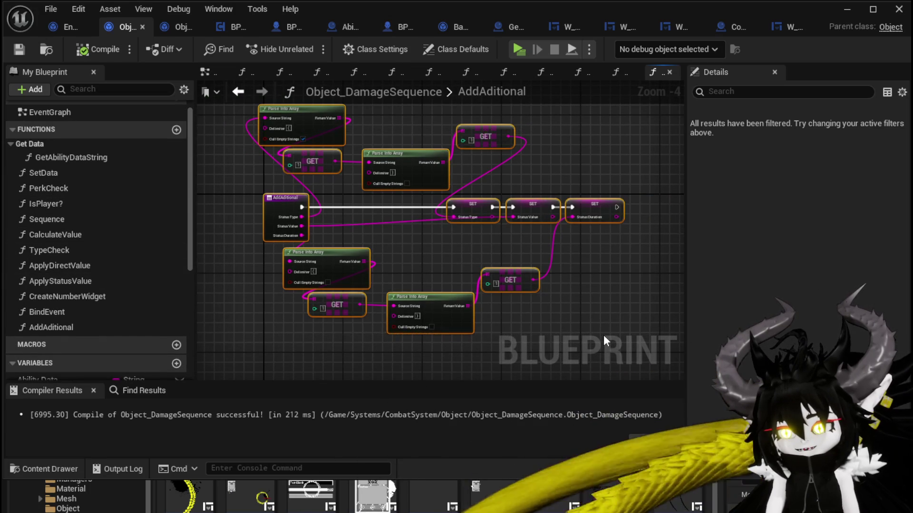
{"action": "left_click", "coordinate": [578, 328]}
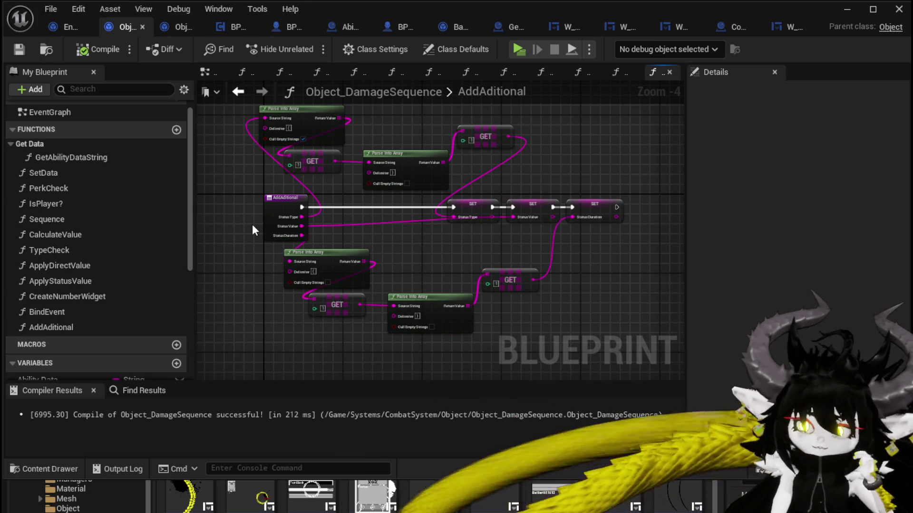
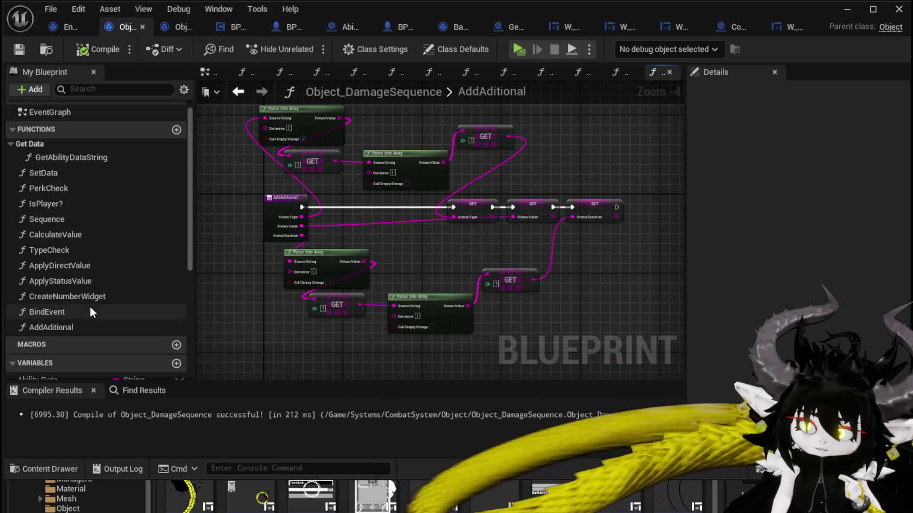
- In CreateNumberWidget, add getters for Status Type, Status Value, Status Duration and Additional Effect
{"action": "double_click", "coordinate": [74, 297]}
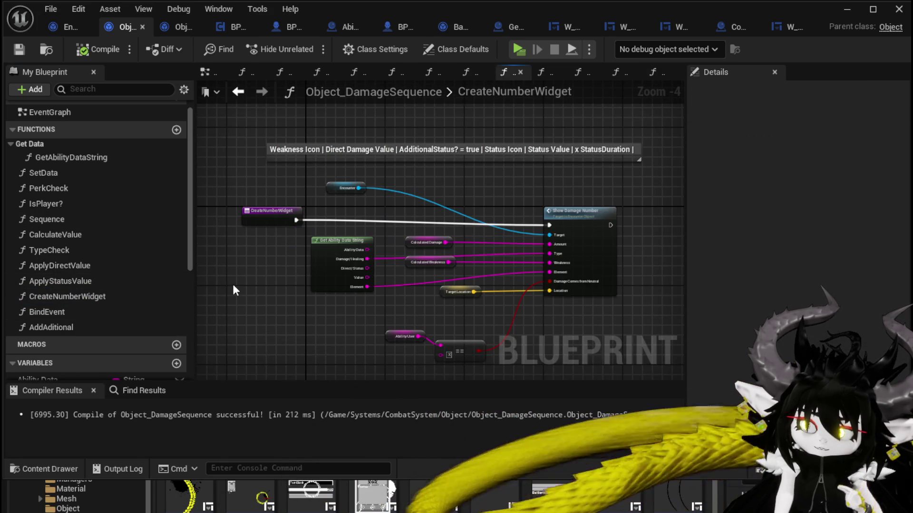
{"action": "left_click_drag", "start_coordinate": [228, 288], "coordinate": [239, 225]}
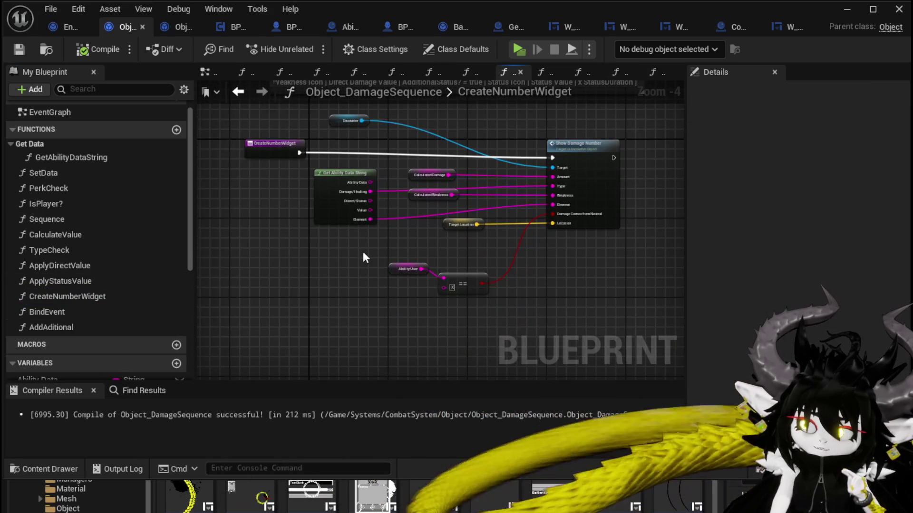
{"action": "scroll", "coordinate": [144, 264], "scroll_direction": "down", "scroll_amount": 5}
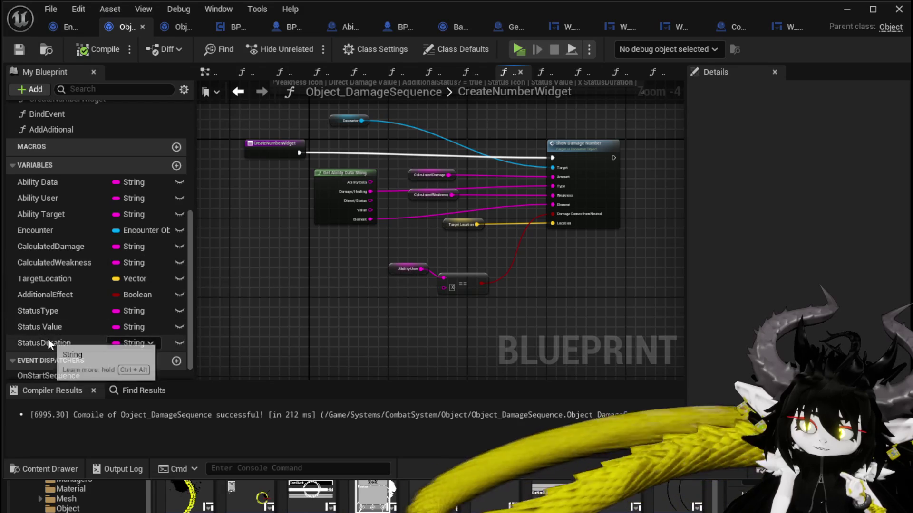
{"action": "mouse_move", "coordinate": [38, 310]}
{"action": "left_mouse_down"}
{"action": "mouse_move", "coordinate": [128, 304]}
{"action": "mouse_move", "coordinate": [231, 256]}
{"action": "left_mouse_up"}
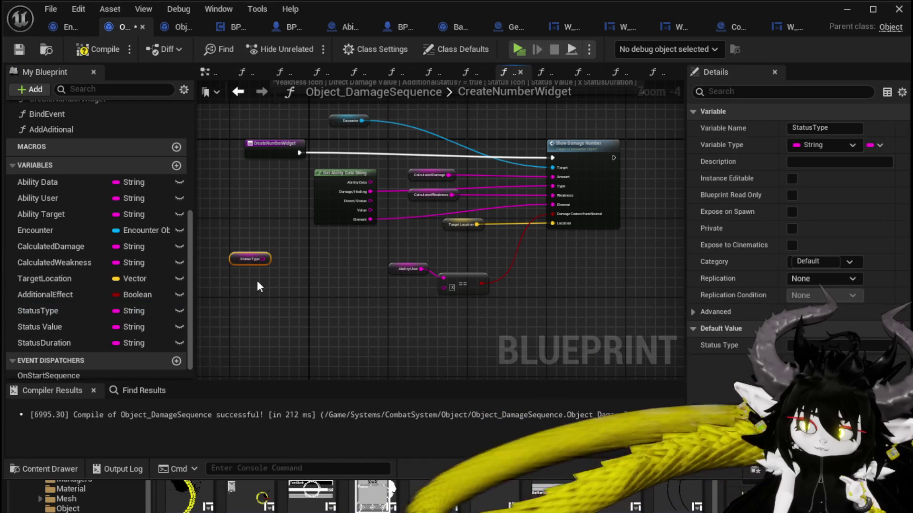
{"action": "mouse_move", "coordinate": [95, 327]}
{"action": "left_mouse_down"}
{"action": "mouse_move", "coordinate": [187, 328]}
{"action": "mouse_move", "coordinate": [243, 273]}
{"action": "left_mouse_up"}
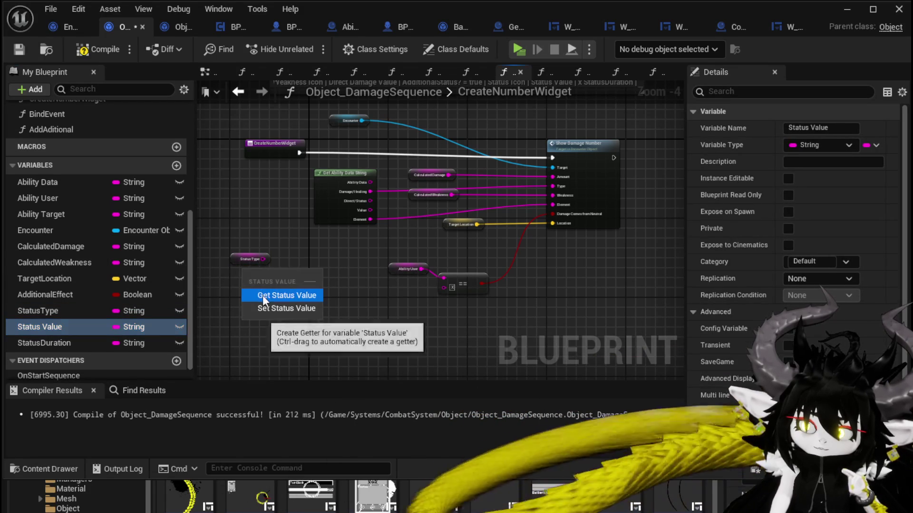
{"action": "left_click", "coordinate": [262, 295]}
{"action": "mouse_move", "coordinate": [64, 336]}
{"action": "left_mouse_down"}
{"action": "mouse_move", "coordinate": [283, 284]}
{"action": "mouse_move", "coordinate": [279, 296]}
{"action": "left_mouse_up"}
{"action": "left_click", "coordinate": [297, 309]}
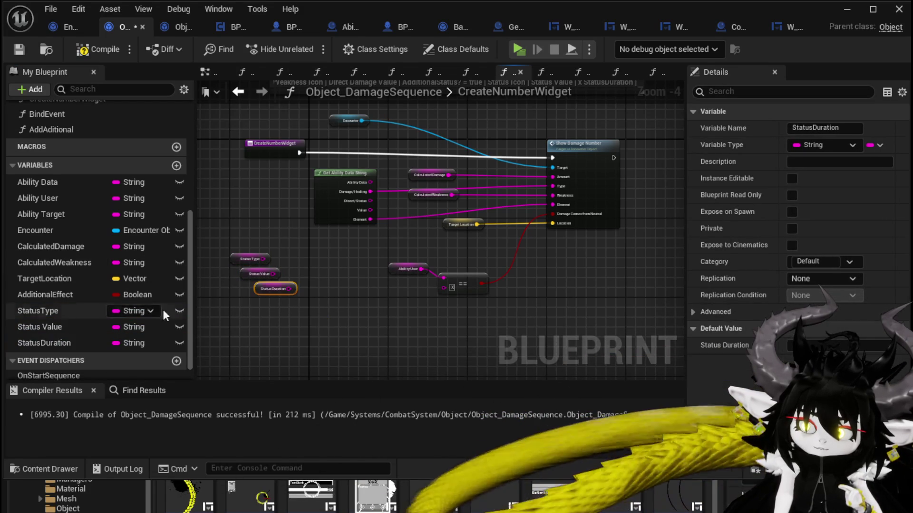
{"action": "left_click_drag", "start_coordinate": [61, 294], "coordinate": [258, 197]}
{"action": "left_click", "coordinate": [266, 212]}
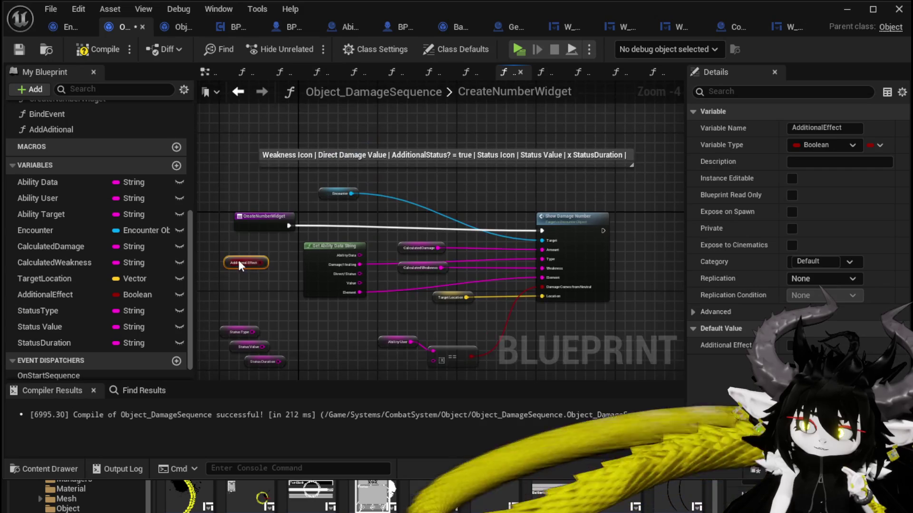
- Line up the Additional Effect, Status Type and Status Value getters in a row beside the comment
{"action": "left_click_drag", "start_coordinate": [238, 264], "coordinate": [428, 182]}
{"action": "left_click", "coordinate": [262, 298]}
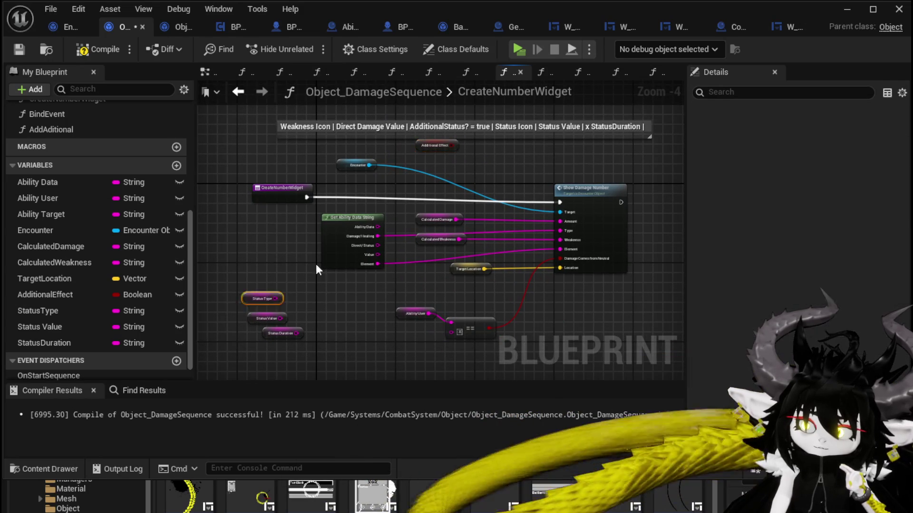
{"action": "left_click_drag", "start_coordinate": [256, 297], "coordinate": [503, 147]}
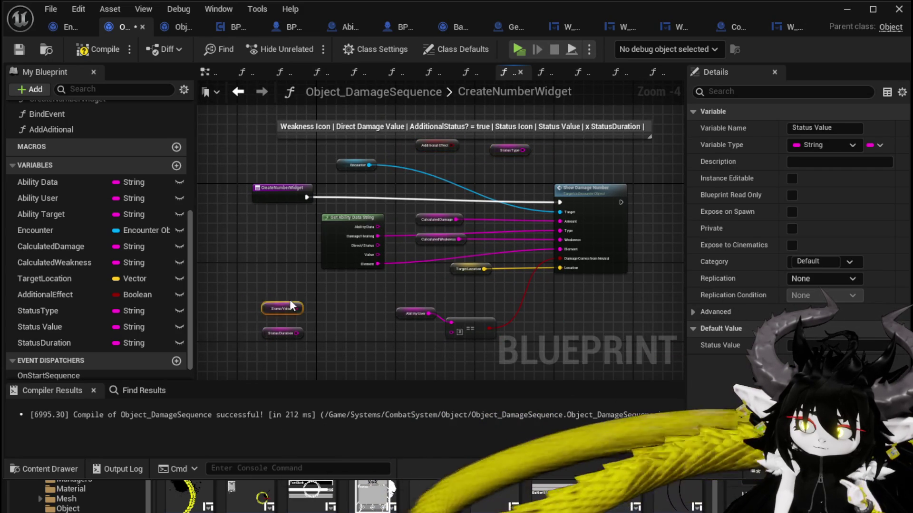
{"action": "mouse_move", "coordinate": [291, 305]}
{"action": "left_mouse_down"}
{"action": "mouse_move", "coordinate": [550, 151]}
{"action": "mouse_move", "coordinate": [604, 150]}
{"action": "left_mouse_up"}
{"action": "scroll", "coordinate": [548, 168], "scroll_direction": "up", "scroll_amount": 1}
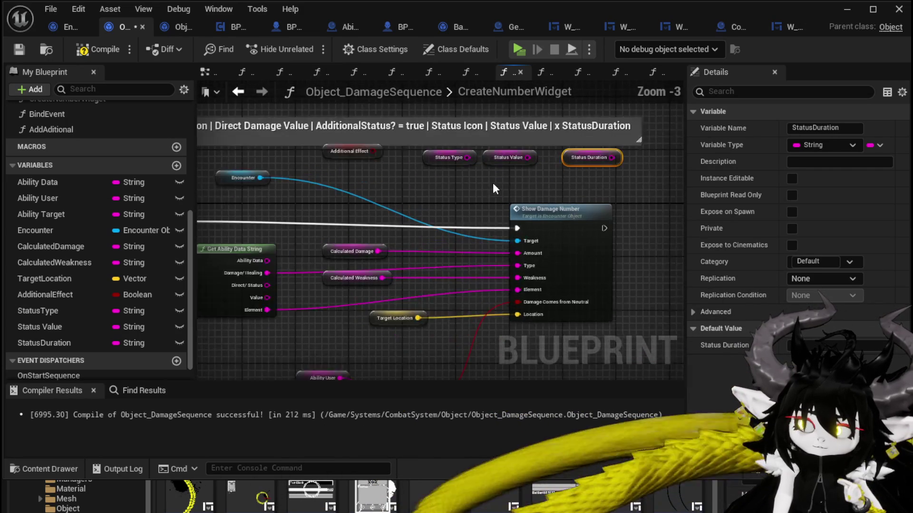
{"action": "scroll", "coordinate": [493, 183], "scroll_direction": "up", "scroll_amount": 1}
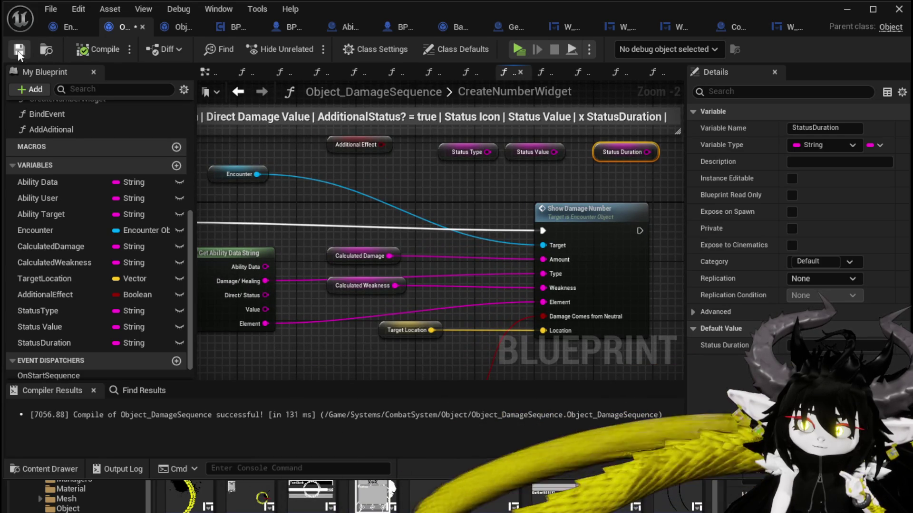
- Place the Encounter getter just above the Show Damage Number node
{"action": "left_click", "coordinate": [18, 50]}
{"action": "scroll", "coordinate": [462, 204], "scroll_direction": "down", "scroll_amount": 1}
{"action": "mouse_move", "coordinate": [585, 210]}
{"action": "left_mouse_down"}
{"action": "mouse_move", "coordinate": [665, 208]}
{"action": "mouse_move", "coordinate": [543, 198]}
{"action": "mouse_move", "coordinate": [697, 210]}
{"action": "mouse_move", "coordinate": [619, 205]}
{"action": "left_mouse_up"}
{"action": "mouse_move", "coordinate": [406, 164]}
{"action": "left_mouse_down"}
{"action": "mouse_move", "coordinate": [404, 187]}
{"action": "mouse_move", "coordinate": [360, 175]}
{"action": "mouse_move", "coordinate": [392, 181]}
{"action": "mouse_move", "coordinate": [409, 231]}
{"action": "left_mouse_up"}
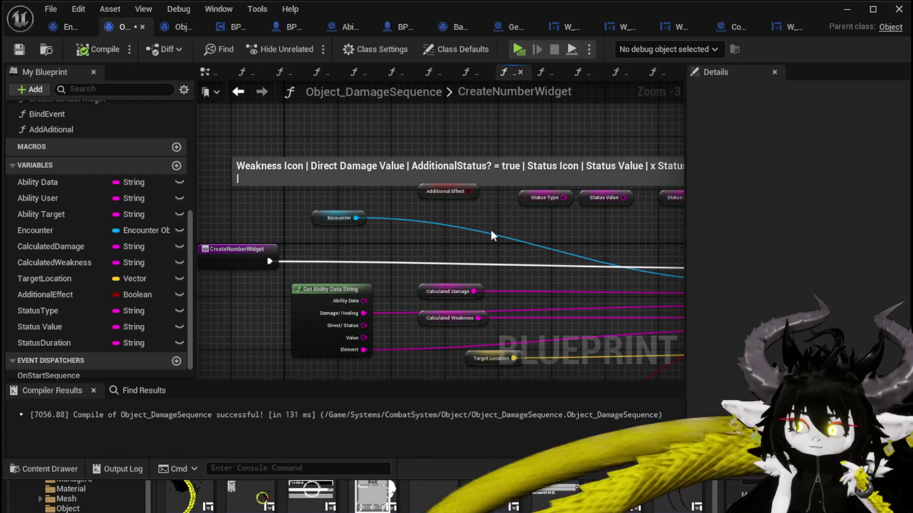
{"action": "left_click_drag", "start_coordinate": [491, 233], "coordinate": [407, 224]}
{"action": "mouse_move", "coordinate": [280, 199]}
{"action": "left_mouse_down"}
{"action": "mouse_move", "coordinate": [707, 214]}
{"action": "mouse_move", "coordinate": [621, 216]}
{"action": "left_mouse_up"}
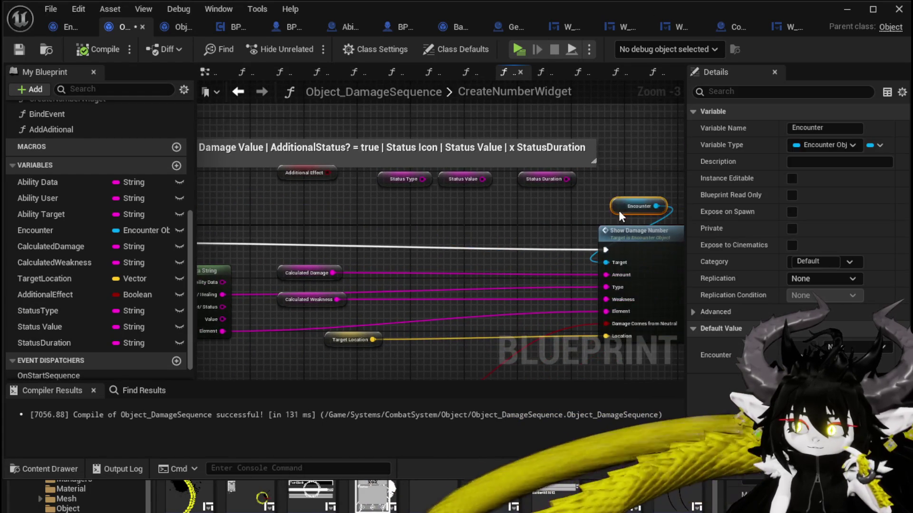
- Nudge the Status Value getter into line and save the blueprint
{"action": "left_click_drag", "start_coordinate": [481, 157], "coordinate": [487, 80]}
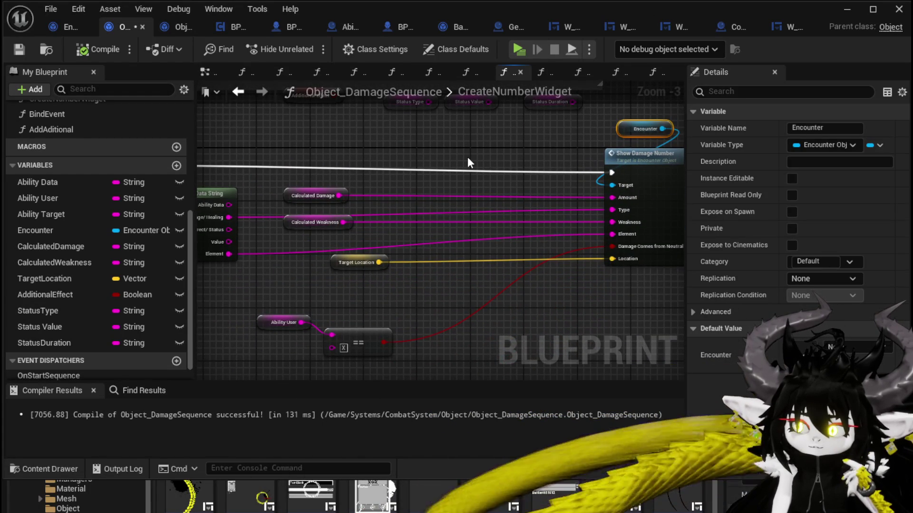
{"action": "left_click_drag", "start_coordinate": [468, 163], "coordinate": [426, 188]}
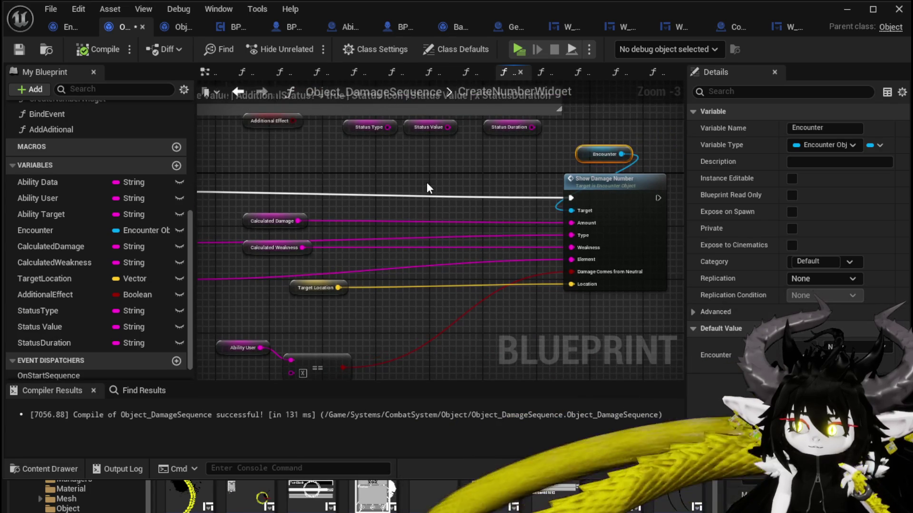
{"action": "left_click_drag", "start_coordinate": [355, 177], "coordinate": [395, 176]}
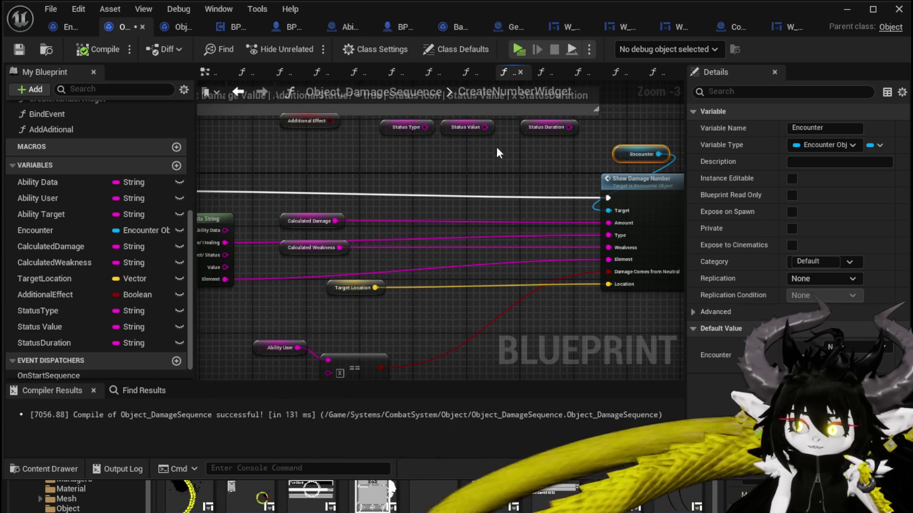
{"action": "left_click_drag", "start_coordinate": [453, 127], "coordinate": [459, 127]}
{"action": "left_click", "coordinate": [476, 153]}
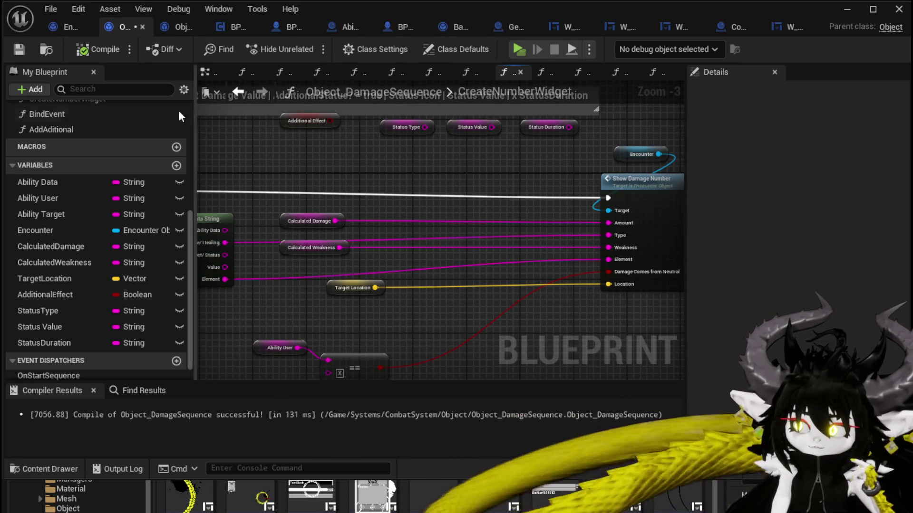
{"action": "left_click", "coordinate": [19, 49]}
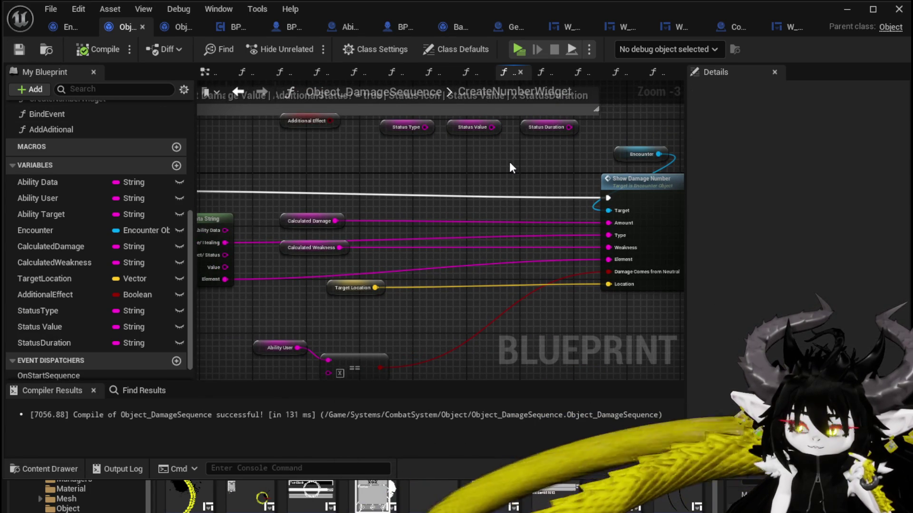
- Box-select the comment with its four status getters, then clear the selection
{"action": "mouse_move", "coordinate": [511, 167]}
{"action": "left_mouse_down"}
{"action": "mouse_move", "coordinate": [523, 202]}
{"action": "mouse_move", "coordinate": [494, 197]}
{"action": "left_mouse_up"}
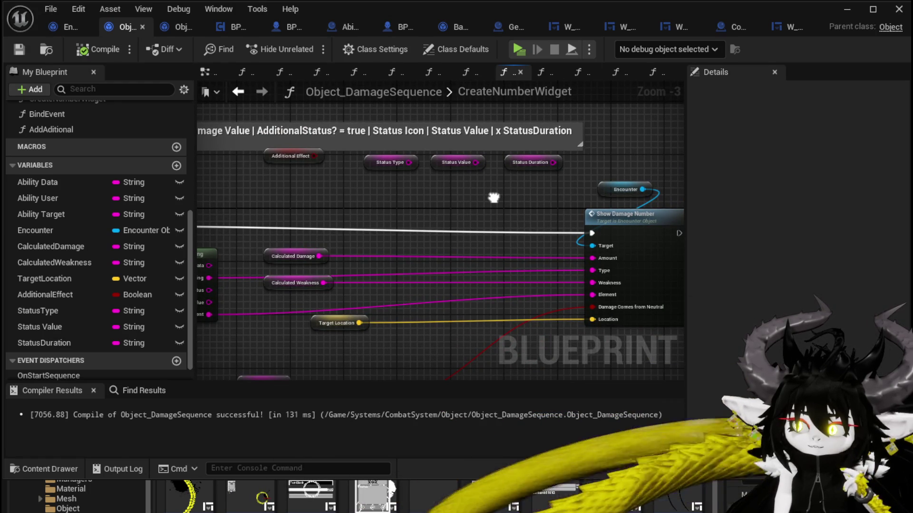
{"action": "scroll", "coordinate": [256, 187], "scroll_direction": "down", "scroll_amount": 1}
{"action": "left_click_drag", "start_coordinate": [301, 189], "coordinate": [359, 191]}
{"action": "left_click_drag", "start_coordinate": [218, 119], "coordinate": [530, 150]}
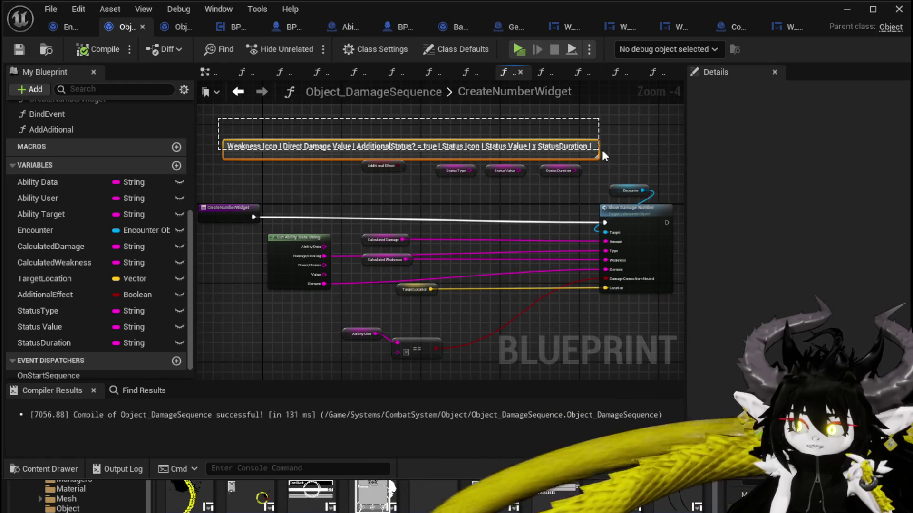
{"action": "left_click_drag", "start_coordinate": [602, 150], "coordinate": [600, 176]}
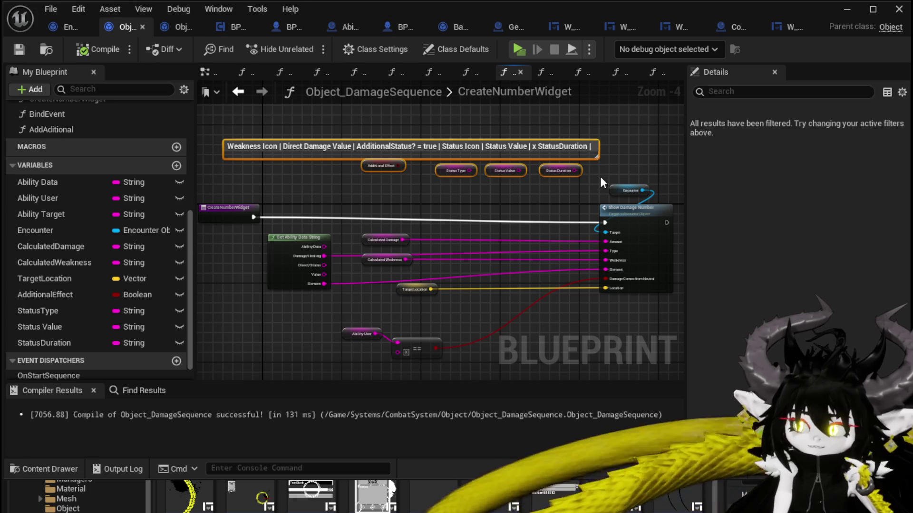
{"action": "left_click", "coordinate": [612, 150]}
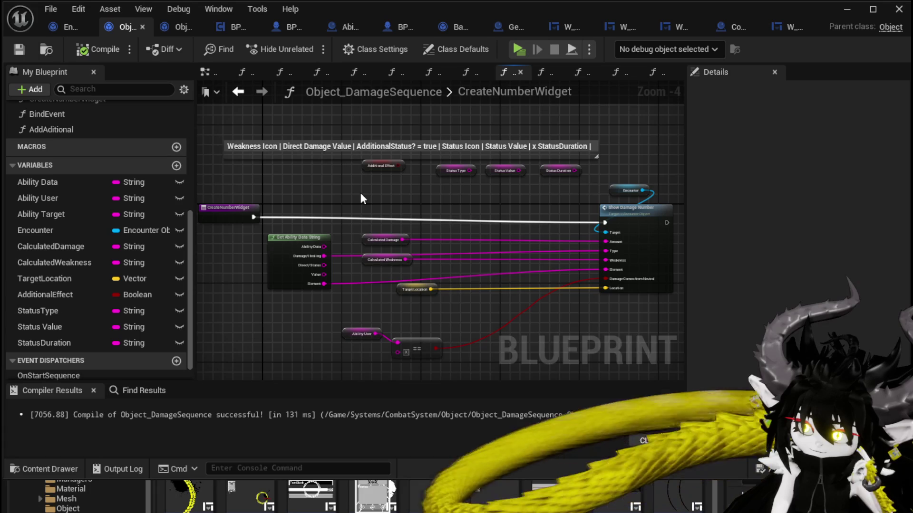
- Add a string Append node and wire Calculated Weakness into its first input
{"action": "right_click", "coordinate": [360, 199]}
{"action": "type", "text": "A"}
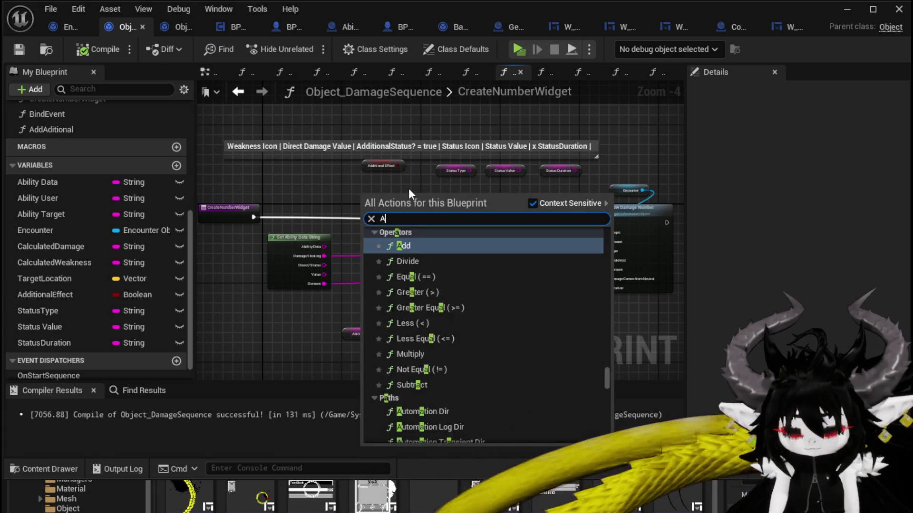
{"action": "type", "text": "ppend"}
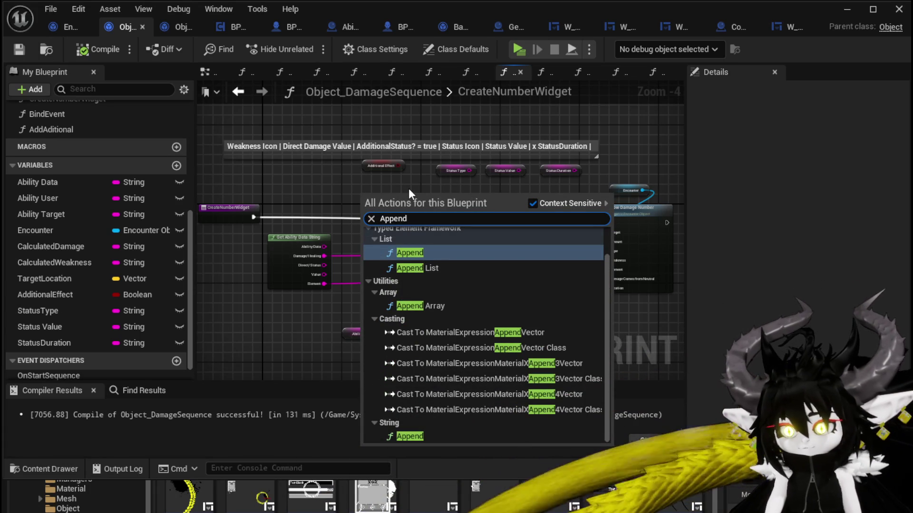
{"action": "left_click", "coordinate": [410, 436]}
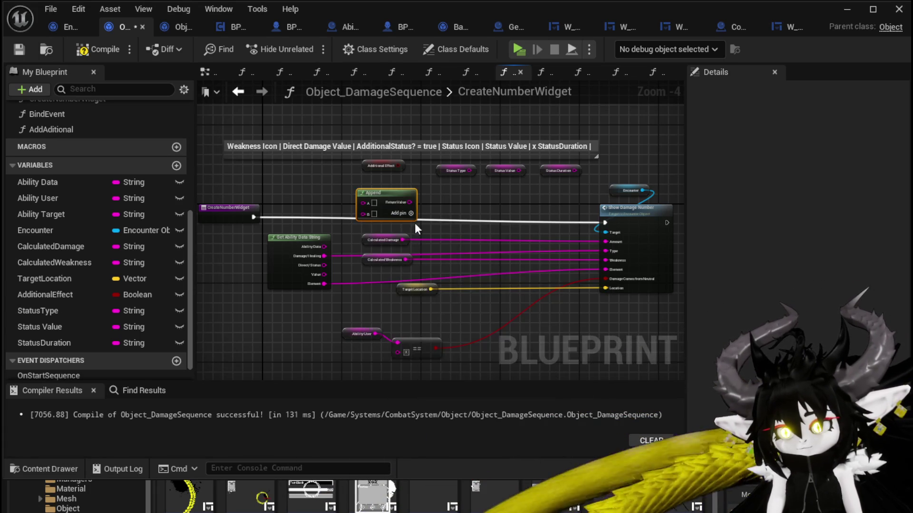
{"action": "scroll", "coordinate": [415, 224], "scroll_direction": "up", "scroll_amount": 2}
{"action": "mouse_move", "coordinate": [373, 176]}
{"action": "left_mouse_down"}
{"action": "mouse_move", "coordinate": [414, 172]}
{"action": "mouse_move", "coordinate": [361, 275]}
{"action": "mouse_move", "coordinate": [274, 177]}
{"action": "mouse_move", "coordinate": [277, 192]}
{"action": "left_mouse_up"}
- Add Append inputs and wire in Calculated Damage and Additional Effect converted to text
{"action": "scroll", "coordinate": [414, 172], "scroll_direction": "down", "scroll_amount": 1}
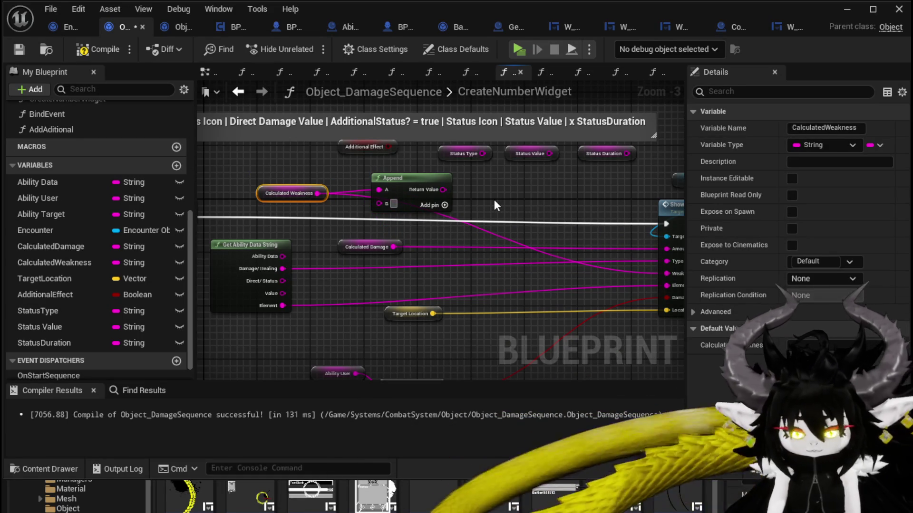
{"action": "left_click", "coordinate": [445, 205]}
{"action": "mouse_move", "coordinate": [386, 255]}
{"action": "left_mouse_down"}
{"action": "mouse_move", "coordinate": [300, 230]}
{"action": "mouse_move", "coordinate": [304, 221]}
{"action": "mouse_move", "coordinate": [417, 227]}
{"action": "left_mouse_up"}
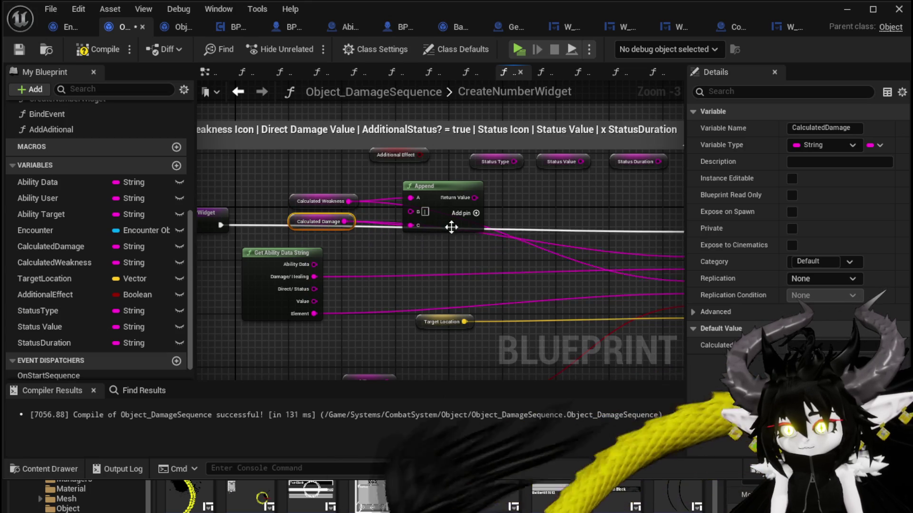
{"action": "left_click", "coordinate": [434, 278]}
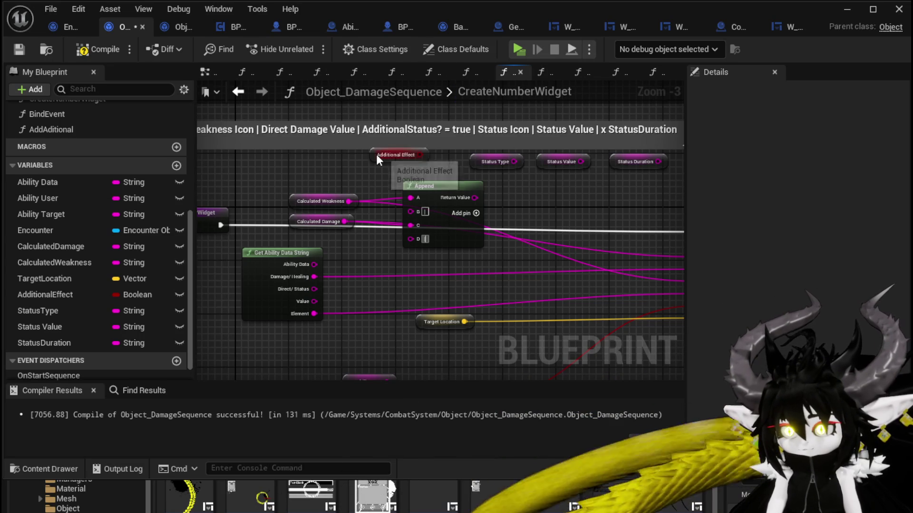
{"action": "mouse_move", "coordinate": [377, 159]}
{"action": "left_mouse_down"}
{"action": "mouse_move", "coordinate": [299, 240]}
{"action": "mouse_move", "coordinate": [409, 257]}
{"action": "left_mouse_up"}
{"action": "left_click", "coordinate": [476, 213]}
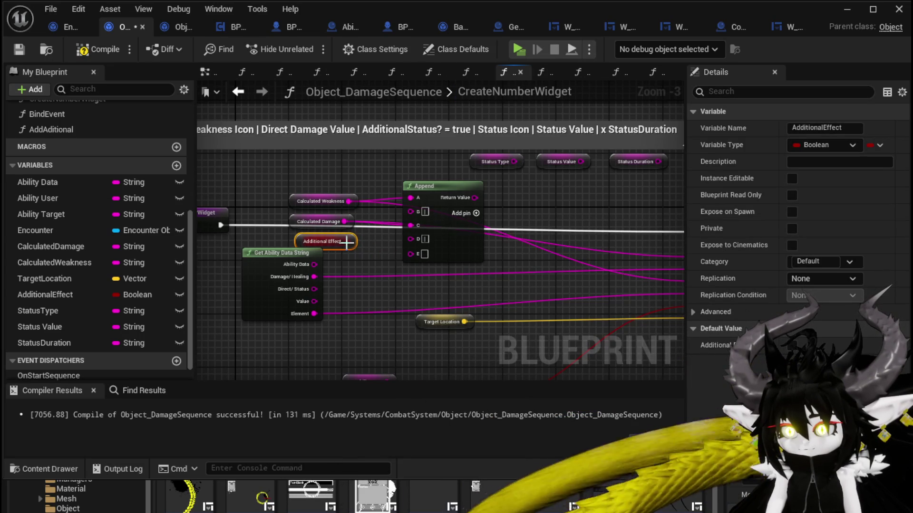
{"action": "mouse_move", "coordinate": [348, 242]}
{"action": "left_mouse_down"}
{"action": "mouse_move", "coordinate": [410, 253]}
{"action": "mouse_move", "coordinate": [349, 265]}
{"action": "left_mouse_up"}
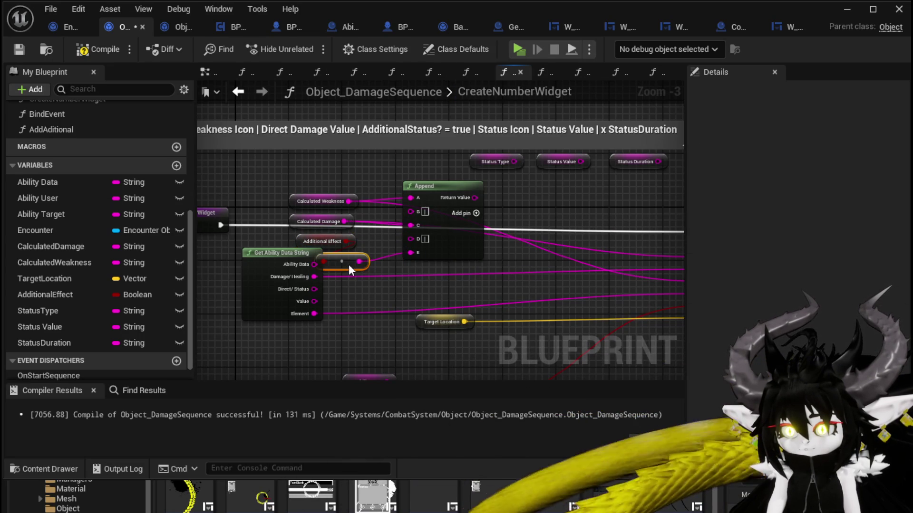
{"action": "scroll", "coordinate": [427, 238], "scroll_direction": "down", "scroll_amount": 2}
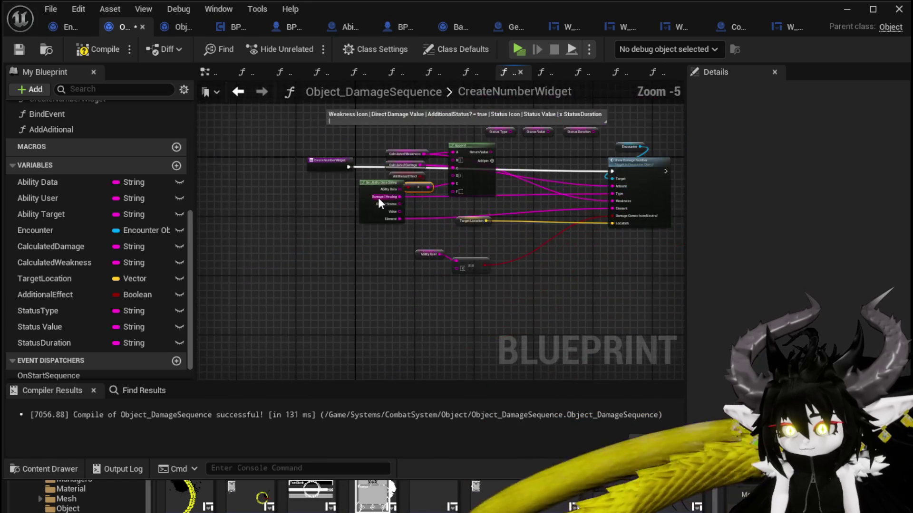
- Move Status Type beside Append and wire it into a new G input
{"action": "scroll", "coordinate": [381, 202], "scroll_direction": "up", "scroll_amount": 2}
{"action": "left_click_drag", "start_coordinate": [312, 233], "coordinate": [204, 285]}
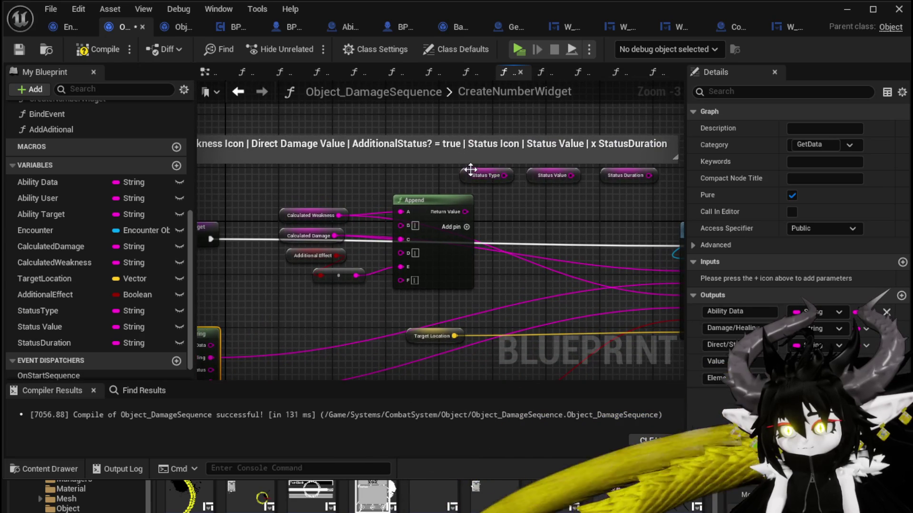
{"action": "left_click_drag", "start_coordinate": [470, 170], "coordinate": [324, 290]}
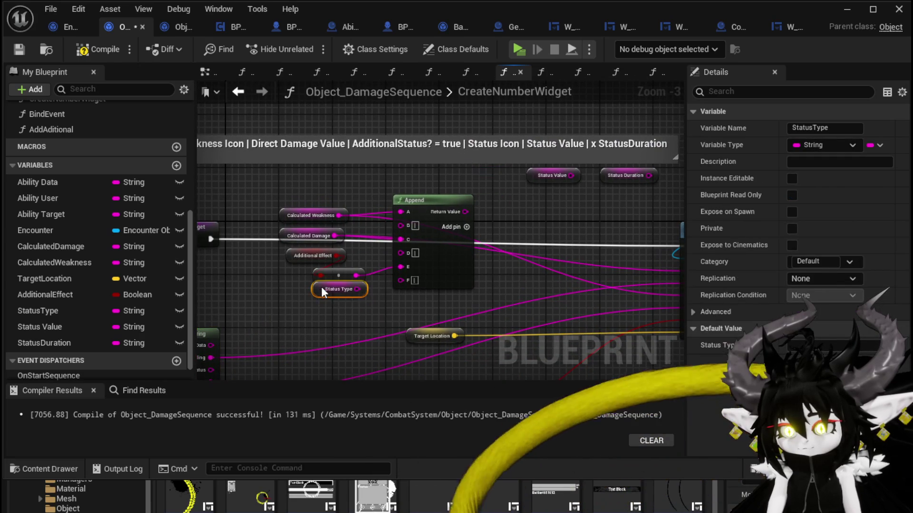
{"action": "left_click", "coordinate": [466, 227]}
{"action": "left_click_drag", "start_coordinate": [356, 296], "coordinate": [408, 296]}
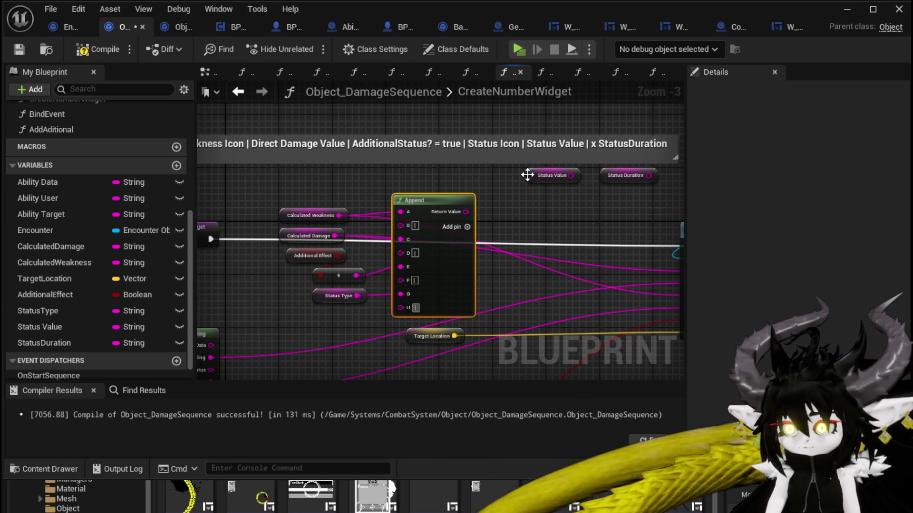
- Add Append inputs for Status Value and Status Duration, wiring Status Duration into K
{"action": "left_click_drag", "start_coordinate": [547, 175], "coordinate": [433, 262]}
{"action": "left_click", "coordinate": [467, 227]}
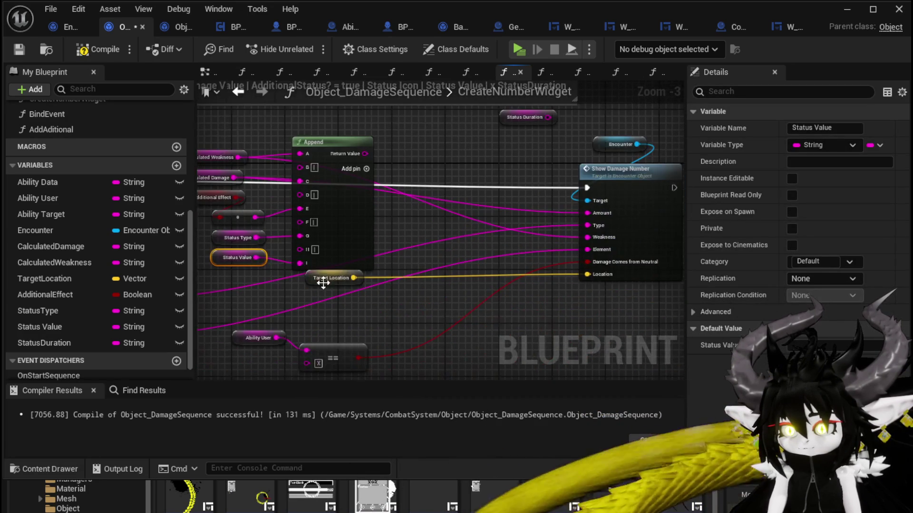
{"action": "left_click_drag", "start_coordinate": [320, 281], "coordinate": [470, 308]}
{"action": "left_click_drag", "start_coordinate": [626, 172], "coordinate": [315, 346]}
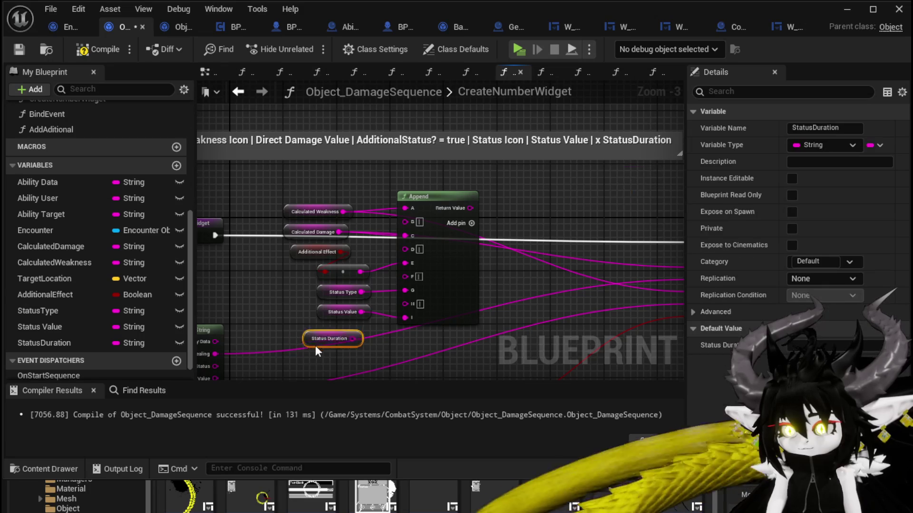
{"action": "left_click", "coordinate": [452, 176]}
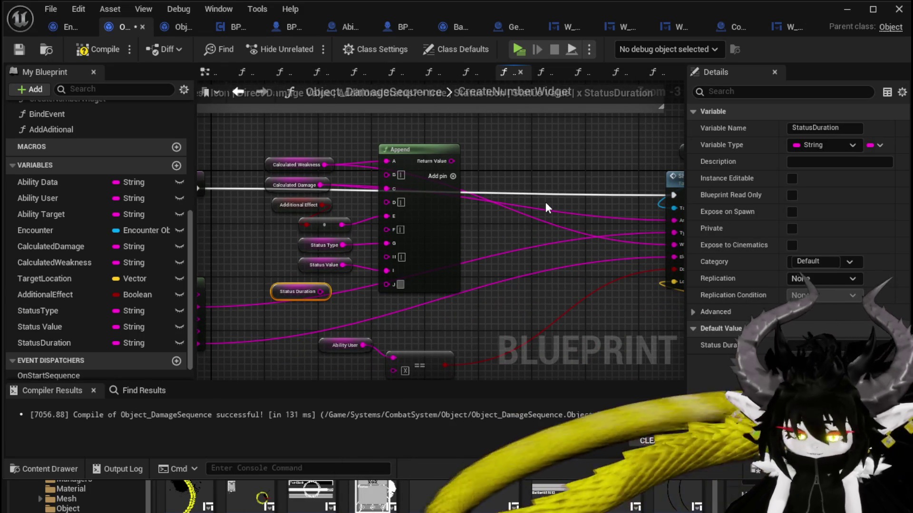
{"action": "left_click", "coordinate": [453, 176]}
{"action": "left_click_drag", "start_coordinate": [323, 291], "coordinate": [387, 300]}
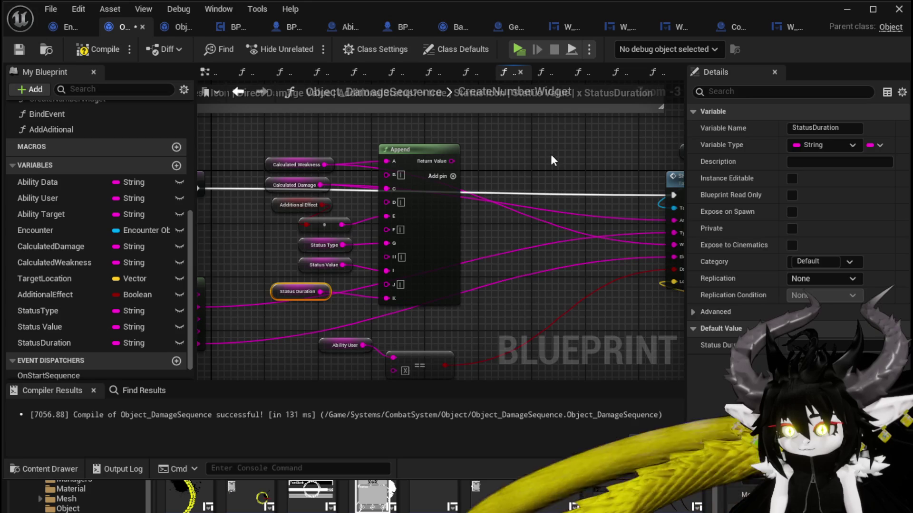
{"action": "mouse_move", "coordinate": [550, 154]}
{"action": "left_mouse_down"}
{"action": "mouse_move", "coordinate": [445, 160]}
{"action": "mouse_move", "coordinate": [536, 161]}
{"action": "mouse_move", "coordinate": [391, 147]}
{"action": "left_mouse_up"}
- Save the blueprint and feed the Append result into Show Damage Number's Amount input
{"action": "left_click", "coordinate": [20, 50]}
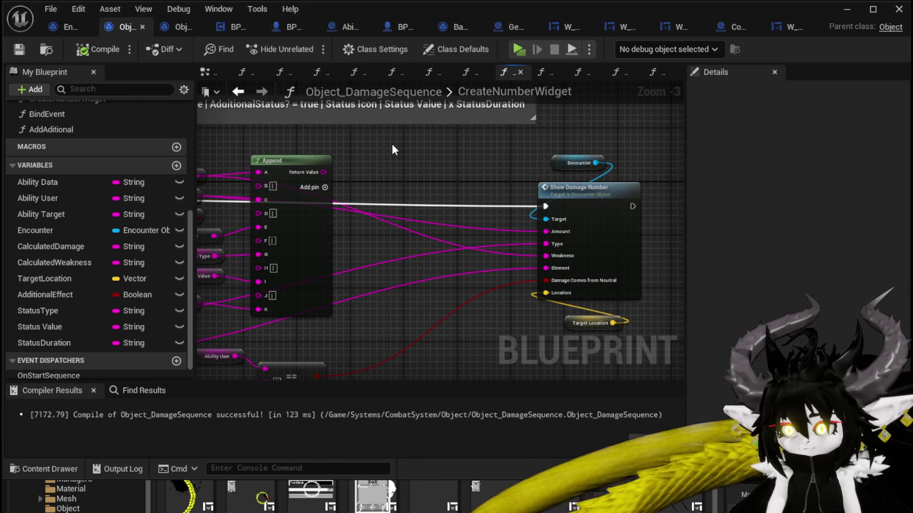
{"action": "left_click_drag", "start_coordinate": [307, 149], "coordinate": [426, 171]}
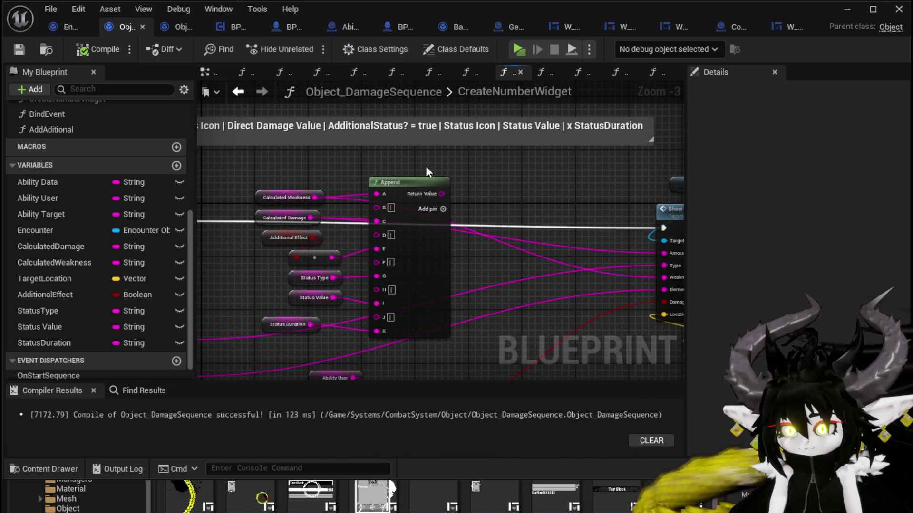
{"action": "left_click", "coordinate": [272, 198]}
{"action": "left_click_drag", "start_coordinate": [272, 190], "coordinate": [167, 182]}
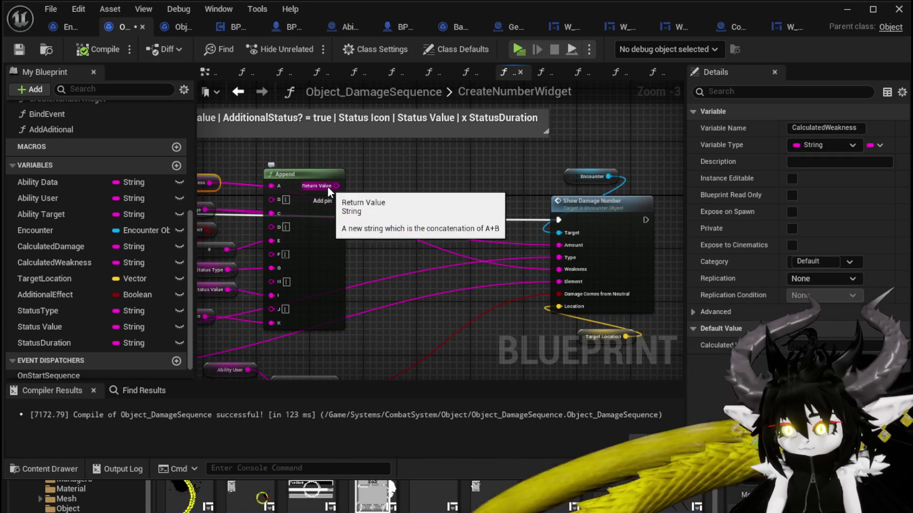
{"action": "left_click_drag", "start_coordinate": [327, 186], "coordinate": [566, 246]}
- Rename the ShowDamageNumber function's Amount input to EventData in Encounter_Object
{"action": "double_click", "coordinate": [584, 203]}
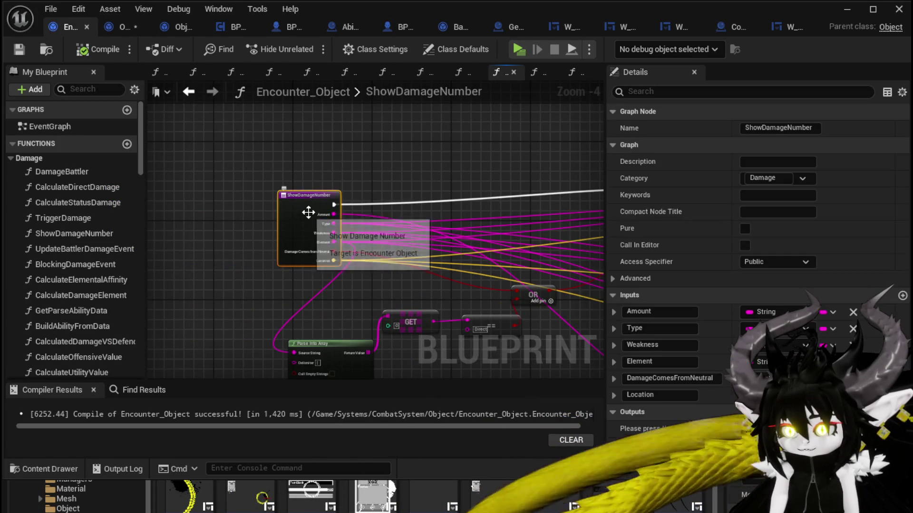
{"action": "left_click", "coordinate": [654, 312]}
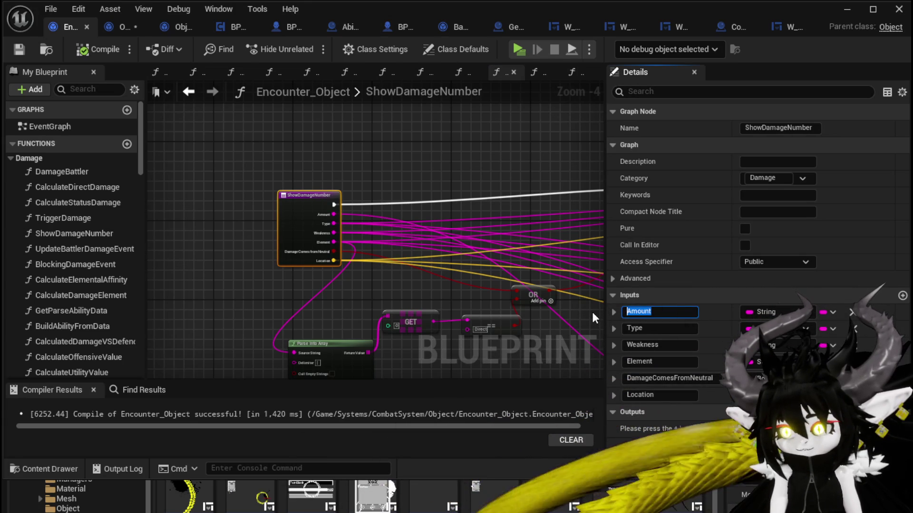
{"action": "type", "text": "Event"}
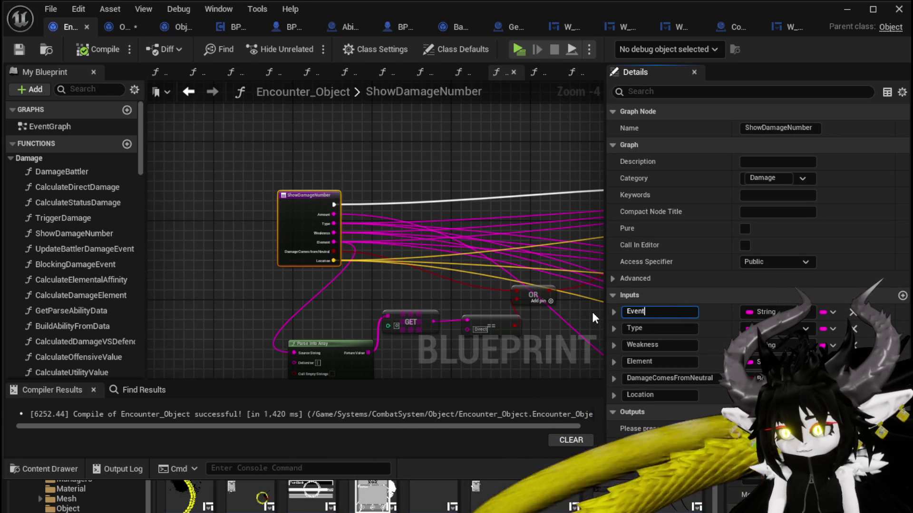
{"action": "type", "text": "Data"}
{"action": "key", "text": "Return"}
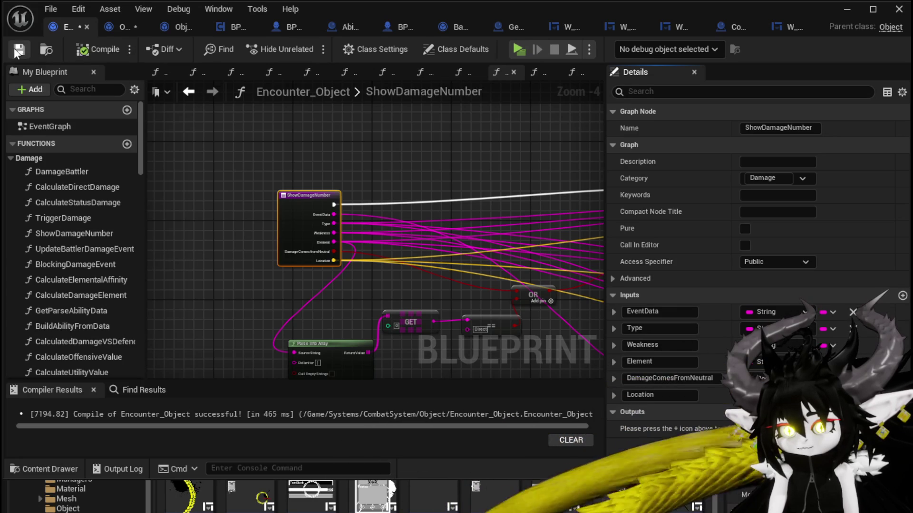
- Recompile Object_DamageSequence, then return to Encounter_Object's Show Damage Number calls
{"action": "left_click", "coordinate": [123, 27]}
{"action": "left_click", "coordinate": [98, 49]}
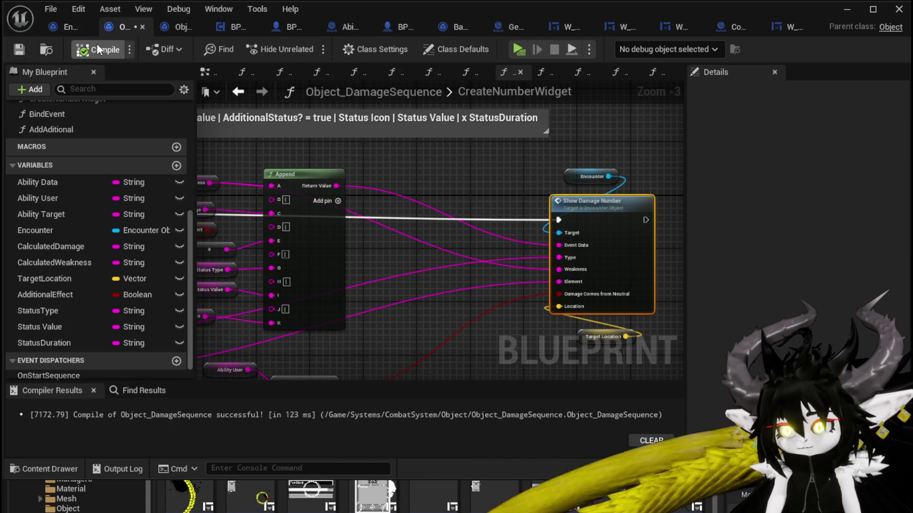
{"action": "left_click", "coordinate": [64, 33]}
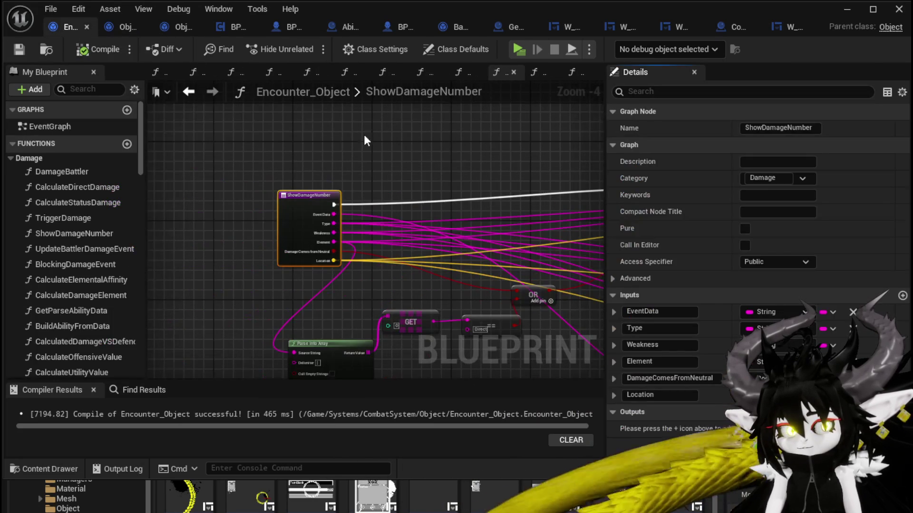
{"action": "mouse_move", "coordinate": [315, 146]}
{"action": "left_mouse_down"}
{"action": "mouse_move", "coordinate": [317, 128]}
{"action": "mouse_move", "coordinate": [449, 137]}
{"action": "mouse_move", "coordinate": [372, 136]}
{"action": "mouse_move", "coordinate": [426, 147]}
{"action": "mouse_move", "coordinate": [330, 183]}
{"action": "left_mouse_up"}
{"action": "scroll", "coordinate": [370, 137], "scroll_direction": "up", "scroll_amount": 1}
- Wire EventData into the upper Show Damage Number call's Type input and break its Amount wire
{"action": "scroll", "coordinate": [368, 136], "scroll_direction": "down", "scroll_amount": 2}
{"action": "scroll", "coordinate": [330, 183], "scroll_direction": "up", "scroll_amount": 2}
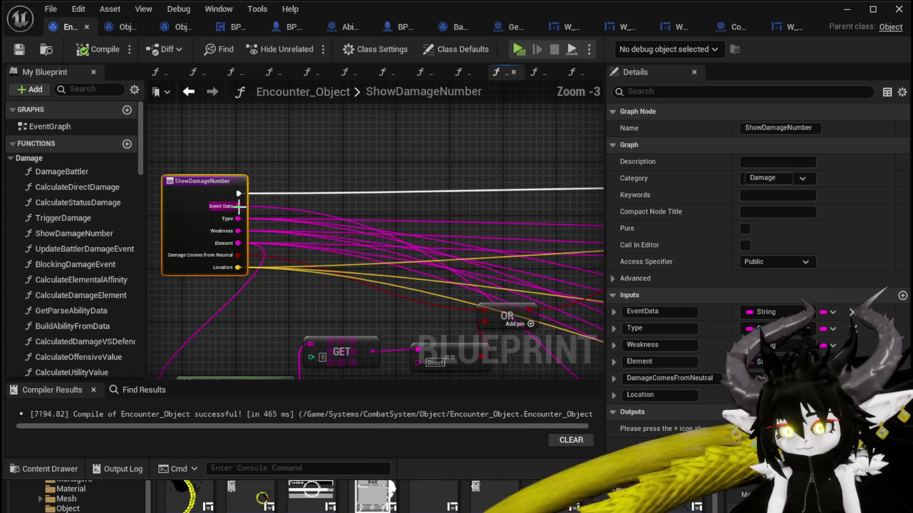
{"action": "mouse_move", "coordinate": [245, 214]}
{"action": "left_mouse_down"}
{"action": "mouse_move", "coordinate": [755, 203]}
{"action": "mouse_move", "coordinate": [380, 241]}
{"action": "mouse_move", "coordinate": [396, 264]}
{"action": "left_mouse_up"}
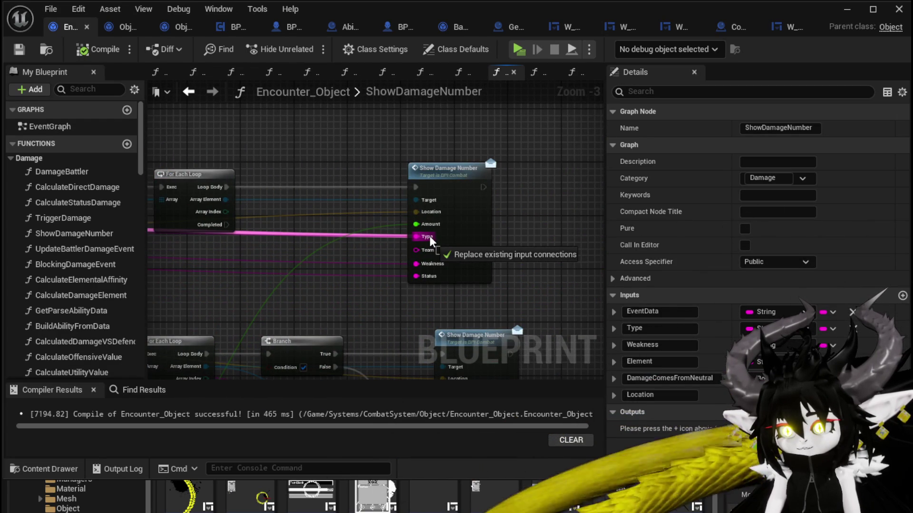
{"action": "left_click_drag", "start_coordinate": [429, 235], "coordinate": [444, 158]}
{"action": "left_click", "coordinate": [444, 162], "text": "alt"}
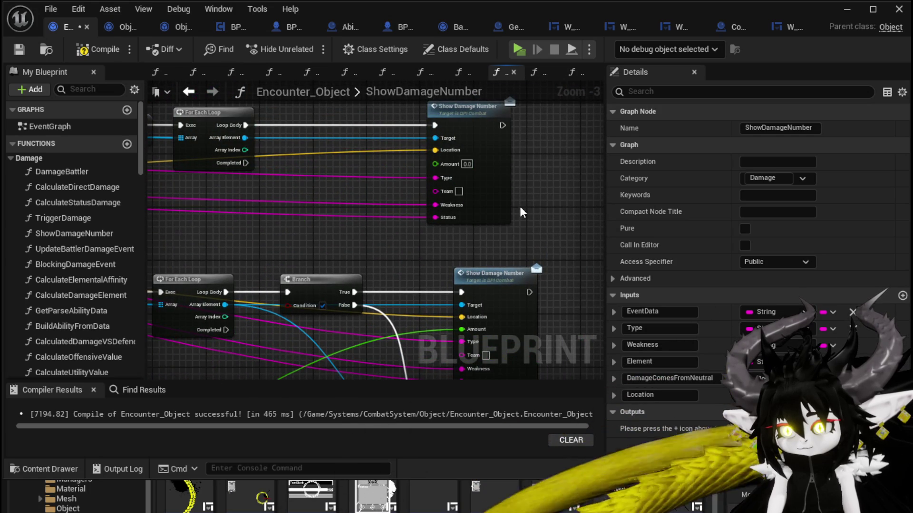
- Break the lower call's Amount wire and connect EventData to its Type input
{"action": "left_click_drag", "start_coordinate": [519, 206], "coordinate": [503, 124]}
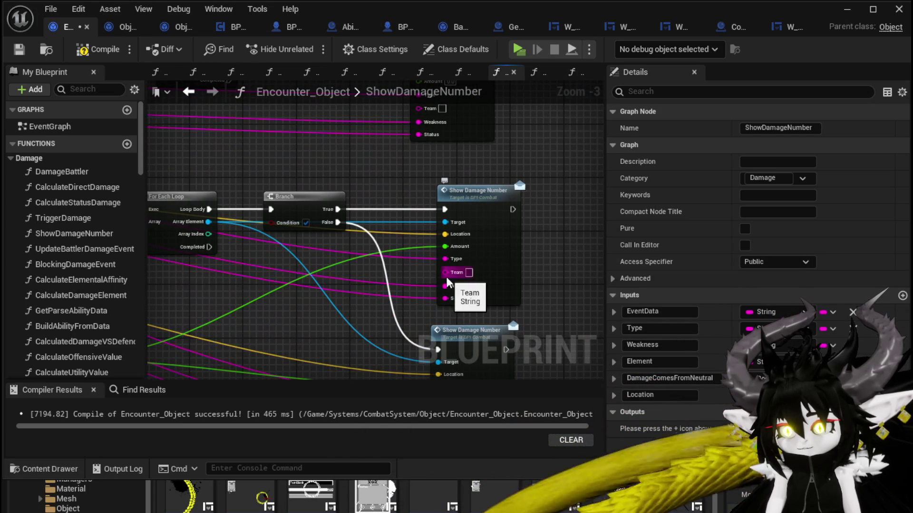
{"action": "left_click_drag", "start_coordinate": [526, 260], "coordinate": [509, 148]}
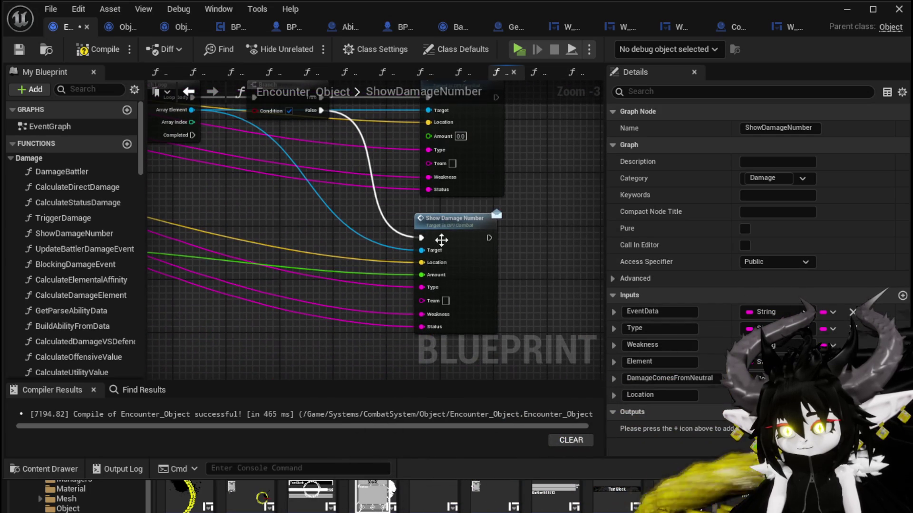
{"action": "left_click", "coordinate": [429, 276], "text": "alt"}
{"action": "left_click_drag", "start_coordinate": [344, 207], "coordinate": [376, 302]}
{"action": "scroll", "coordinate": [324, 195], "scroll_direction": "down", "scroll_amount": 1}
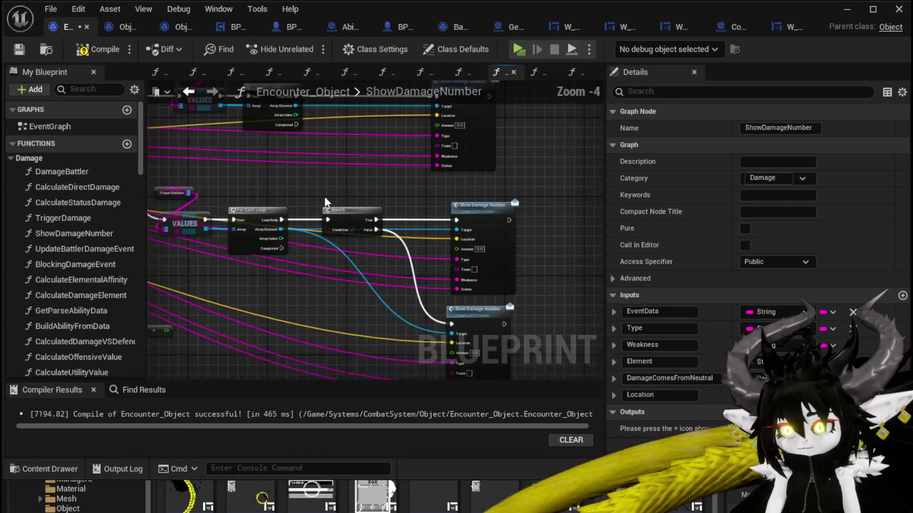
{"action": "left_click_drag", "start_coordinate": [432, 185], "coordinate": [381, 217]}
{"action": "mouse_move", "coordinate": [388, 168]}
{"action": "left_mouse_down"}
{"action": "mouse_move", "coordinate": [429, 270]}
{"action": "mouse_move", "coordinate": [418, 309]}
{"action": "mouse_move", "coordinate": [394, 233]}
{"action": "mouse_move", "coordinate": [426, 333]}
{"action": "mouse_move", "coordinate": [393, 330]}
{"action": "left_mouse_up"}
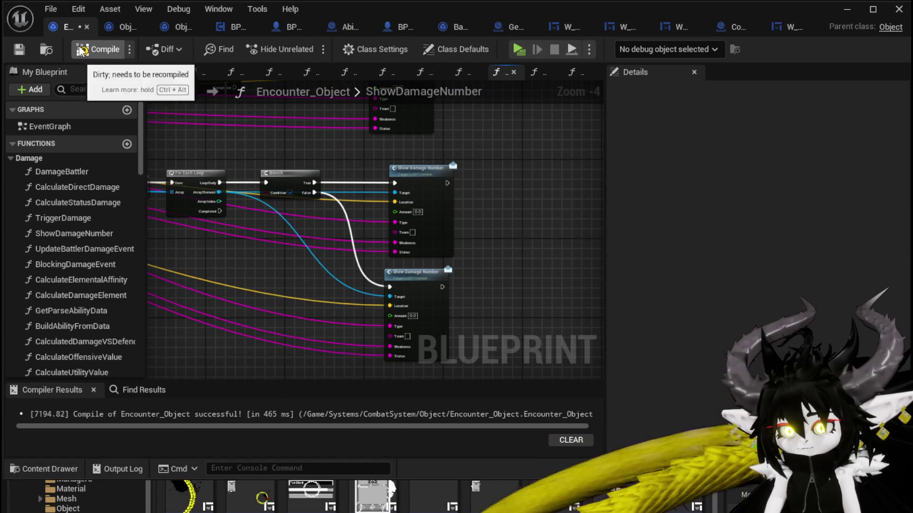
- Compile and save the Encounter_Object blueprint
{"action": "left_click", "coordinate": [85, 50]}
{"action": "left_click", "coordinate": [18, 50]}
{"action": "left_click", "coordinate": [421, 169]}
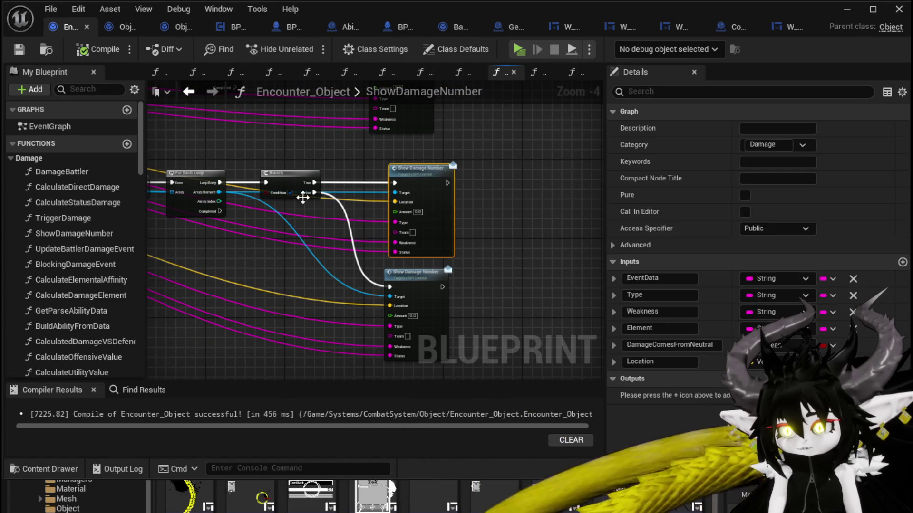
{"action": "scroll", "coordinate": [450, 210], "scroll_direction": "up", "scroll_amount": 3}
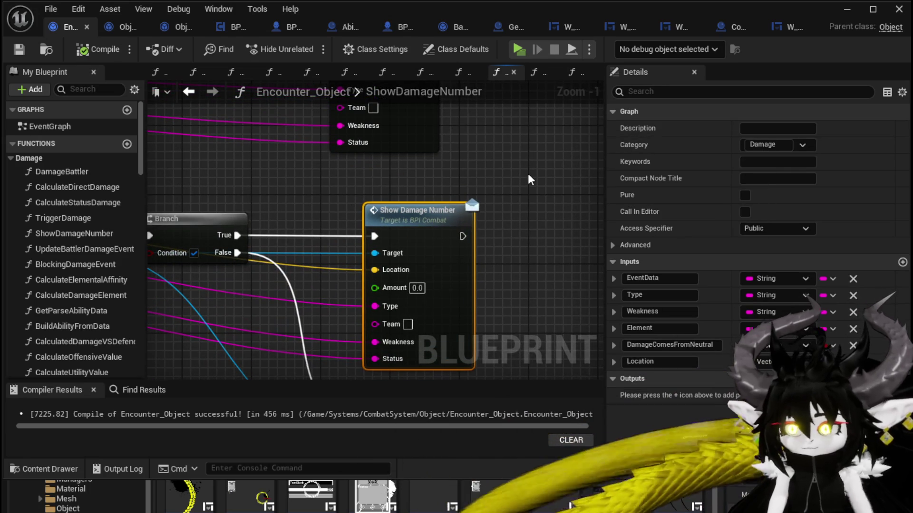
- Save all assets and open the BPI_Combat interface from the Interface folder
{"action": "left_click", "coordinate": [846, 9]}
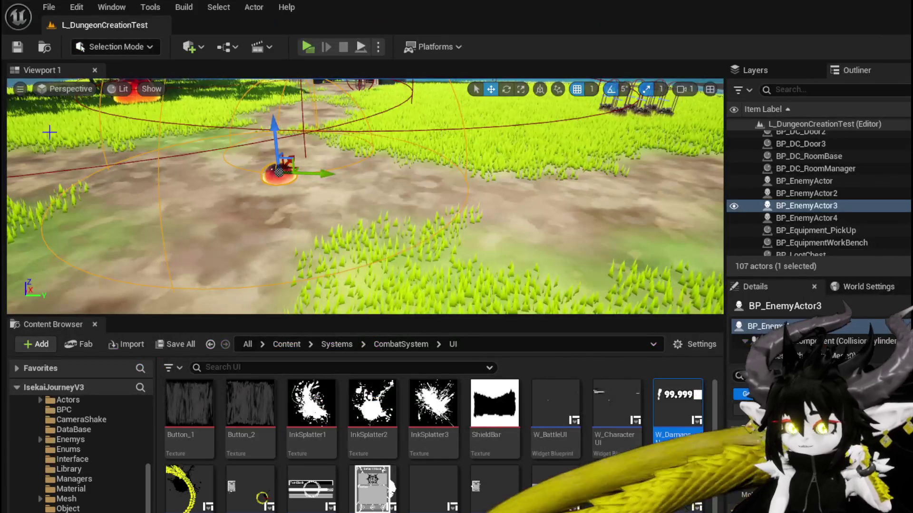
{"action": "left_click", "coordinate": [20, 48]}
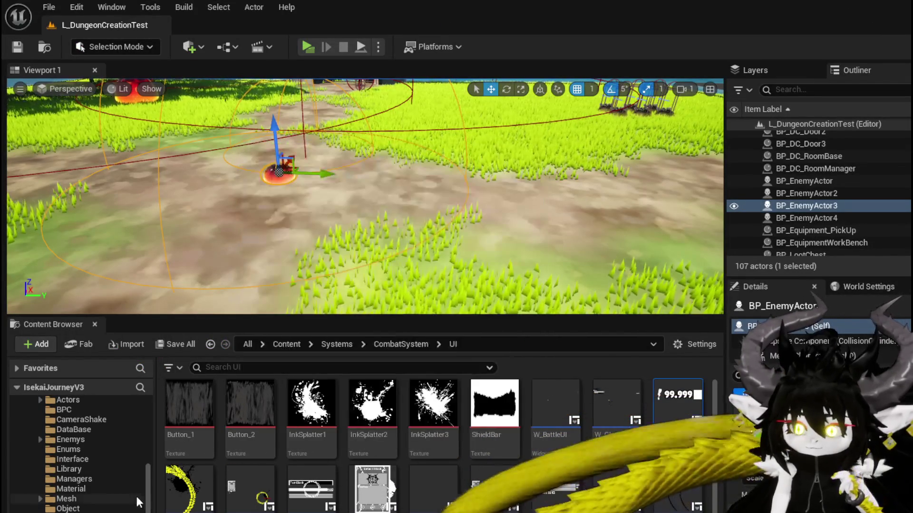
{"action": "left_click", "coordinate": [78, 458]}
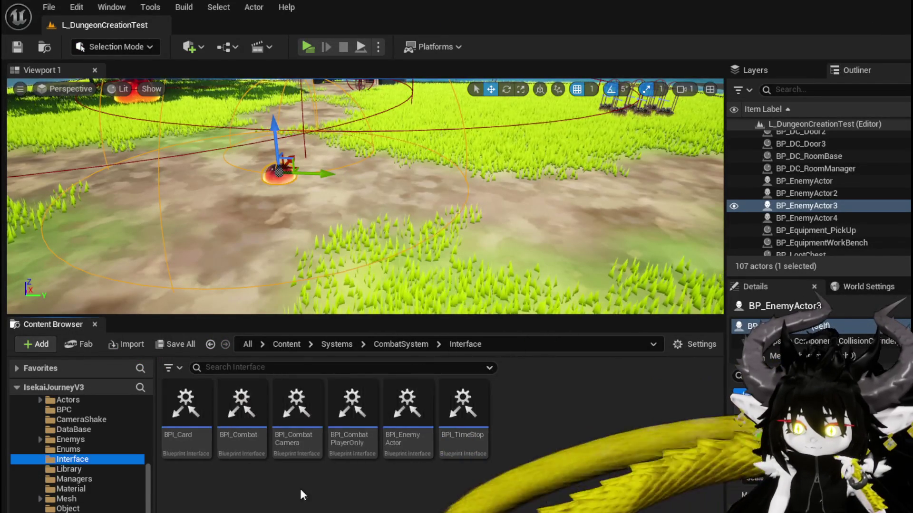
{"action": "double_click", "coordinate": [242, 404]}
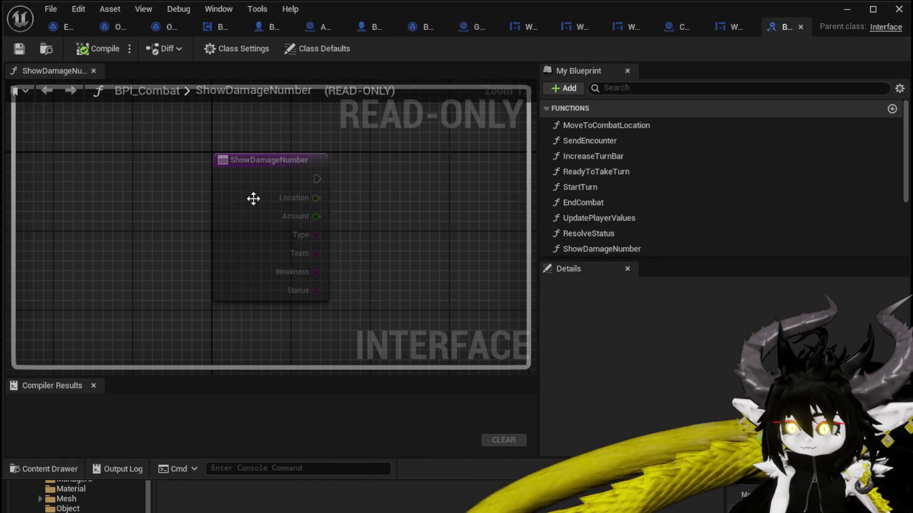
- Rename the ShowDamageNumber Type input to EventData and compile BPI_Combat
{"action": "left_click", "coordinate": [252, 198]}
{"action": "scroll", "coordinate": [672, 202], "scroll_direction": "down", "scroll_amount": 1}
{"action": "scroll", "coordinate": [671, 197], "scroll_direction": "down", "scroll_amount": 3}
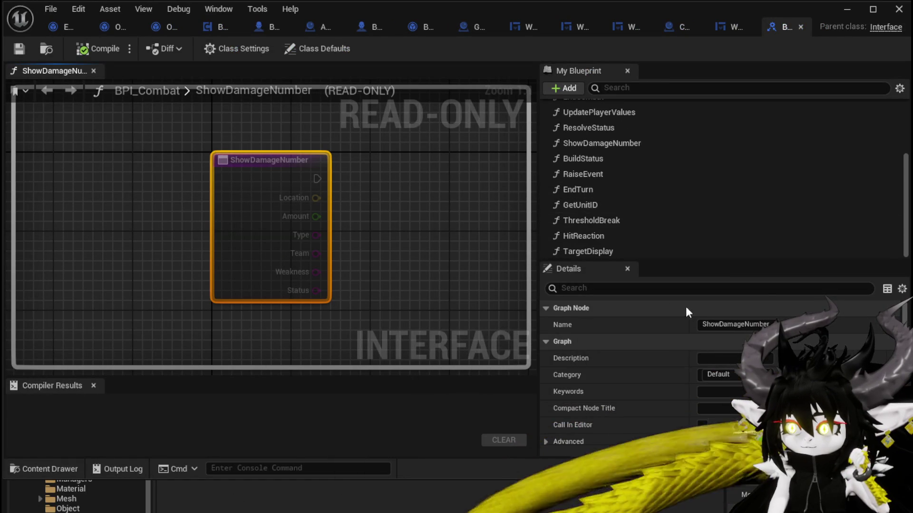
{"action": "scroll", "coordinate": [689, 314], "scroll_direction": "down", "scroll_amount": 5}
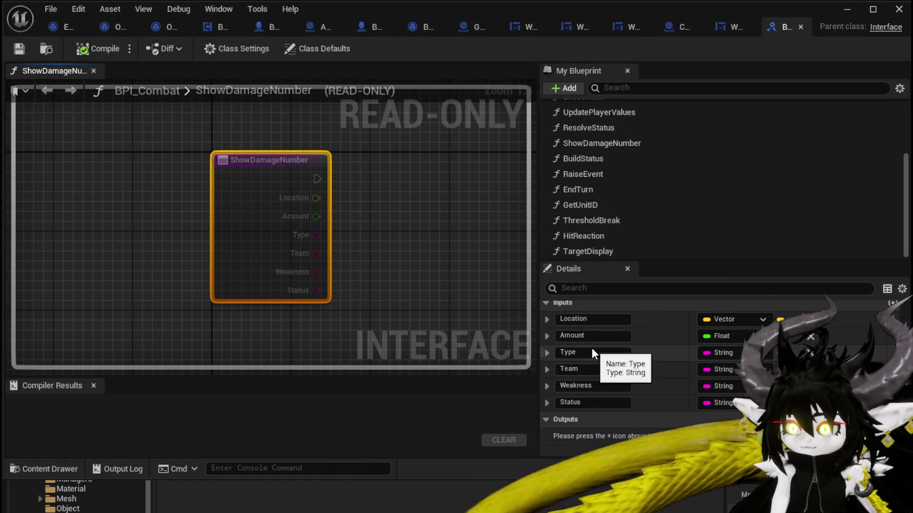
{"action": "left_click", "coordinate": [592, 349]}
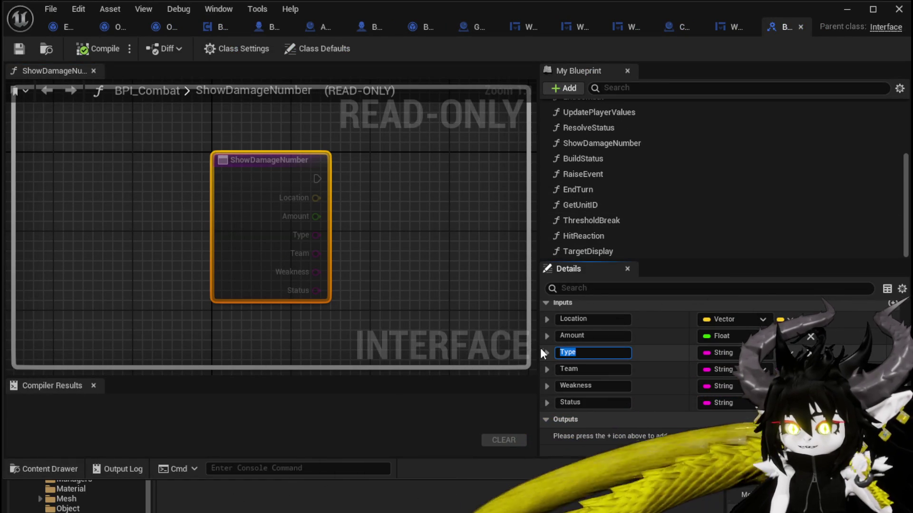
{"action": "type", "text": "EventD"}
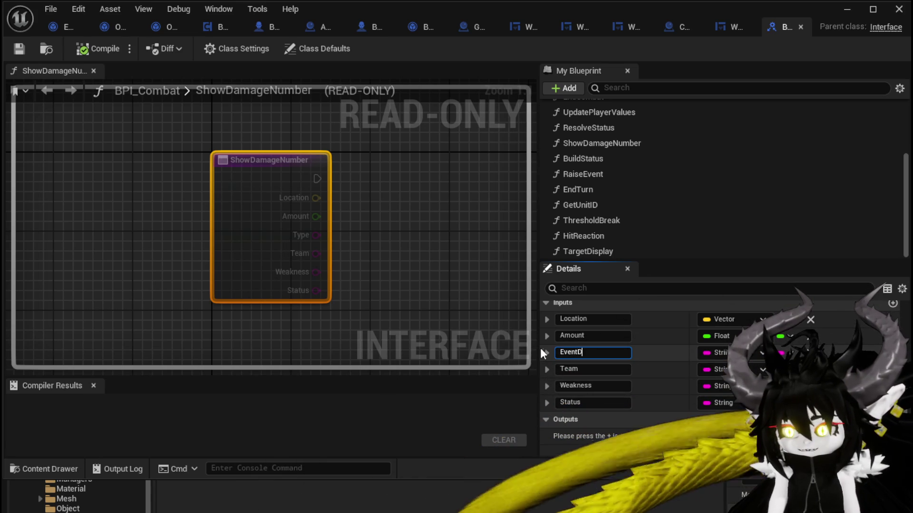
{"action": "type", "text": "ata"}
{"action": "key", "text": "Return"}
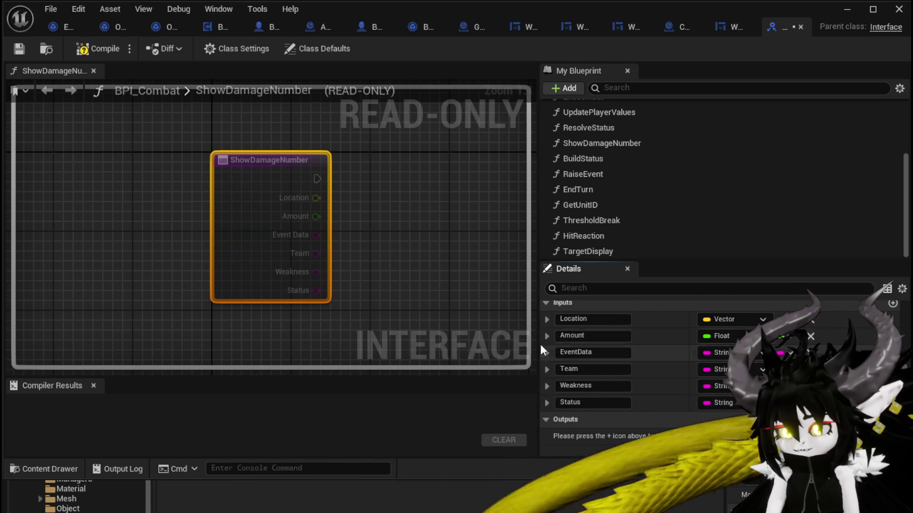
{"action": "left_click", "coordinate": [89, 49]}
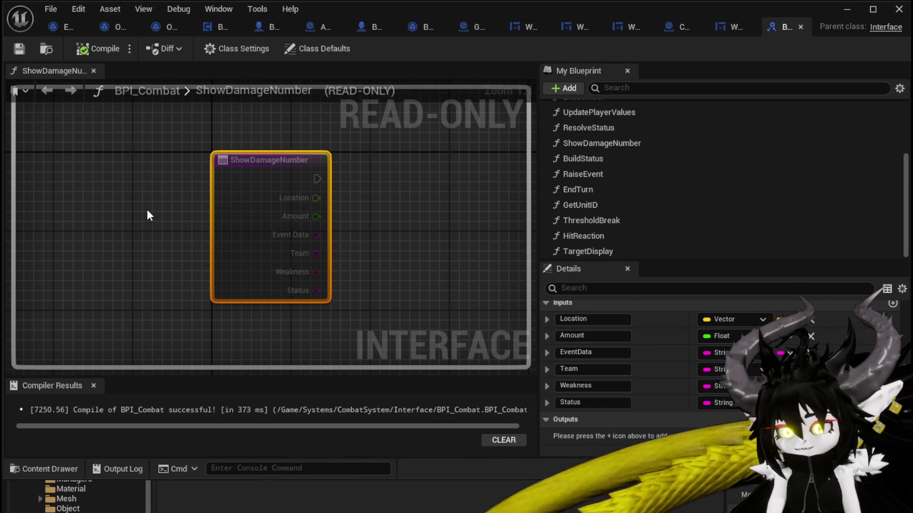
{"action": "left_click", "coordinate": [111, 27]}
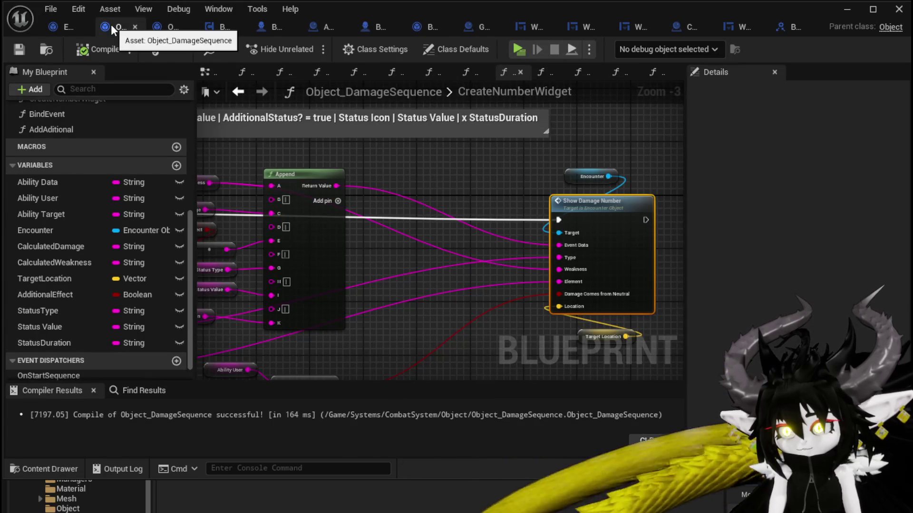
- In Encounter_Object, bring both Show Damage Number calls' Event Data pins into view and recompile
{"action": "left_click", "coordinate": [56, 26]}
{"action": "mouse_move", "coordinate": [316, 197]}
{"action": "left_mouse_down"}
{"action": "mouse_move", "coordinate": [367, 279]}
{"action": "mouse_move", "coordinate": [395, 280]}
{"action": "mouse_move", "coordinate": [389, 151]}
{"action": "mouse_move", "coordinate": [376, 150]}
{"action": "left_mouse_up"}
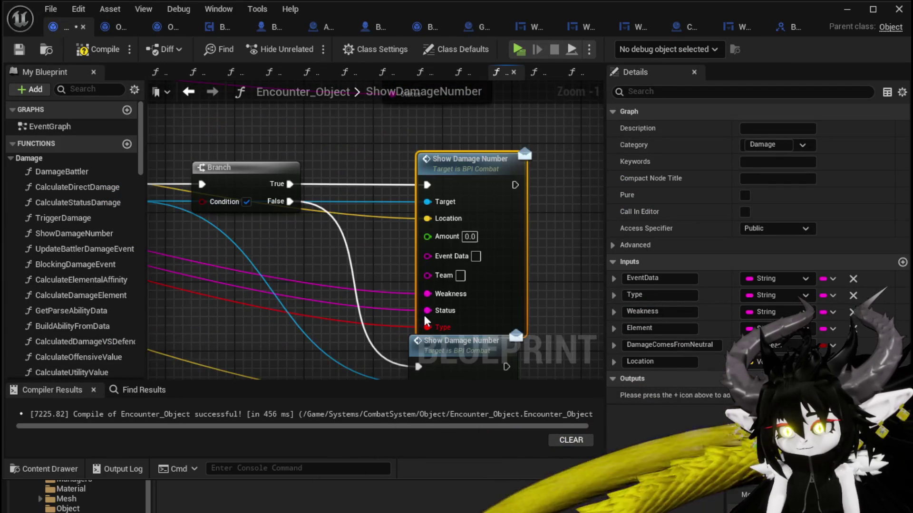
{"action": "left_click_drag", "start_coordinate": [425, 327], "coordinate": [347, 183]}
{"action": "left_click_drag", "start_coordinate": [402, 358], "coordinate": [402, 289]}
{"action": "scroll", "coordinate": [402, 289], "scroll_direction": "down", "scroll_amount": 1}
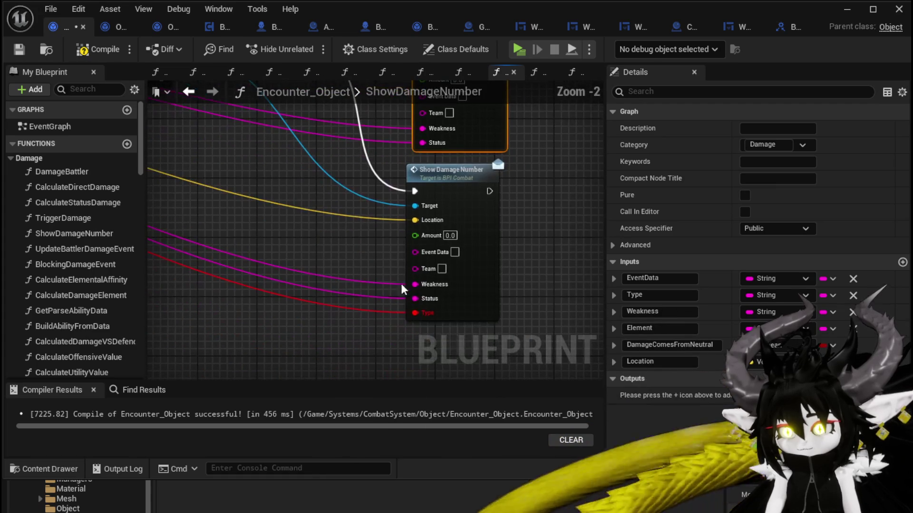
{"action": "scroll", "coordinate": [415, 320], "scroll_direction": "down", "scroll_amount": 2}
{"action": "mouse_move", "coordinate": [415, 320]}
{"action": "left_mouse_down"}
{"action": "mouse_move", "coordinate": [281, 204]}
{"action": "mouse_move", "coordinate": [231, 202]}
{"action": "mouse_move", "coordinate": [265, 196]}
{"action": "mouse_move", "coordinate": [730, 220]}
{"action": "mouse_move", "coordinate": [469, 265]}
{"action": "mouse_move", "coordinate": [380, 150]}
{"action": "mouse_move", "coordinate": [389, 329]}
{"action": "mouse_move", "coordinate": [380, 266]}
{"action": "mouse_move", "coordinate": [392, 221]}
{"action": "mouse_move", "coordinate": [384, 328]}
{"action": "left_mouse_up"}
{"action": "scroll", "coordinate": [231, 201], "scroll_direction": "up", "scroll_amount": 2}
{"action": "scroll", "coordinate": [233, 194], "scroll_direction": "down", "scroll_amount": 2}
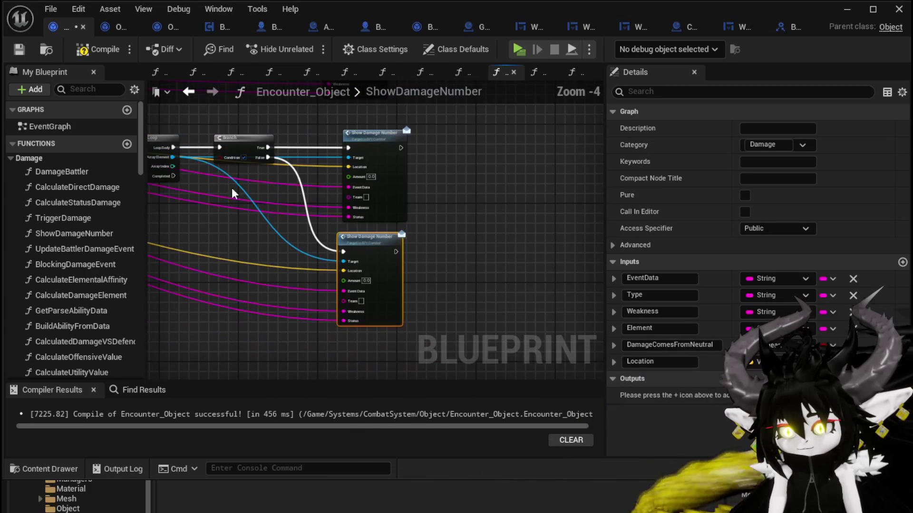
{"action": "left_click", "coordinate": [78, 53]}
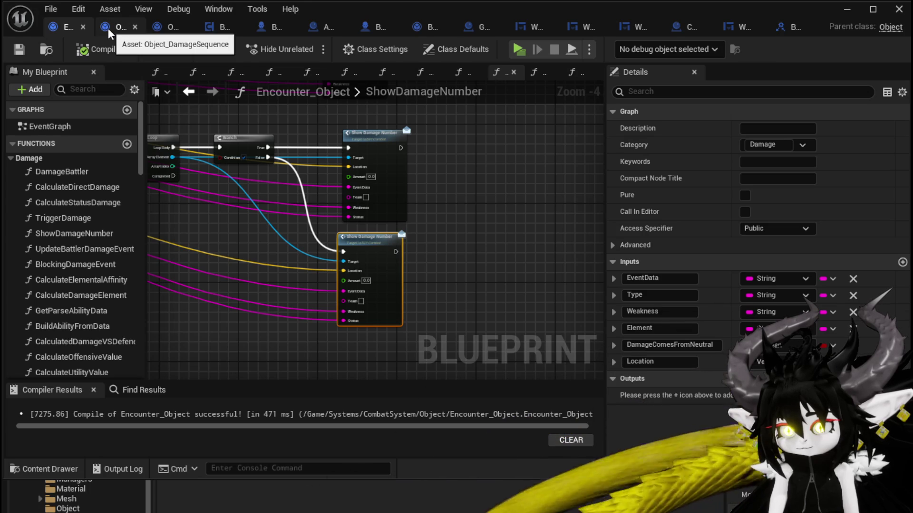
- In BP_ThirdPersonCharacter, remove the orphaned Type pin, wire Event Data to the widget's Type, and compile
{"action": "left_click", "coordinate": [690, 31]}
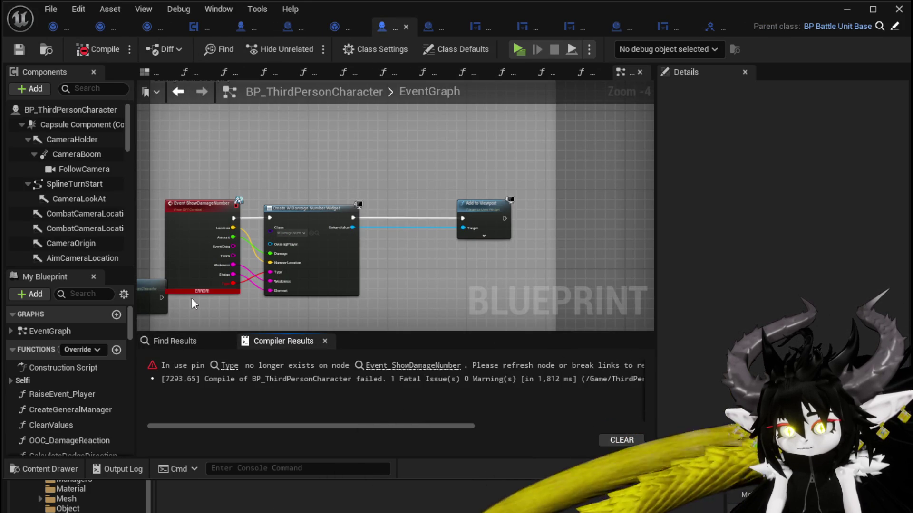
{"action": "scroll", "coordinate": [333, 249], "scroll_direction": "up", "scroll_amount": 2}
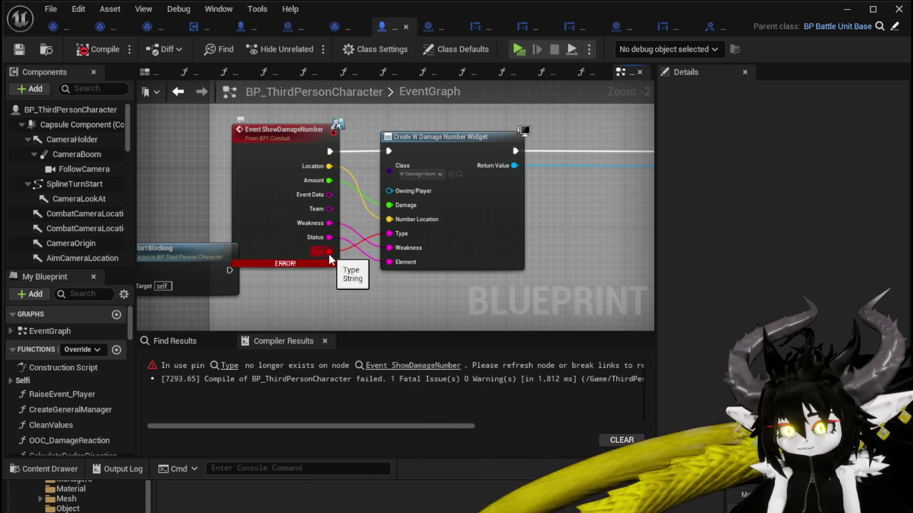
{"action": "left_click", "coordinate": [329, 252], "text": "alt"}
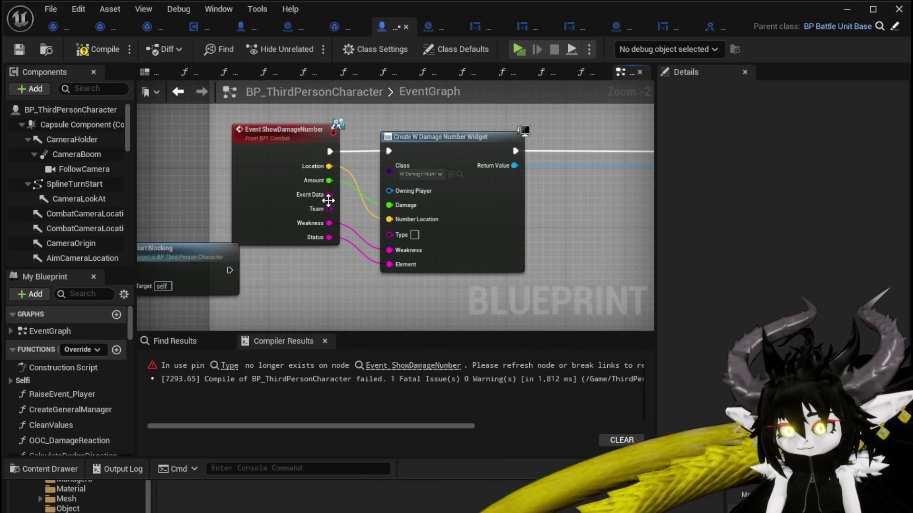
{"action": "mouse_move", "coordinate": [329, 195]}
{"action": "left_mouse_down"}
{"action": "mouse_move", "coordinate": [399, 245]}
{"action": "mouse_move", "coordinate": [390, 233]}
{"action": "left_mouse_up"}
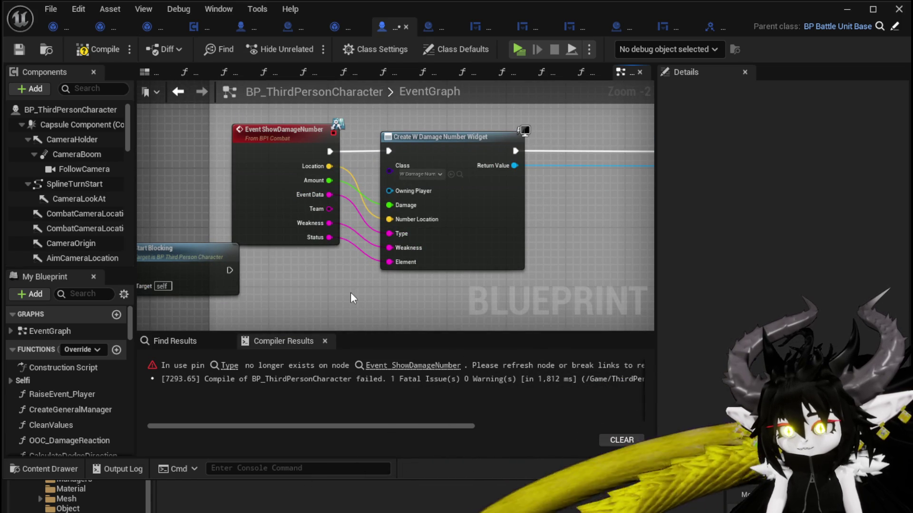
{"action": "left_click", "coordinate": [17, 54]}
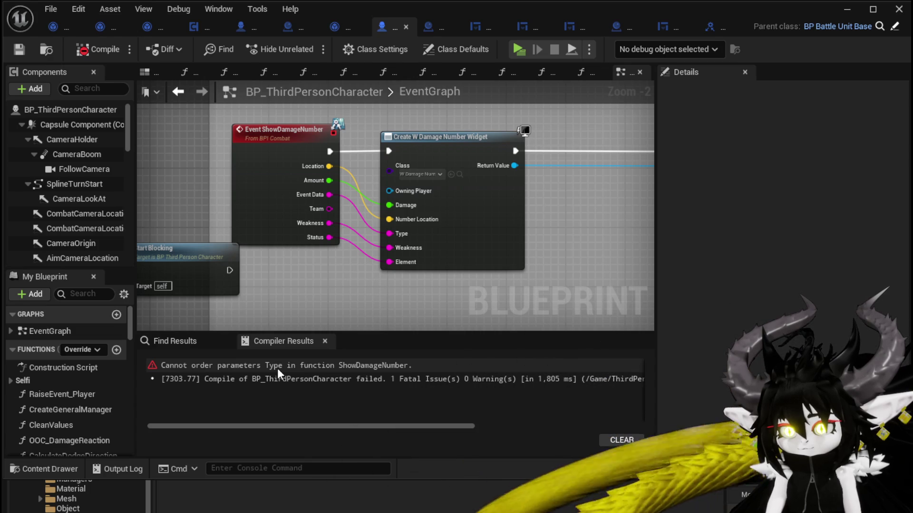
- Refresh the Event ShowDamageNumber node and recompile BP_ThirdPersonCharacter
{"action": "left_click", "coordinate": [266, 224]}
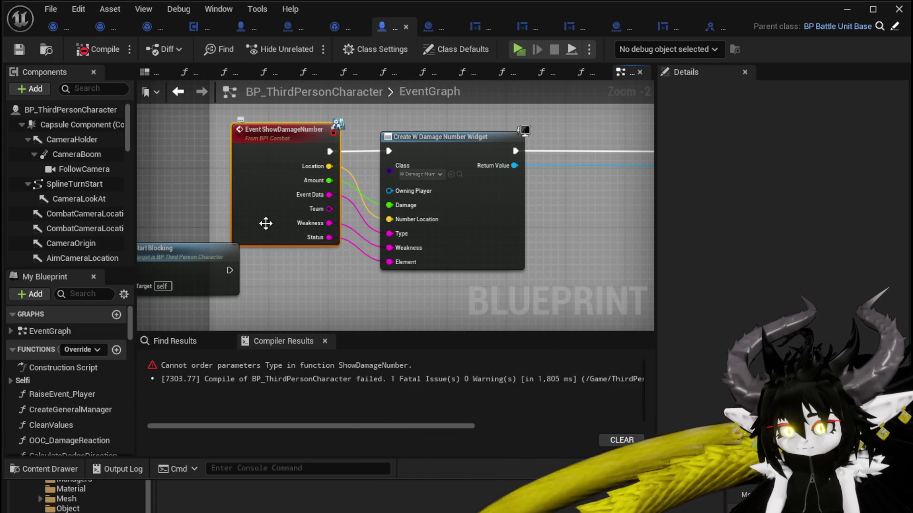
{"action": "right_click", "coordinate": [265, 224]}
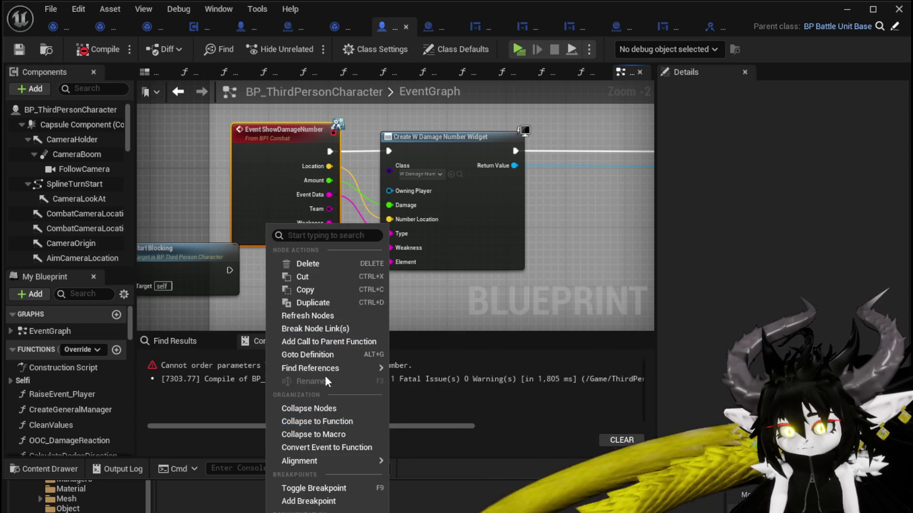
{"action": "left_click", "coordinate": [319, 317]}
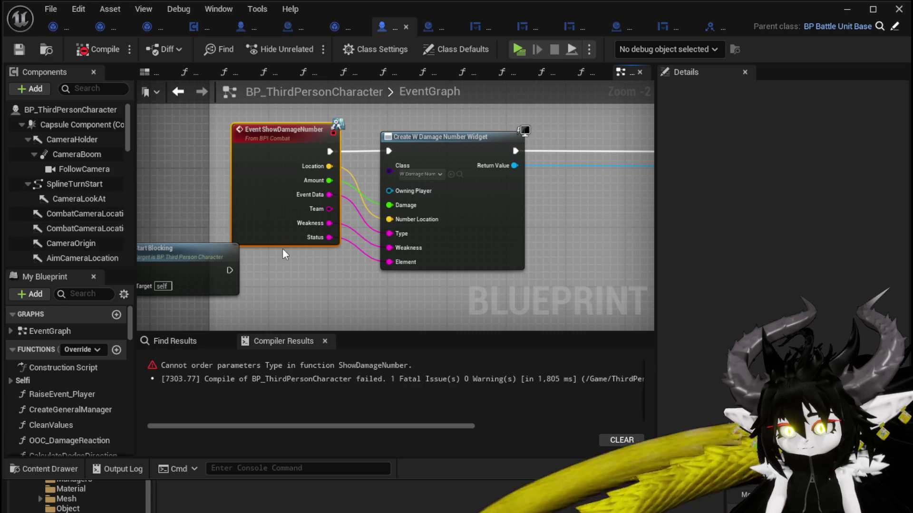
{"action": "right_click", "coordinate": [261, 254]}
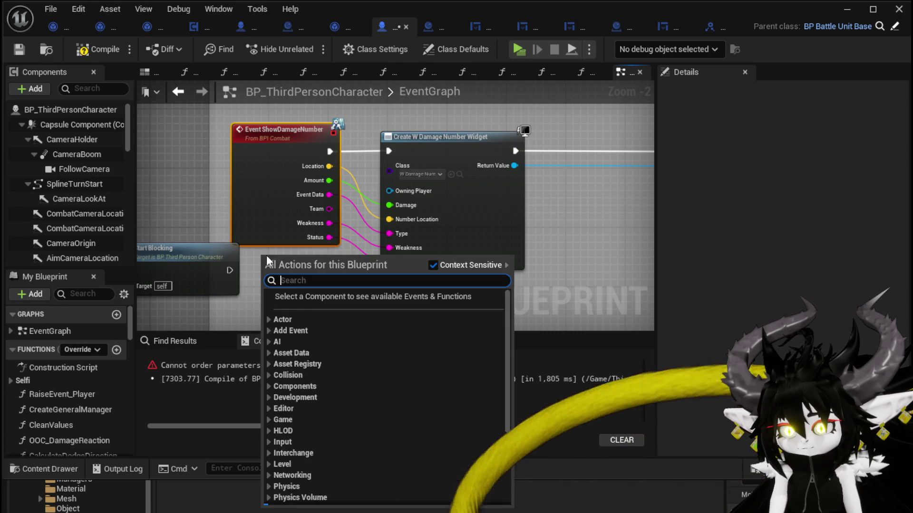
{"action": "left_click", "coordinate": [194, 195]}
{"action": "left_click", "coordinate": [98, 49]}
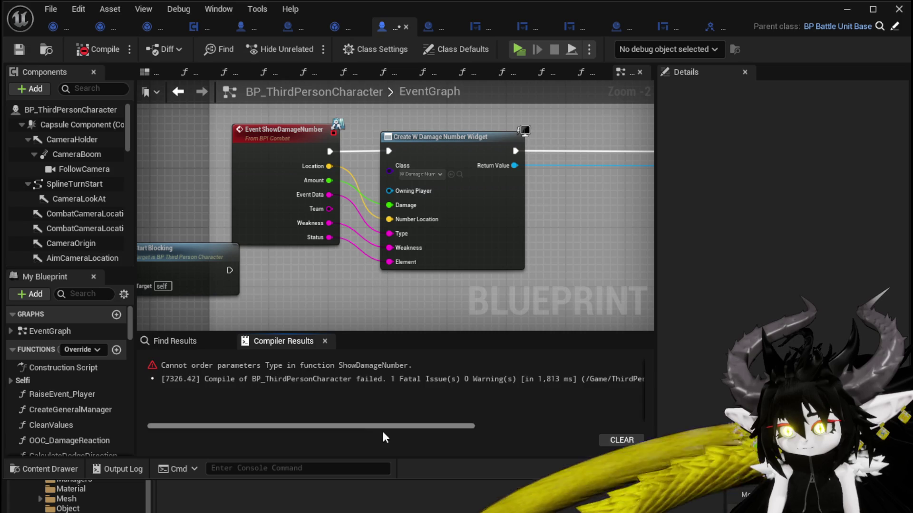
- Zoom and pan around the EventGraph to inspect the Type parameter ordering error
{"action": "mouse_move", "coordinate": [370, 425]}
{"action": "left_mouse_down"}
{"action": "mouse_move", "coordinate": [539, 426]}
{"action": "mouse_move", "coordinate": [153, 394]}
{"action": "left_mouse_up"}
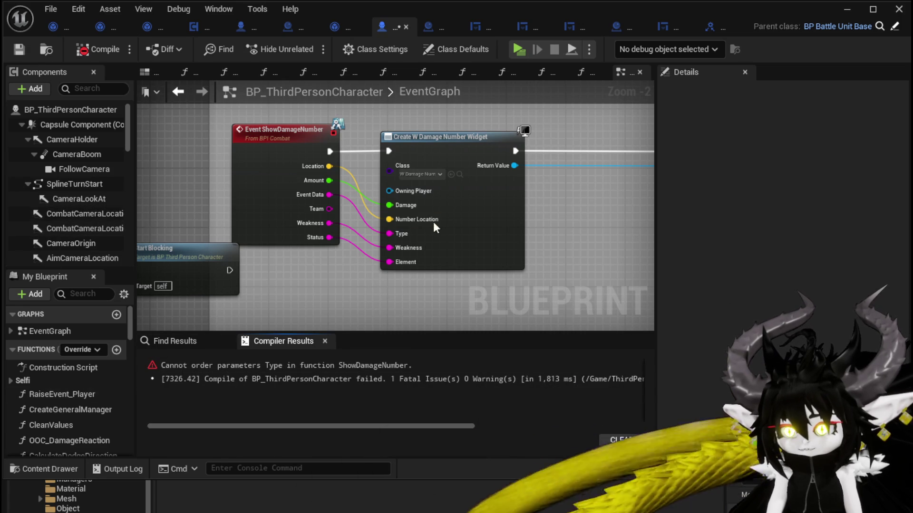
{"action": "scroll", "coordinate": [95, 209], "scroll_direction": "down", "scroll_amount": 5}
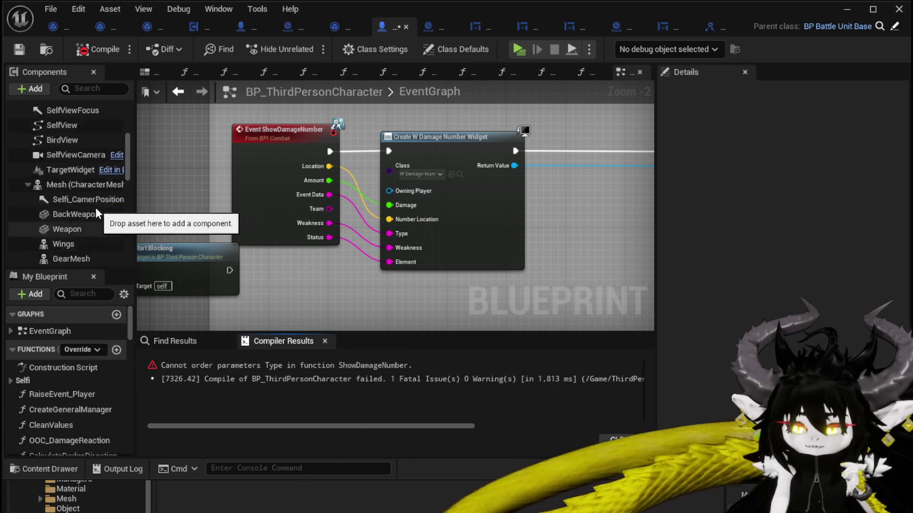
{"action": "scroll", "coordinate": [96, 207], "scroll_direction": "up", "scroll_amount": 5}
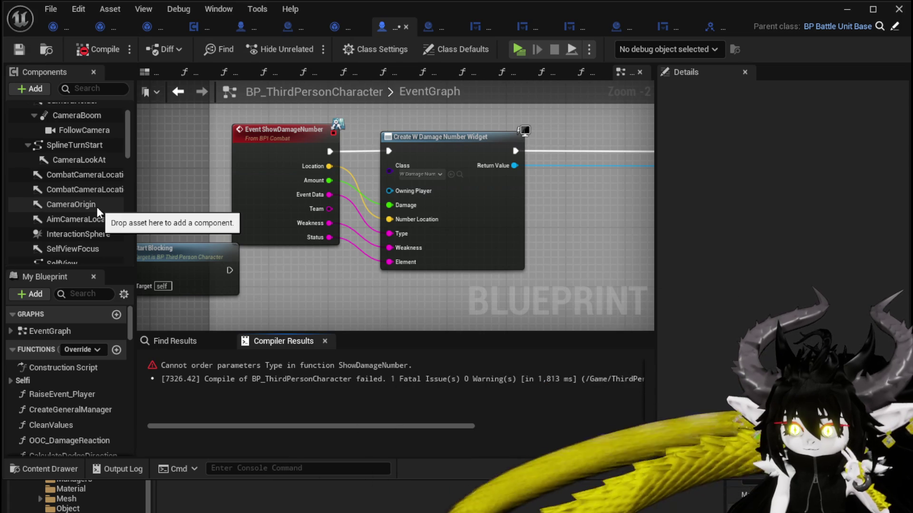
{"action": "scroll", "coordinate": [96, 207], "scroll_direction": "down", "scroll_amount": 3}
{"action": "scroll", "coordinate": [96, 206], "scroll_direction": "up", "scroll_amount": 3}
{"action": "mouse_move", "coordinate": [253, 159]}
{"action": "left_mouse_down"}
{"action": "mouse_move", "coordinate": [251, 167]}
{"action": "mouse_move", "coordinate": [576, 242]}
{"action": "mouse_move", "coordinate": [546, 196]}
{"action": "left_mouse_up"}
{"action": "scroll", "coordinate": [251, 168], "scroll_direction": "down", "scroll_amount": 10}
- Open the OOC_DamageReaction function graph and centre it on the Damage Battler node
{"action": "scroll", "coordinate": [418, 210], "scroll_direction": "up", "scroll_amount": 6}
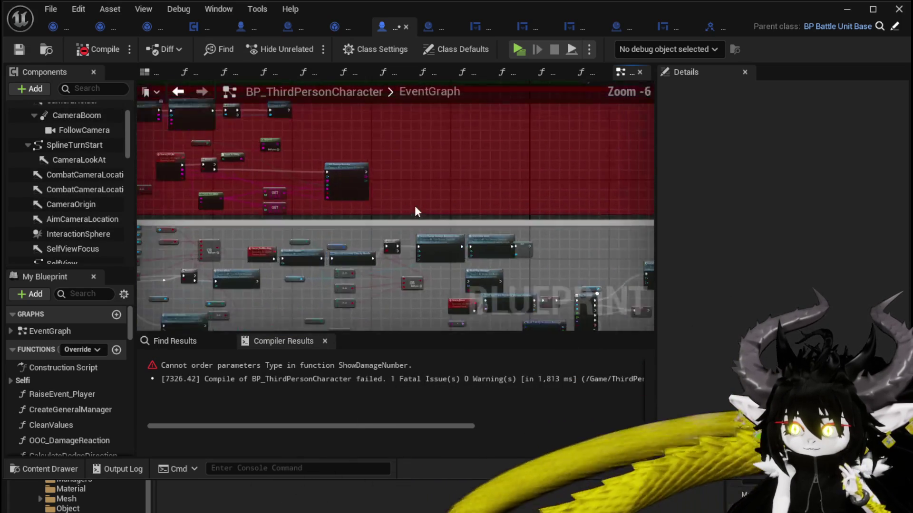
{"action": "scroll", "coordinate": [247, 178], "scroll_direction": "up", "scroll_amount": 3}
{"action": "double_click", "coordinate": [247, 177]}
{"action": "scroll", "coordinate": [386, 204], "scroll_direction": "up", "scroll_amount": 2}
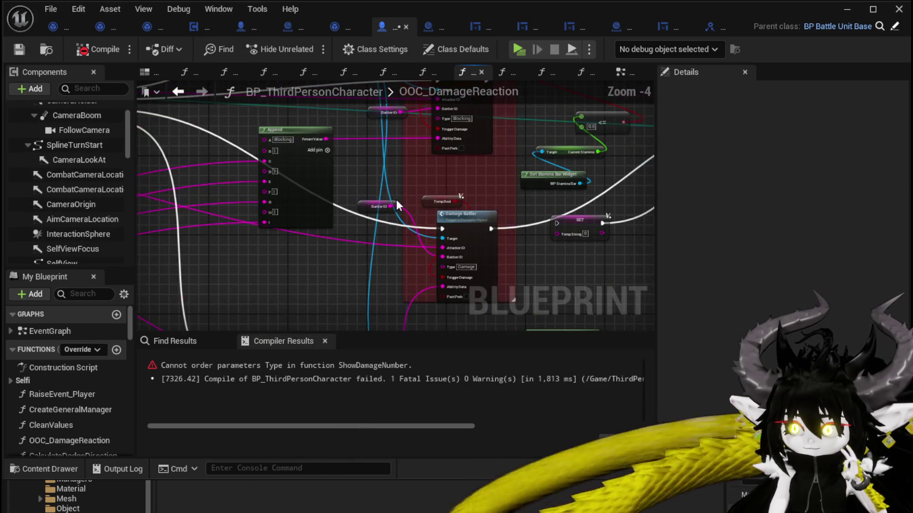
{"action": "scroll", "coordinate": [358, 198], "scroll_direction": "down", "scroll_amount": 2}
{"action": "scroll", "coordinate": [287, 212], "scroll_direction": "up", "scroll_amount": 1}
{"action": "scroll", "coordinate": [287, 213], "scroll_direction": "down", "scroll_amount": 2}
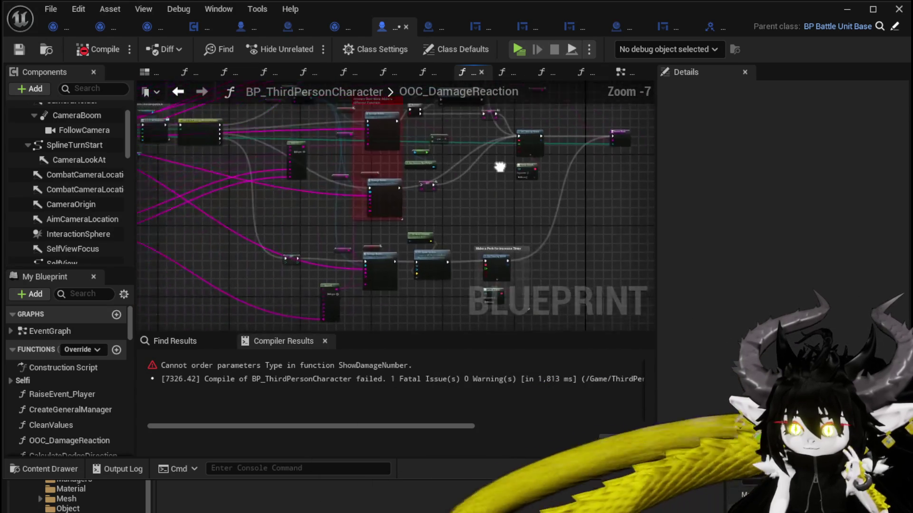
{"action": "scroll", "coordinate": [499, 238], "scroll_direction": "up", "scroll_amount": 4}
{"action": "mouse_move", "coordinate": [508, 269]}
{"action": "left_mouse_down"}
{"action": "mouse_move", "coordinate": [374, 177]}
{"action": "mouse_move", "coordinate": [434, 247]}
{"action": "mouse_move", "coordinate": [270, 301]}
{"action": "mouse_move", "coordinate": [216, 301]}
{"action": "mouse_move", "coordinate": [335, 185]}
{"action": "mouse_move", "coordinate": [342, 192]}
{"action": "mouse_move", "coordinate": [332, 250]}
{"action": "mouse_move", "coordinate": [350, 240]}
{"action": "mouse_move", "coordinate": [525, 245]}
{"action": "mouse_move", "coordinate": [459, 289]}
{"action": "left_mouse_up"}
{"action": "scroll", "coordinate": [373, 176], "scroll_direction": "down", "scroll_amount": 4}
{"action": "scroll", "coordinate": [454, 223], "scroll_direction": "up", "scroll_amount": 3}
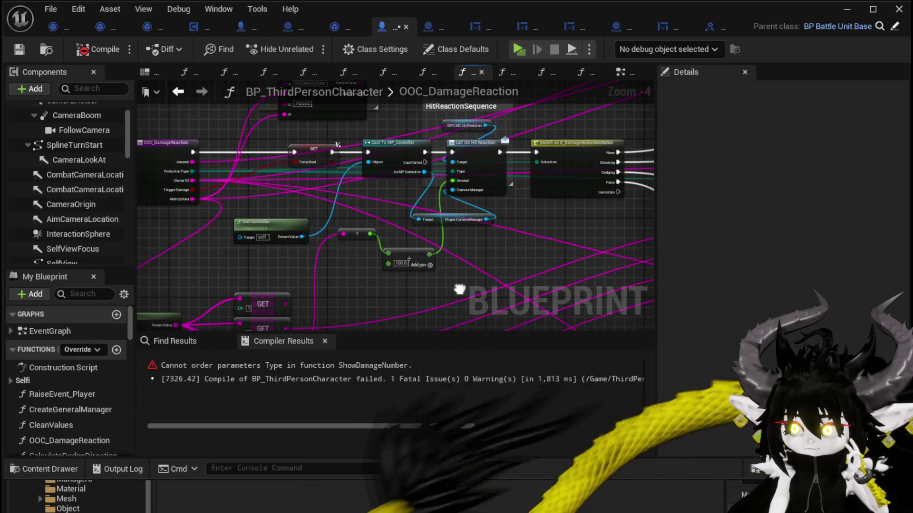
- Recompile BP_ThirdPersonCharacter, check the find and compiler results, then return to the EventGraph
{"action": "left_click", "coordinate": [95, 50]}
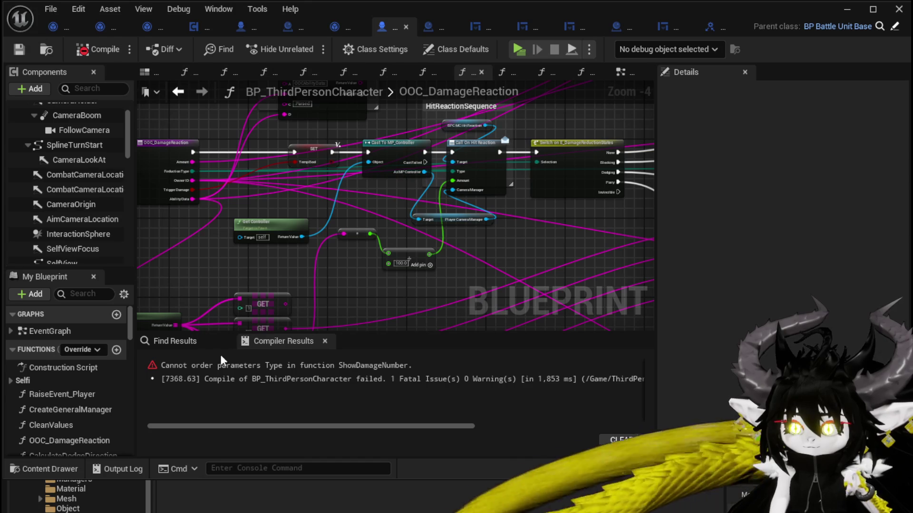
{"action": "left_click", "coordinate": [198, 349]}
{"action": "left_click", "coordinate": [280, 341]}
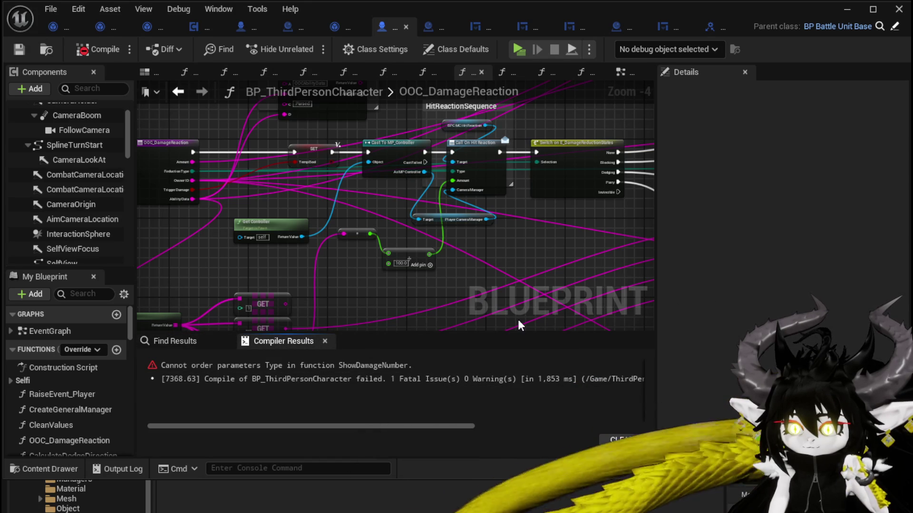
{"action": "left_click", "coordinate": [180, 93]}
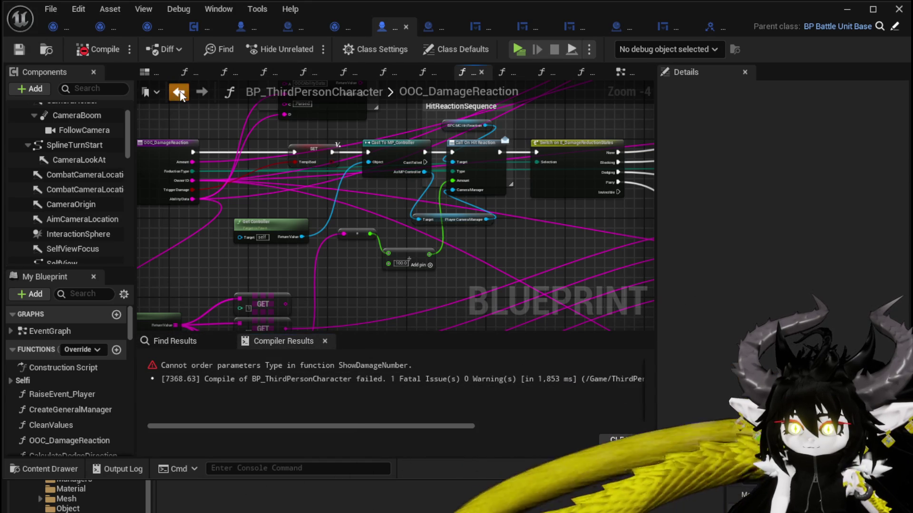
{"action": "left_click", "coordinate": [179, 93]}
- Delete the old Event ShowDamageNumber node and compile the character blueprint
{"action": "scroll", "coordinate": [401, 205], "scroll_direction": "down", "scroll_amount": 2}
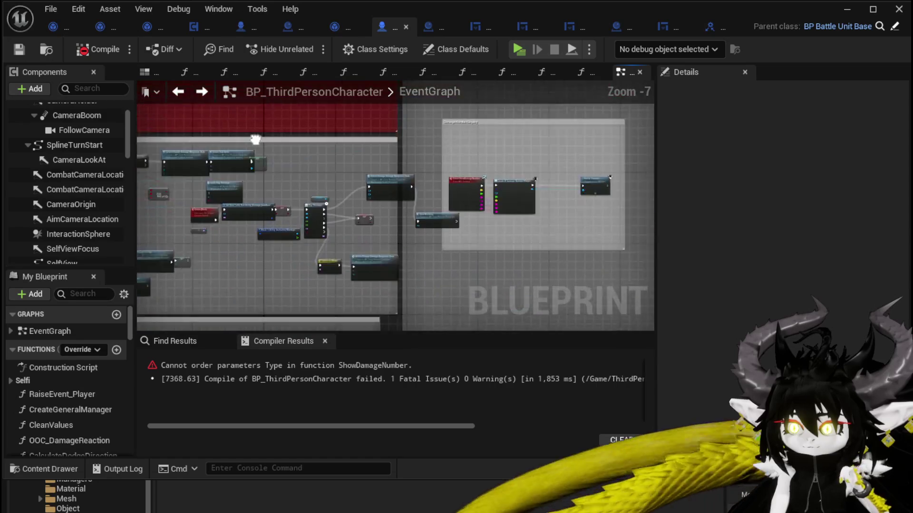
{"action": "scroll", "coordinate": [398, 201], "scroll_direction": "up", "scroll_amount": 4}
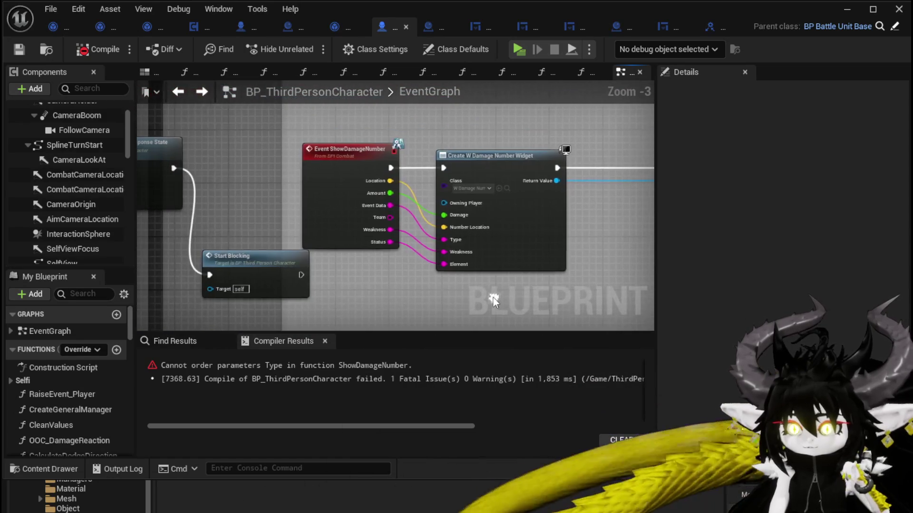
{"action": "scroll", "coordinate": [116, 364], "scroll_direction": "down", "scroll_amount": 3}
{"action": "scroll", "coordinate": [88, 342], "scroll_direction": "down", "scroll_amount": 10}
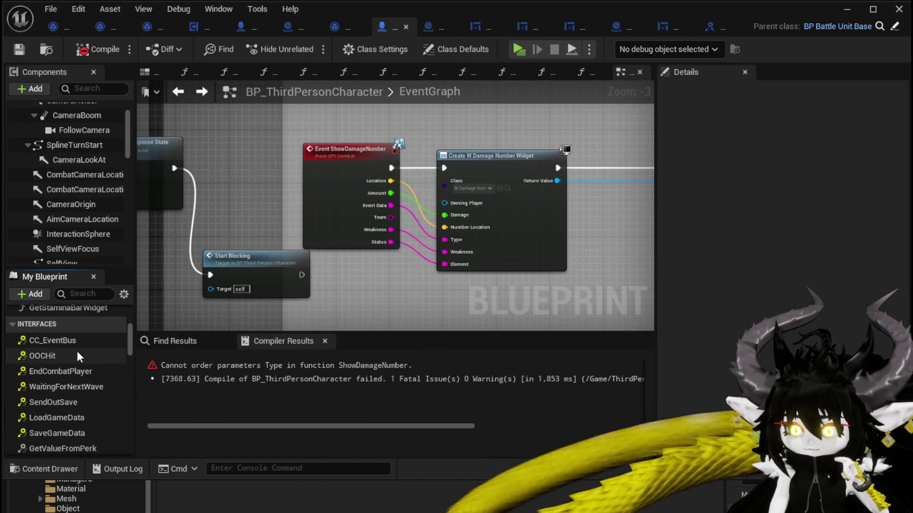
{"action": "scroll", "coordinate": [77, 350], "scroll_direction": "down", "scroll_amount": 1}
{"action": "left_click", "coordinate": [348, 187]}
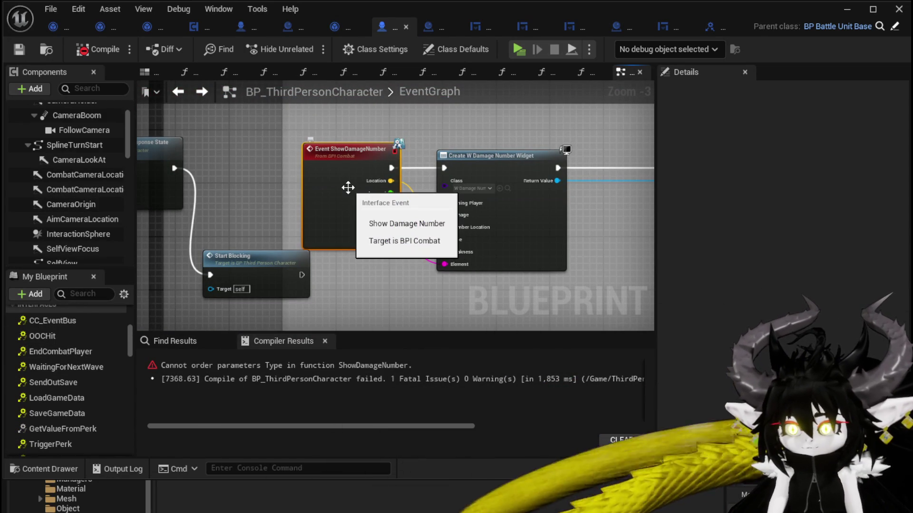
{"action": "key", "text": "Delete"}
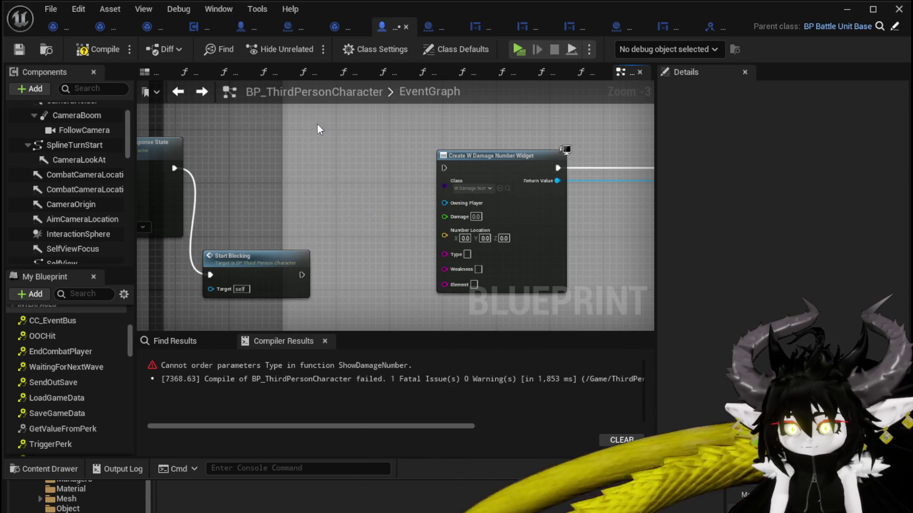
{"action": "left_click_drag", "start_coordinate": [335, 148], "coordinate": [445, 161]}
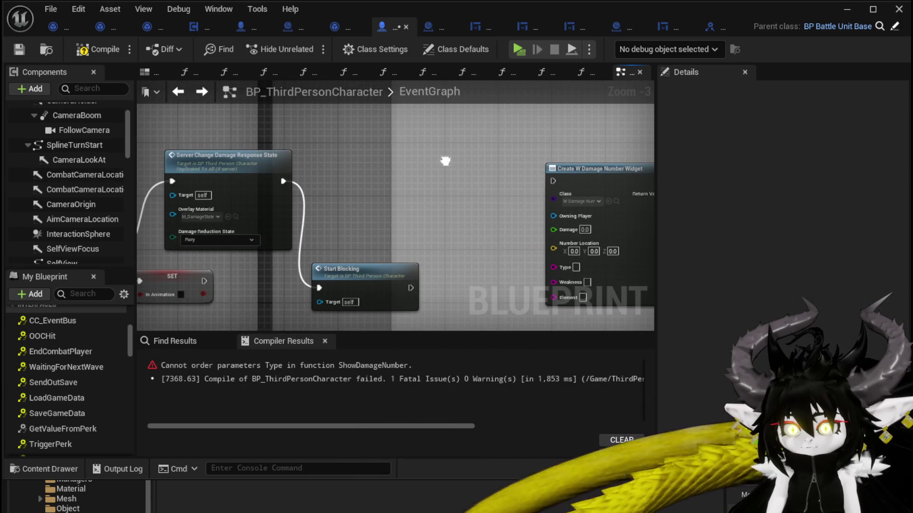
{"action": "left_click", "coordinate": [91, 56]}
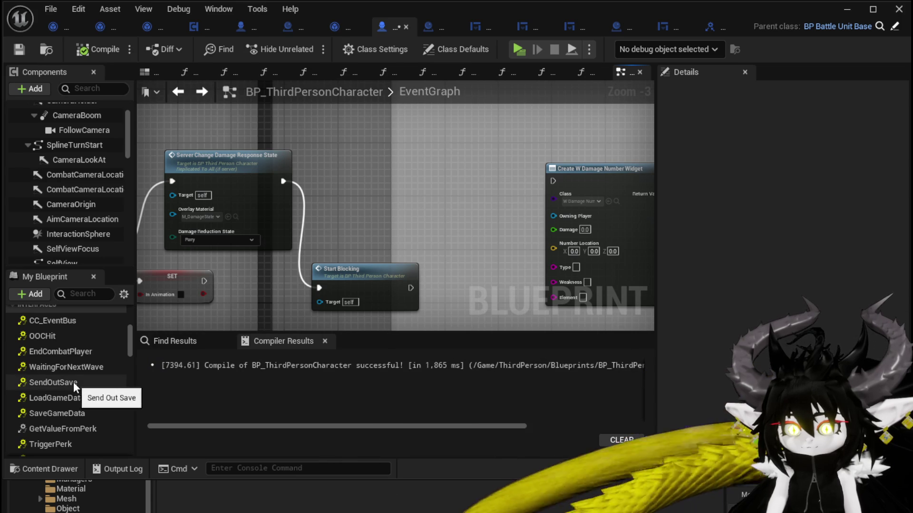
- Add a fresh ShowDamageNumber event node from Interfaces in My Blueprint
{"action": "scroll", "coordinate": [78, 384], "scroll_direction": "down", "scroll_amount": 5}
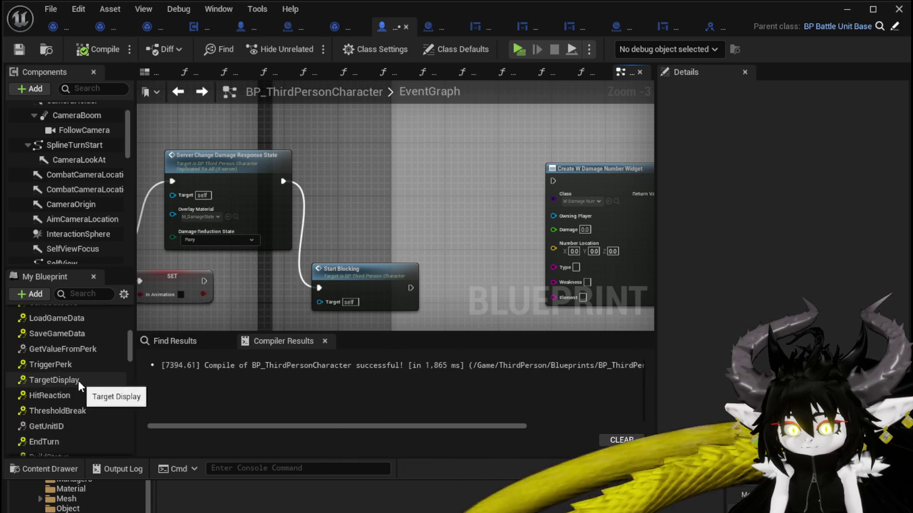
{"action": "left_click", "coordinate": [78, 380]}
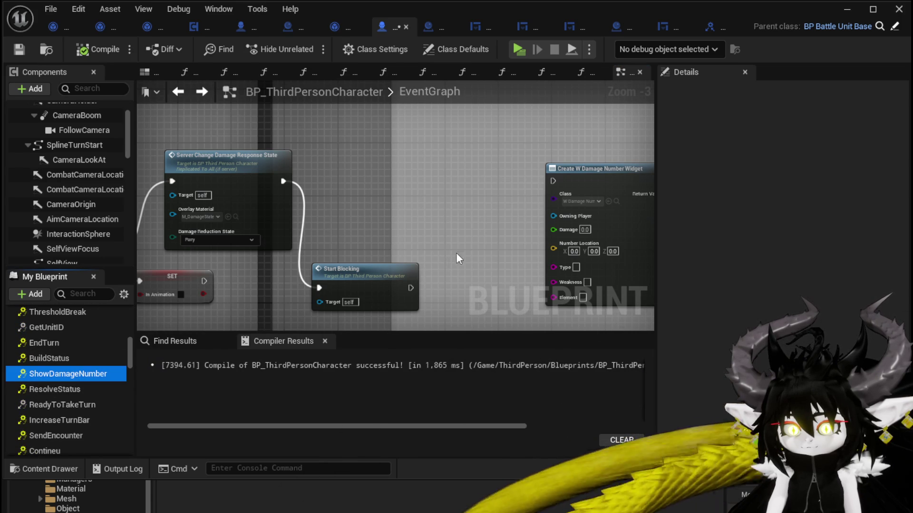
{"action": "double_click", "coordinate": [68, 374]}
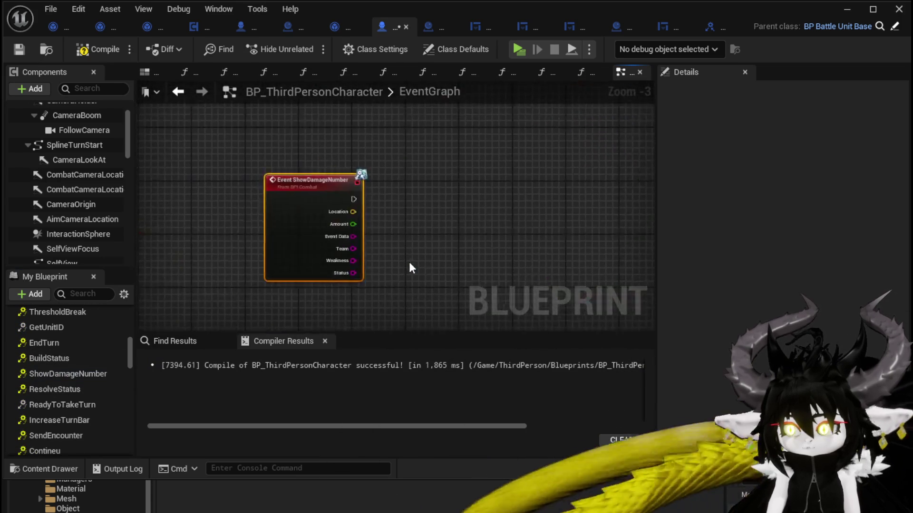
{"action": "scroll", "coordinate": [443, 189], "scroll_direction": "down", "scroll_amount": 6}
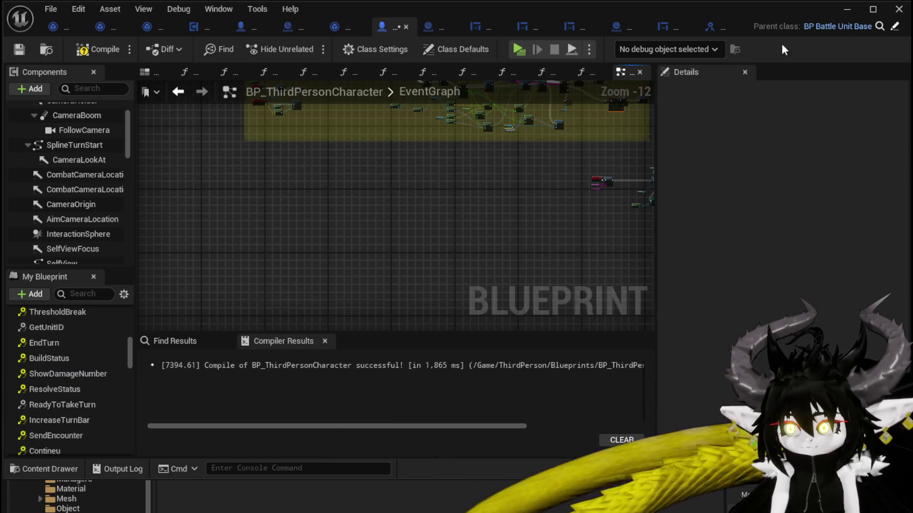
{"action": "scroll", "coordinate": [344, 158], "scroll_direction": "up", "scroll_amount": 8}
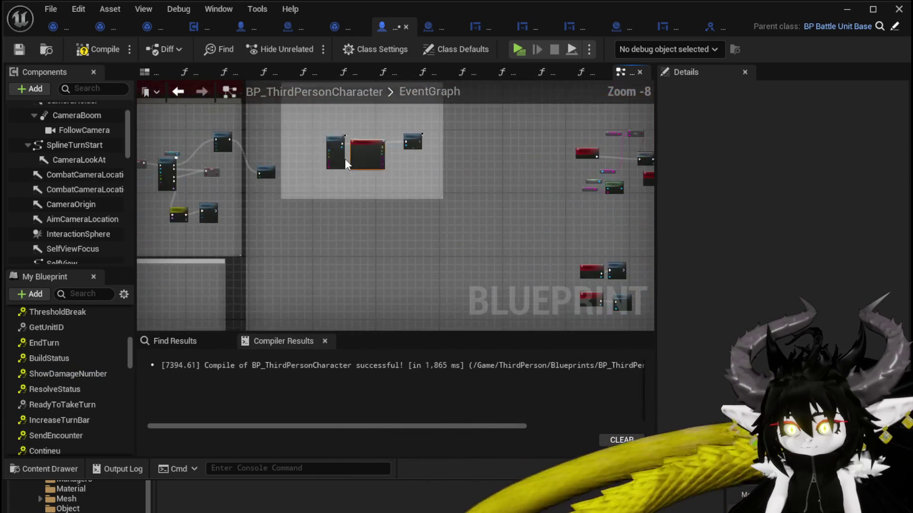
- Place the new event beside Create Widget; wire Location to Number Location and Event Data to Type
{"action": "left_click_drag", "start_coordinate": [303, 158], "coordinate": [322, 149]}
{"action": "scroll", "coordinate": [322, 149], "scroll_direction": "up", "scroll_amount": 4}
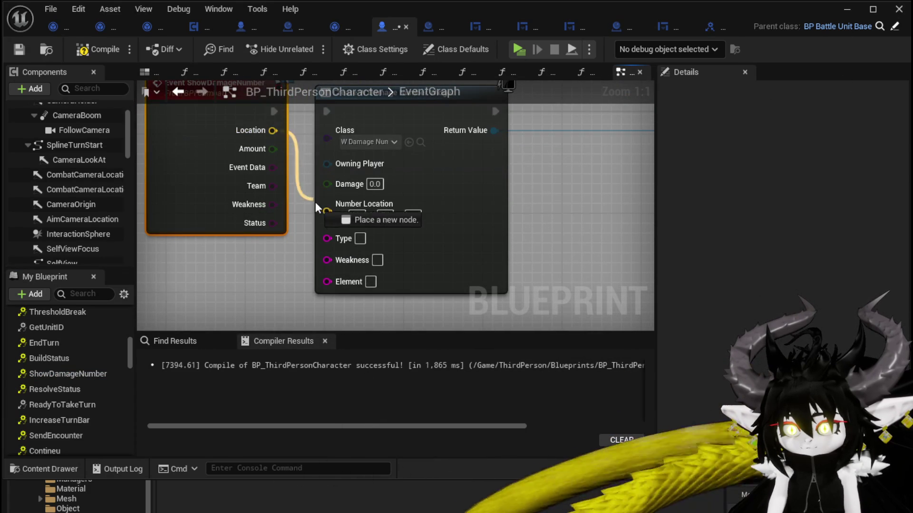
{"action": "left_click_drag", "start_coordinate": [315, 203], "coordinate": [327, 204]}
{"action": "mouse_move", "coordinate": [273, 167]}
{"action": "left_mouse_down"}
{"action": "mouse_move", "coordinate": [339, 240]}
{"action": "mouse_move", "coordinate": [284, 265]}
{"action": "mouse_move", "coordinate": [294, 273]}
{"action": "left_mouse_up"}
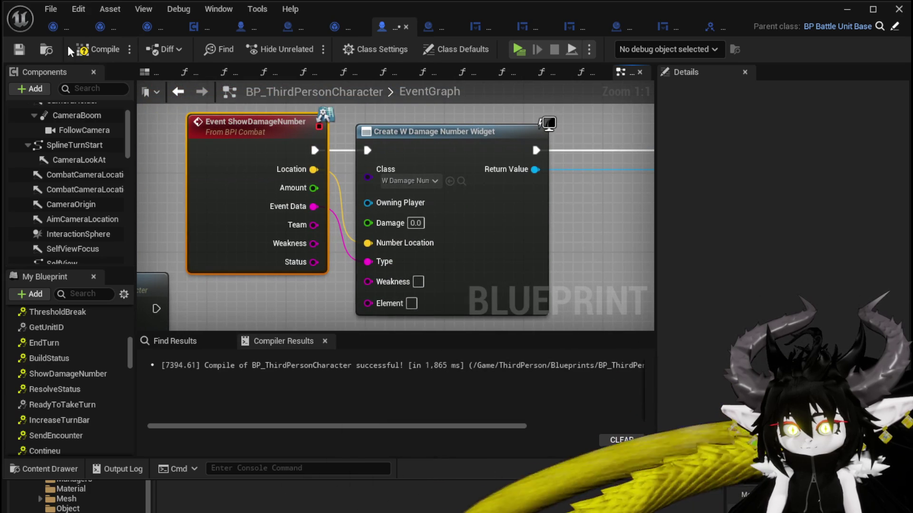
- Recompile the character blueprint and return to the level editor's CombatSystem Actors assets
{"action": "left_click", "coordinate": [18, 50]}
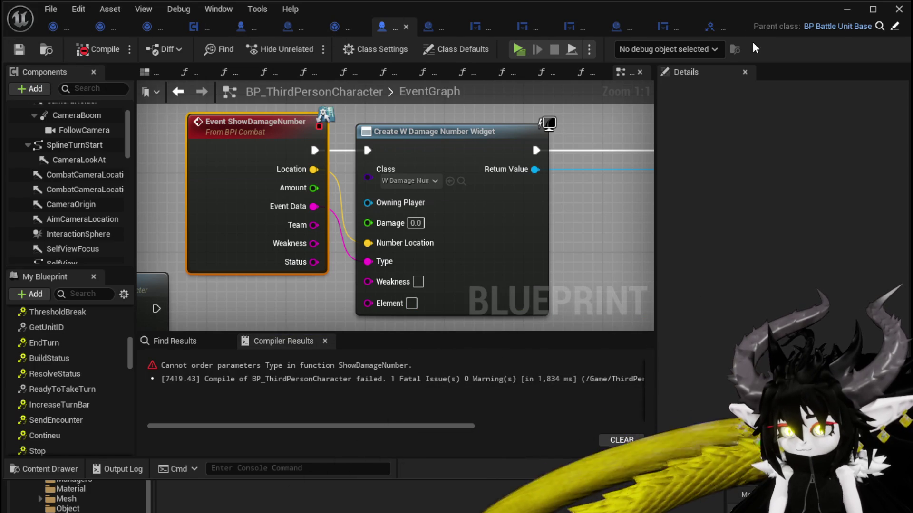
{"action": "left_click", "coordinate": [879, 27]}
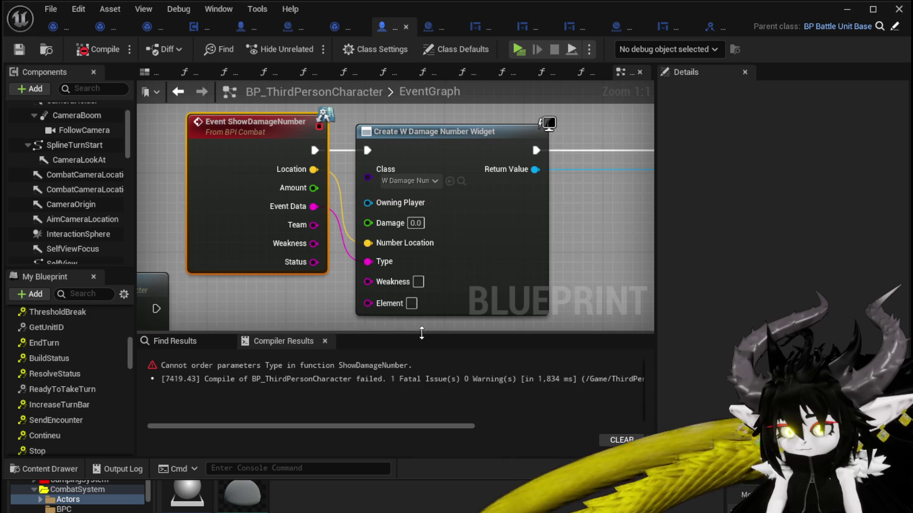
{"action": "left_click", "coordinate": [851, 9]}
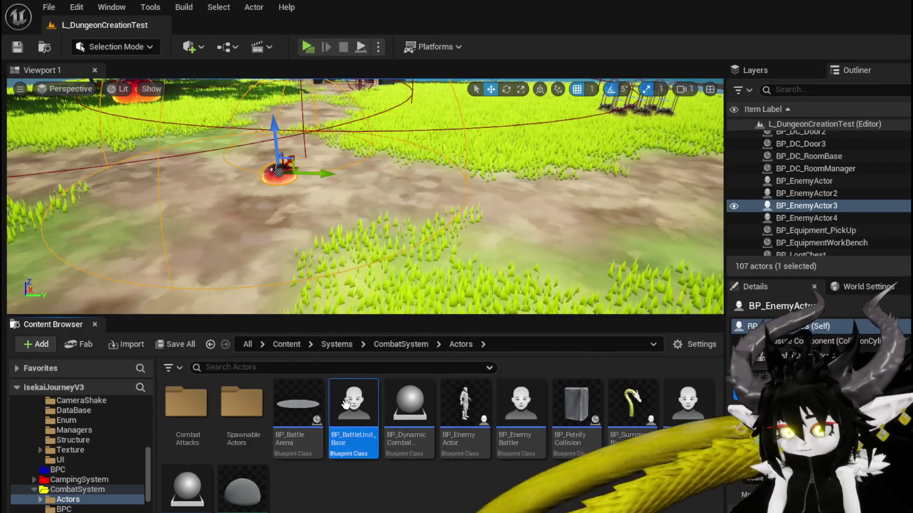
- Open BP_BattleUnit_Base from the Content Browser and compile it
{"action": "double_click", "coordinate": [363, 430]}
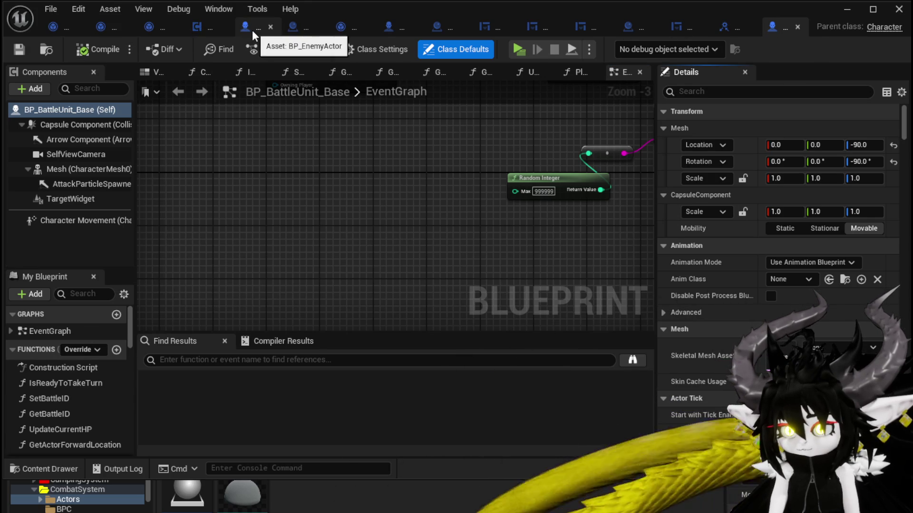
{"action": "left_click", "coordinate": [104, 51]}
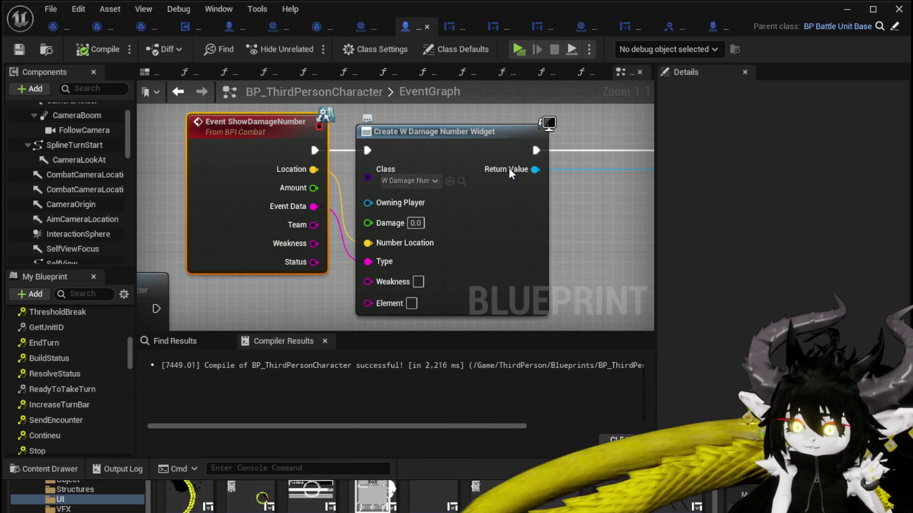
- In W_DamageNumber's EventGraph, rename the Type string variable to EventData via Details
{"action": "left_click", "coordinate": [846, 10]}
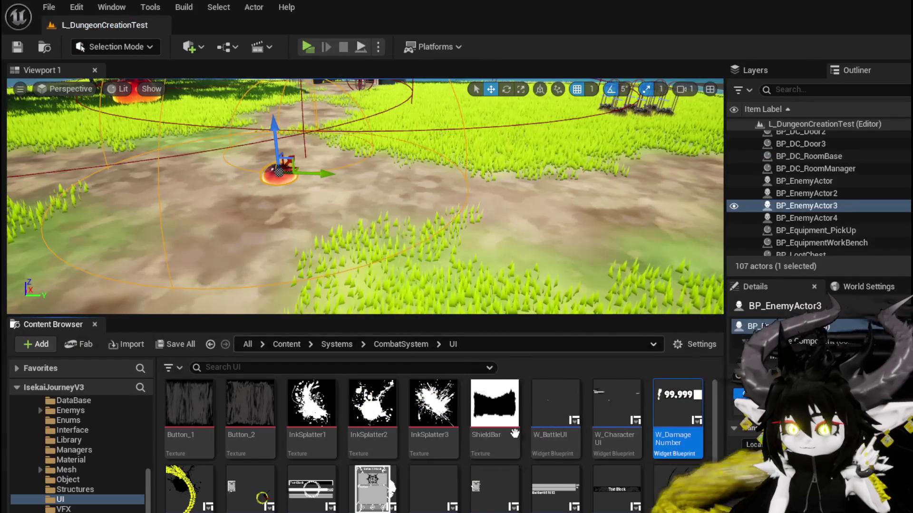
{"action": "double_click", "coordinate": [678, 417]}
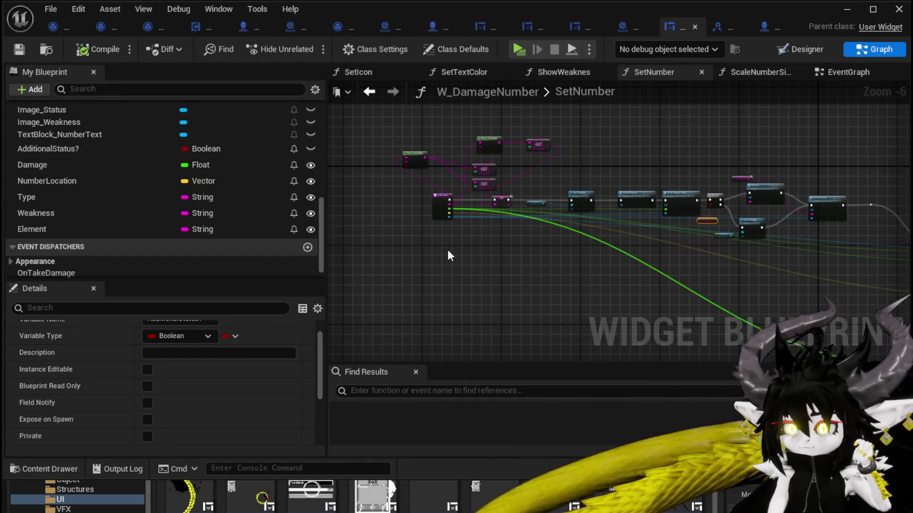
{"action": "scroll", "coordinate": [449, 256], "scroll_direction": "up", "scroll_amount": 4}
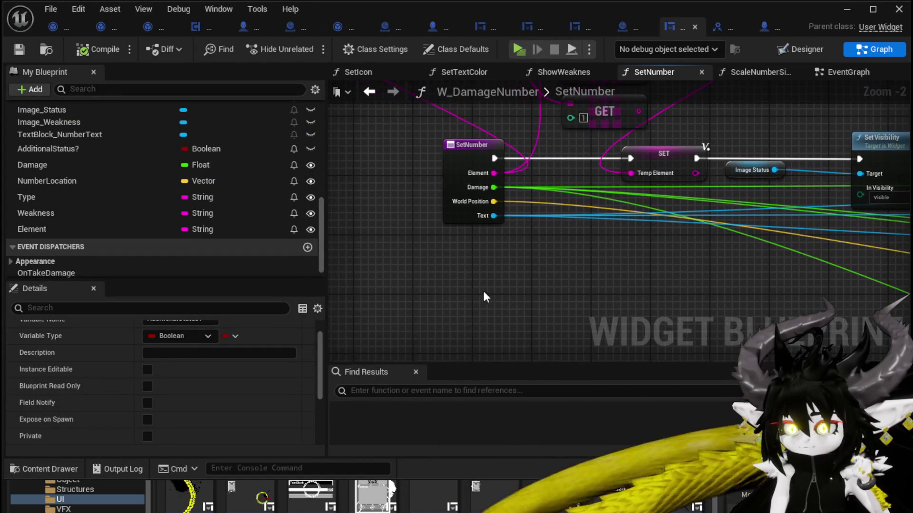
{"action": "scroll", "coordinate": [480, 271], "scroll_direction": "down", "scroll_amount": 2}
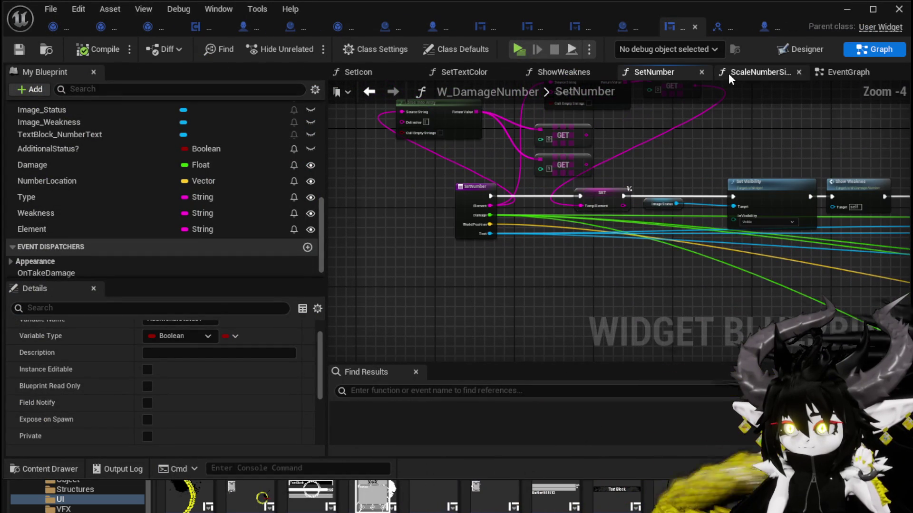
{"action": "left_click", "coordinate": [834, 69]}
{"action": "scroll", "coordinate": [467, 266], "scroll_direction": "up", "scroll_amount": 1}
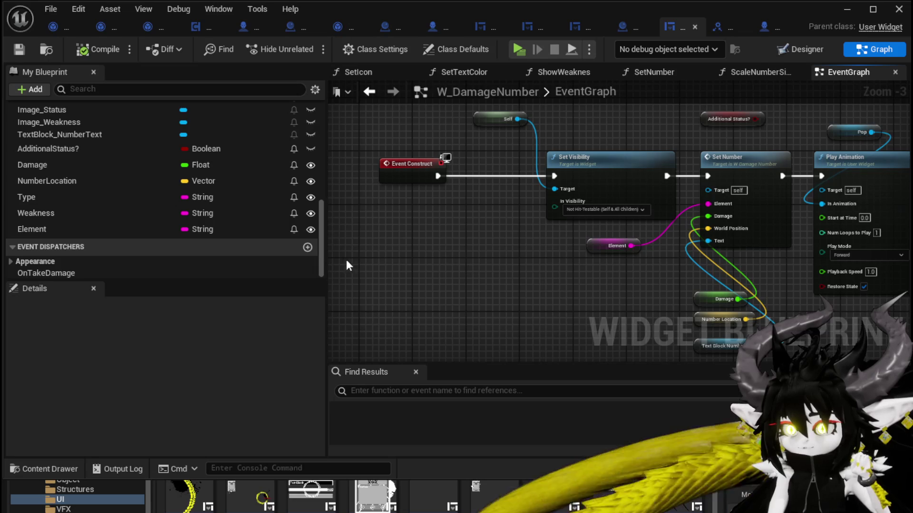
{"action": "left_click", "coordinate": [78, 198]}
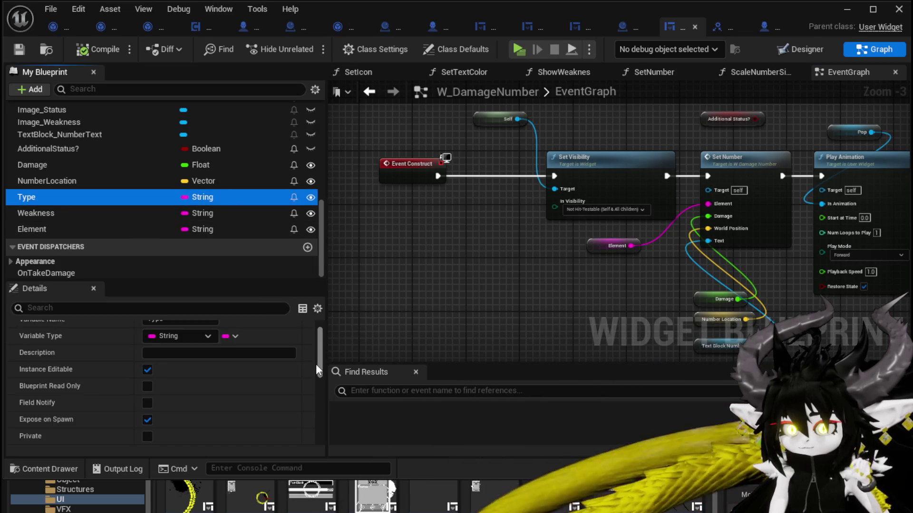
{"action": "scroll", "coordinate": [237, 352], "scroll_direction": "up", "scroll_amount": 1}
{"action": "left_click", "coordinate": [176, 344]}
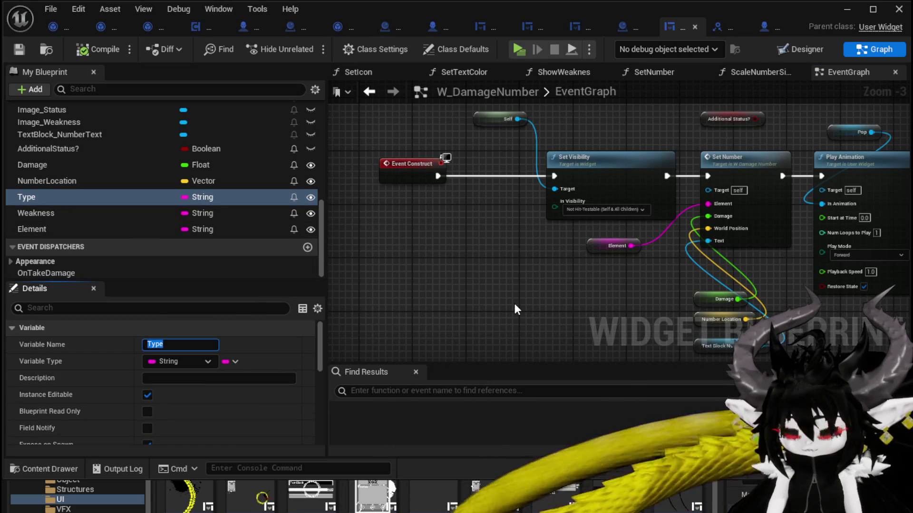
{"action": "type", "text": "EventData"}
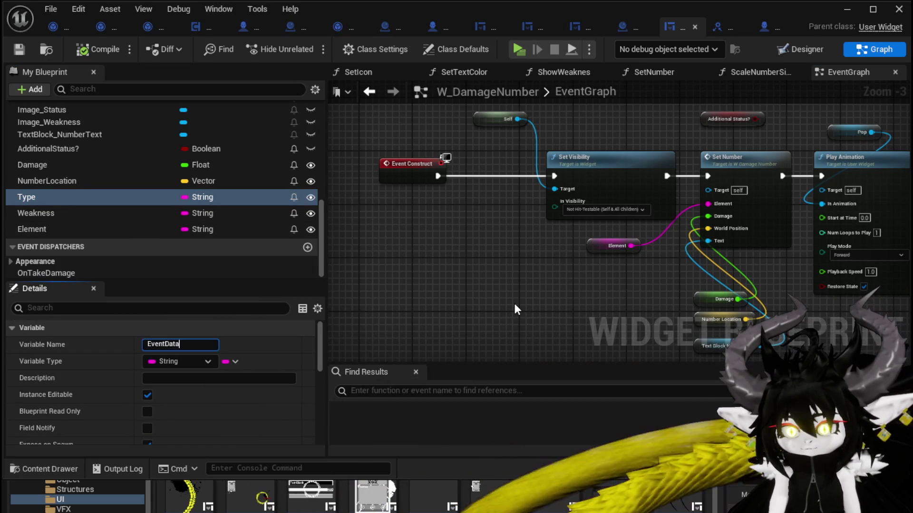
{"action": "key", "text": "Return"}
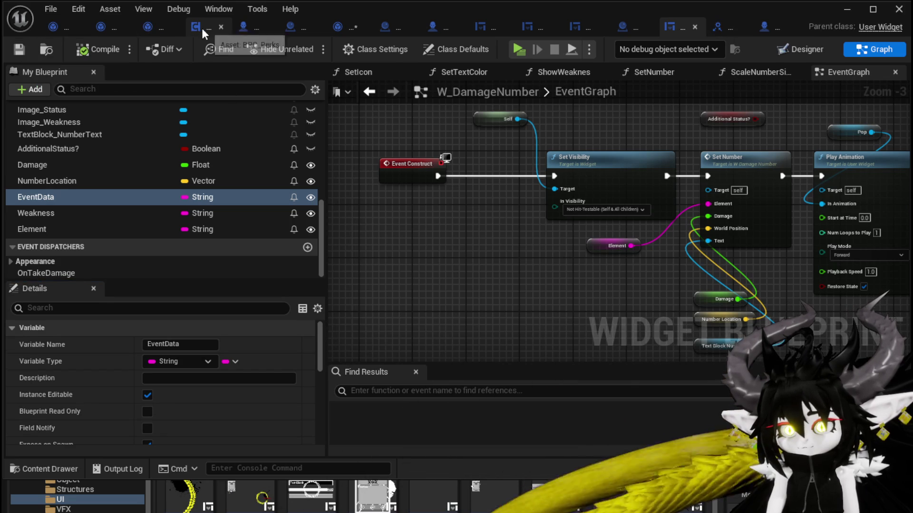
- Save the Battler_Object blueprint and return to BP_ThirdPersonCharacter's event graph
{"action": "left_click", "coordinate": [343, 25]}
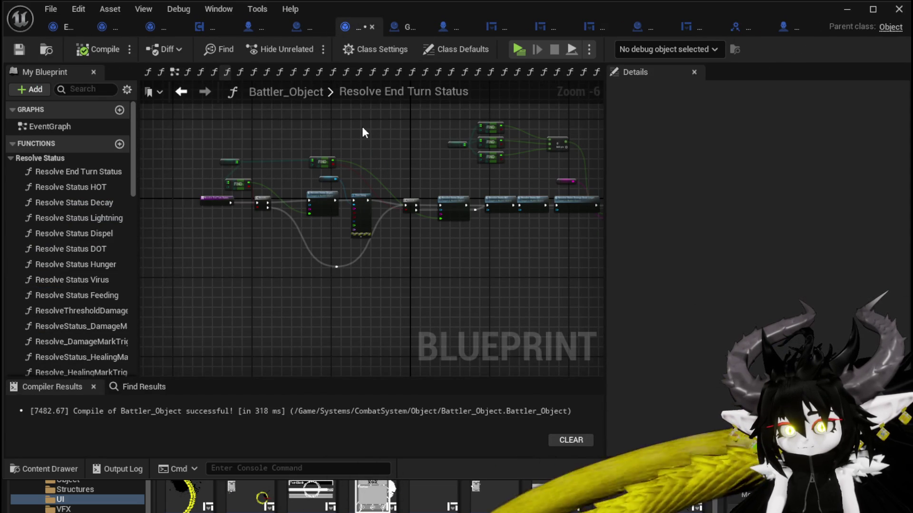
{"action": "key", "text": "ctrl+s"}
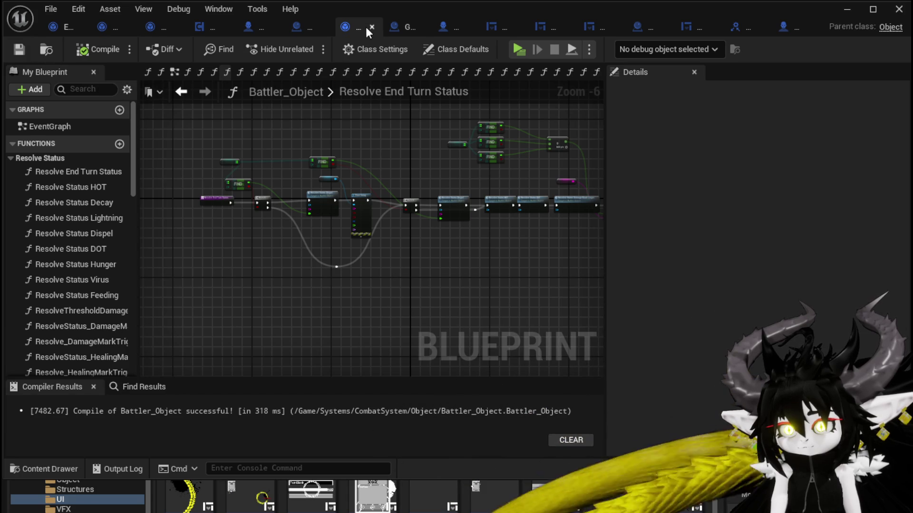
{"action": "left_click", "coordinate": [409, 26]}
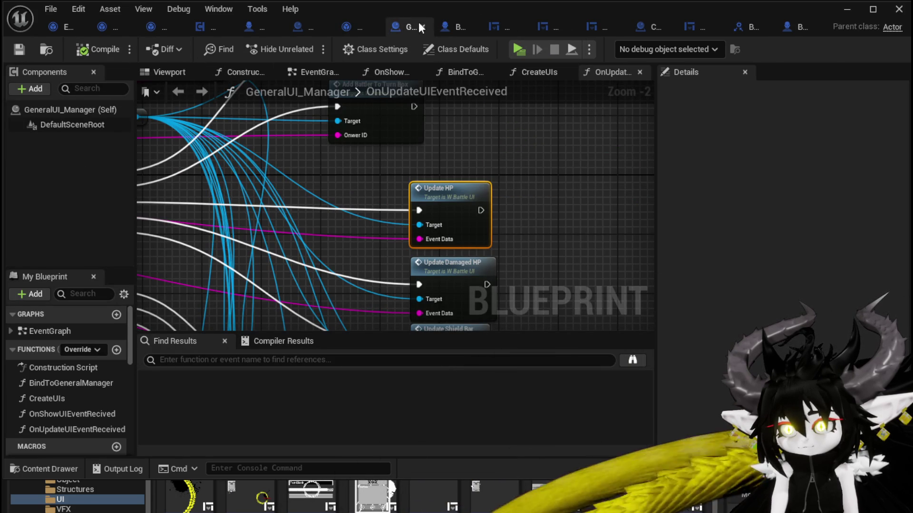
{"action": "left_click", "coordinate": [446, 26]}
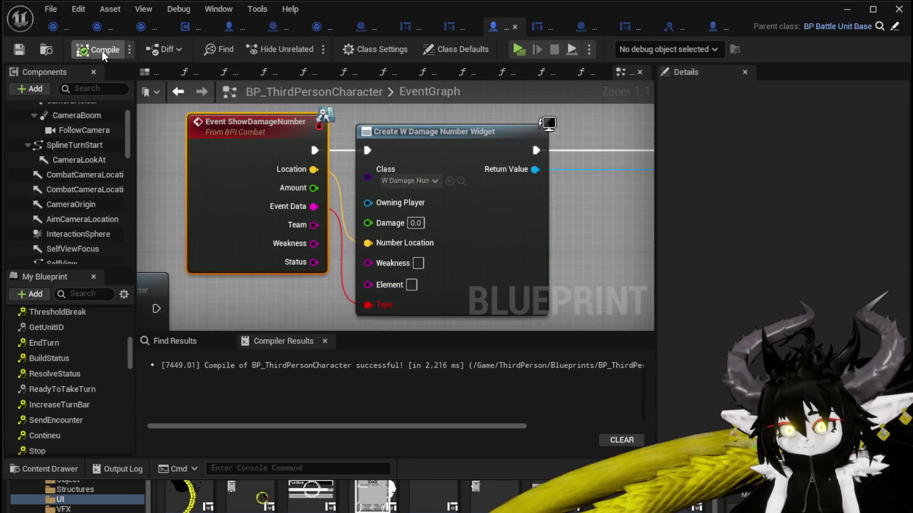
- Recompile, refresh the widget creation node, wire Event Data into its Event Data pin, and save
{"action": "key", "text": "F7"}
{"action": "left_click", "coordinate": [367, 305], "text": "alt"}
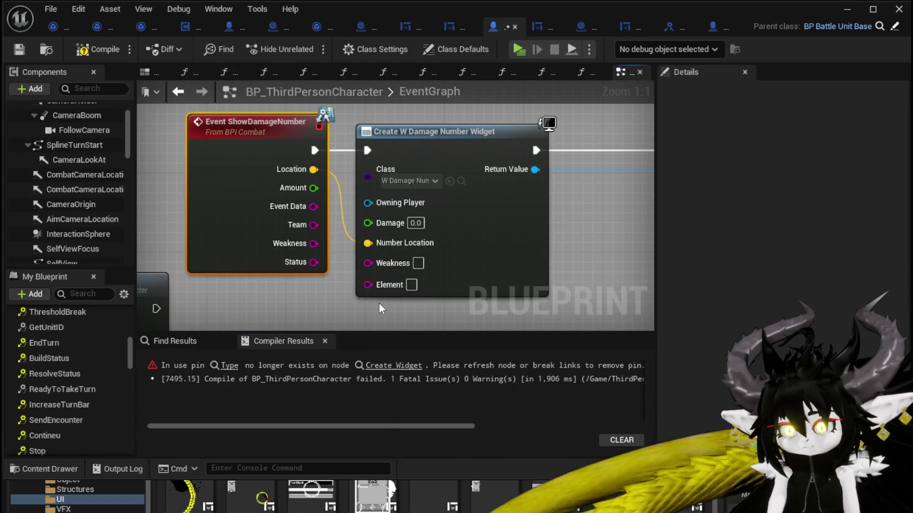
{"action": "right_click", "coordinate": [481, 264]}
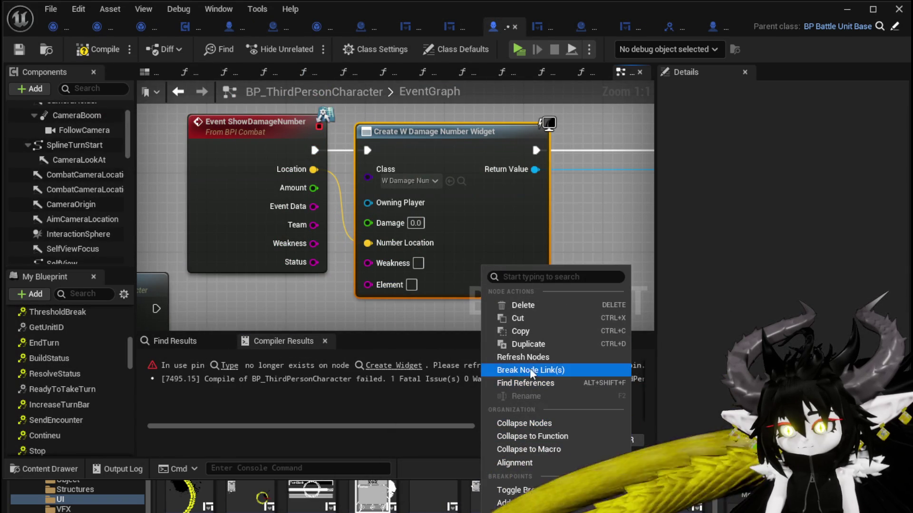
{"action": "left_click", "coordinate": [527, 360]}
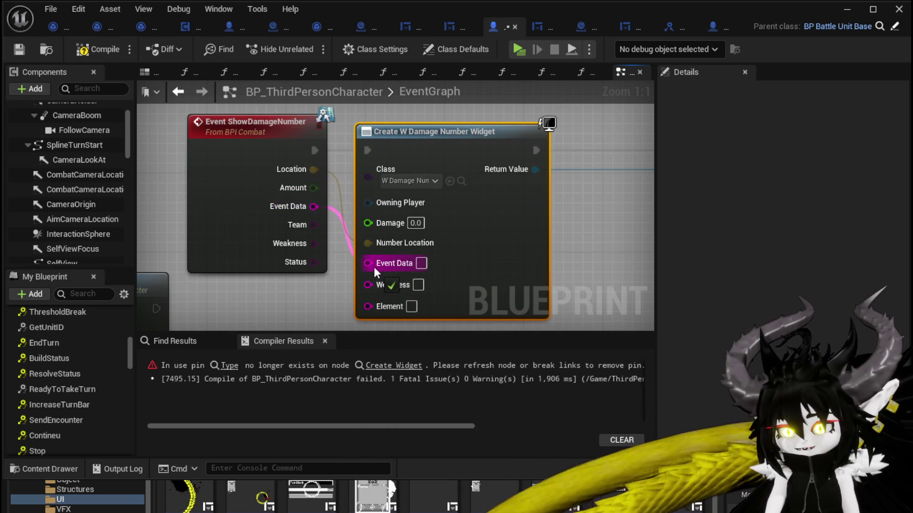
{"action": "left_click_drag", "start_coordinate": [374, 267], "coordinate": [374, 267]}
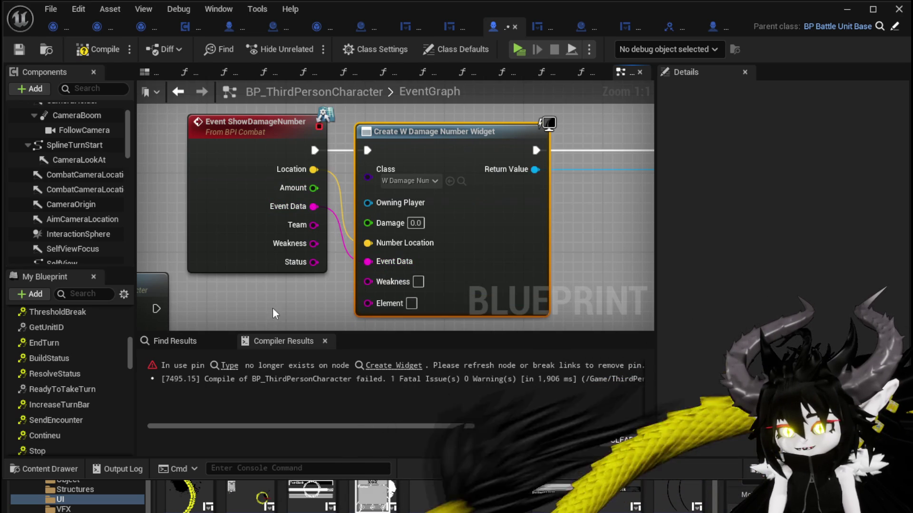
{"action": "left_click", "coordinate": [16, 50]}
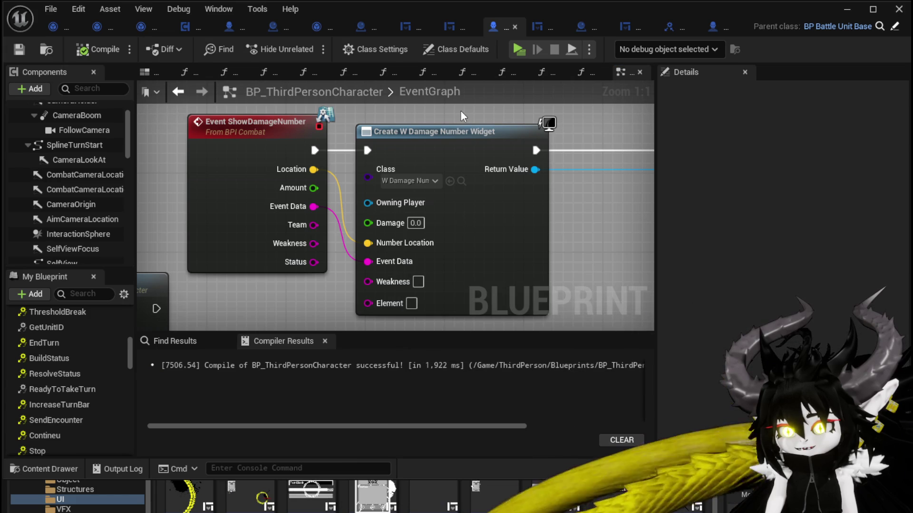
{"action": "left_click", "coordinate": [843, 12]}
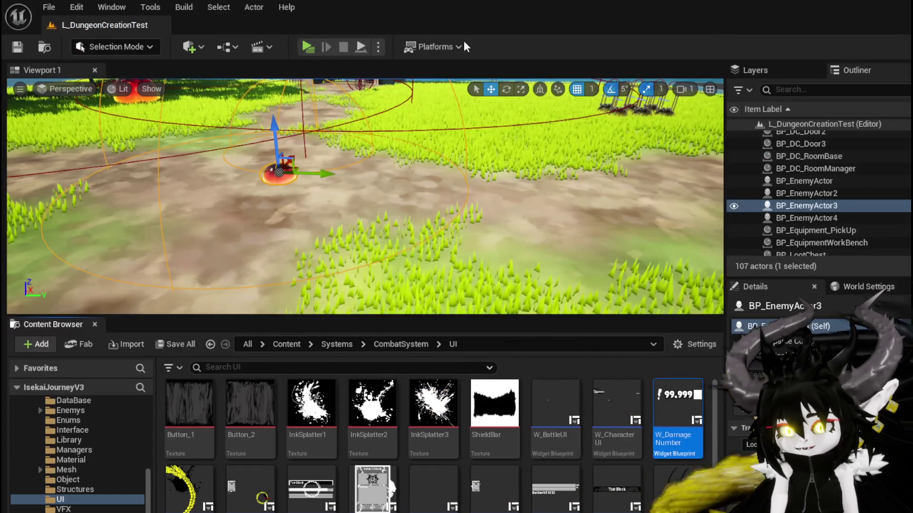
- Play-test standalone, jump once, stop with Esc, and return to BP_ThirdPersonCharacter's editor
{"action": "left_click", "coordinate": [312, 47]}
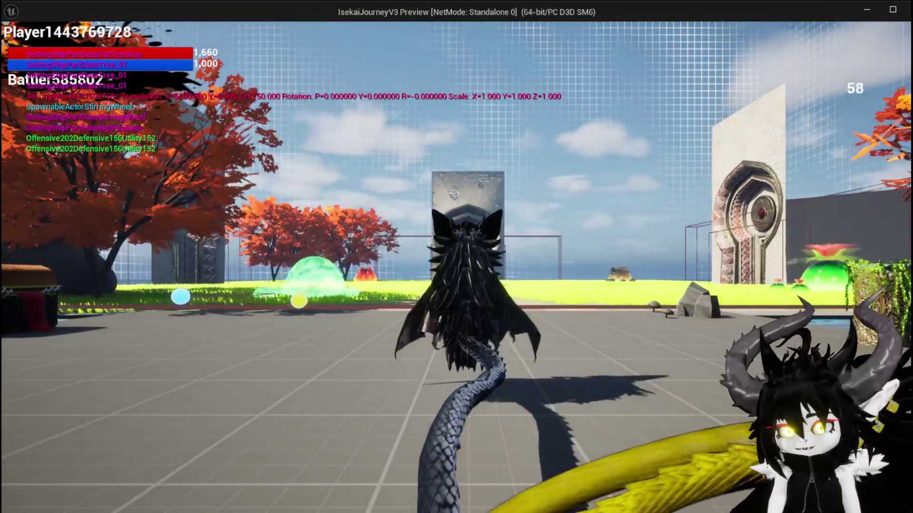
{"action": "key", "text": "space"}
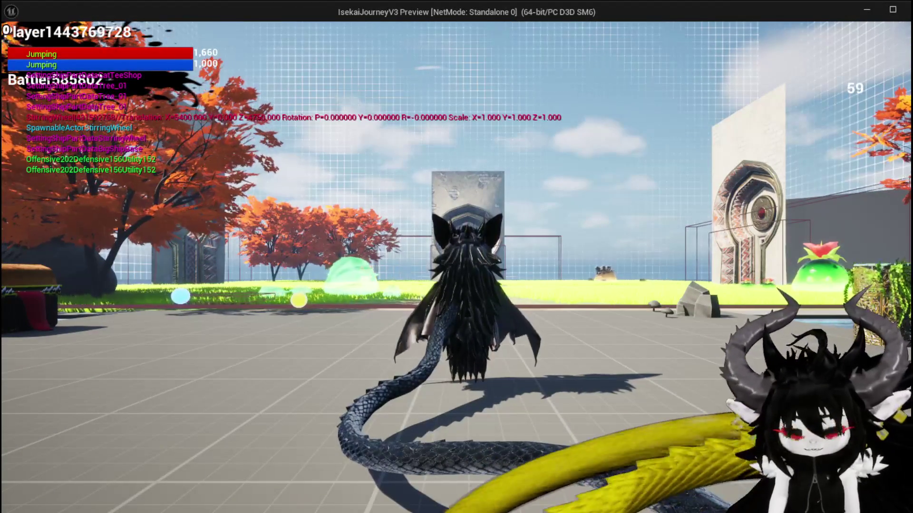
{"action": "key", "text": "Escape"}
{"action": "key", "text": "ctrl+s"}
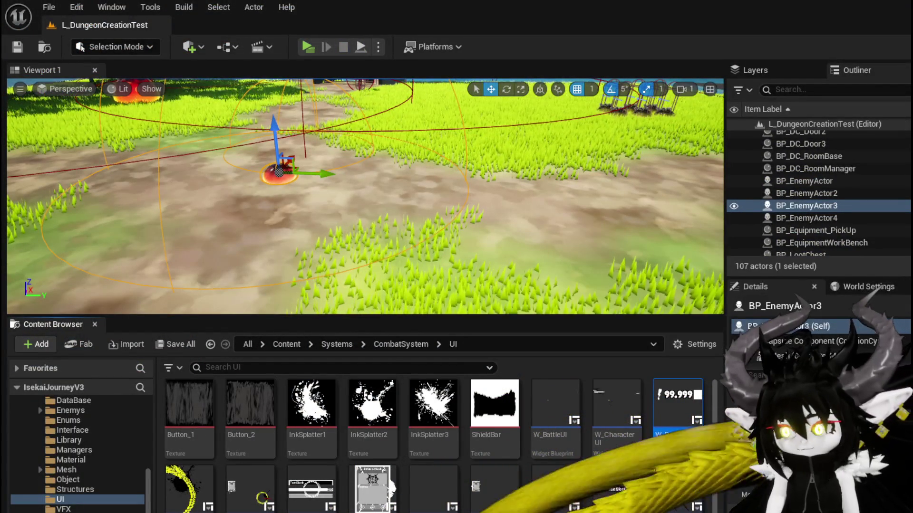
{"action": "key", "text": "alt+Tab"}
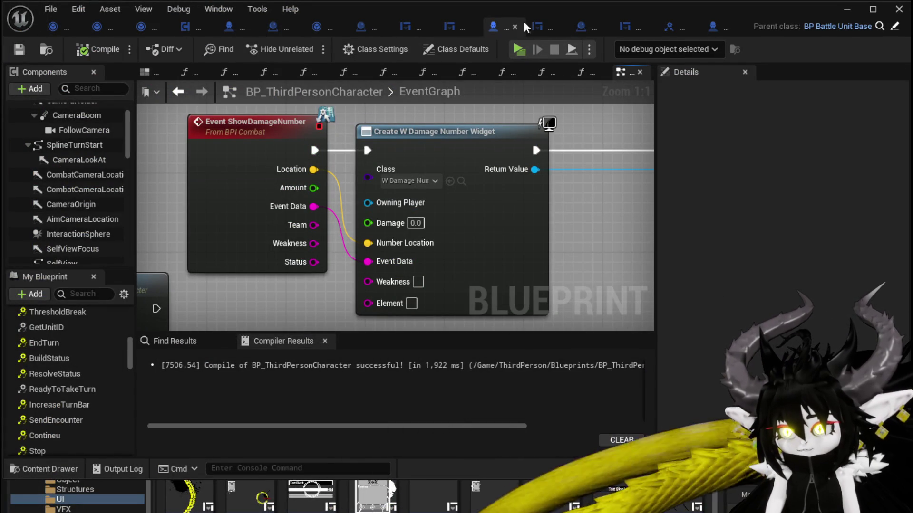
- In W_DamageNumber, add an EventData getter and wire it into Set Number's Element input
{"action": "left_click", "coordinate": [629, 33]}
{"action": "left_click_drag", "start_coordinate": [205, 199], "coordinate": [212, 217]}
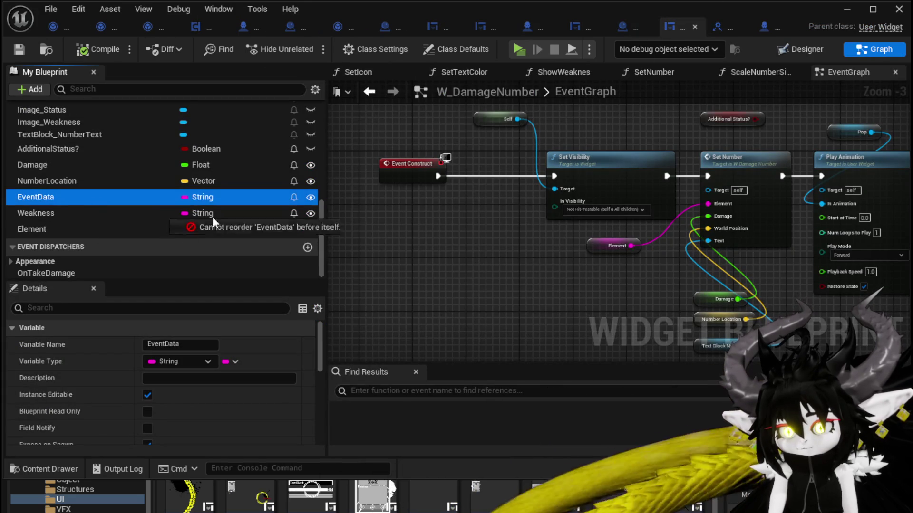
{"action": "left_click_drag", "start_coordinate": [335, 234], "coordinate": [358, 240]}
{"action": "left_click", "coordinate": [389, 252]}
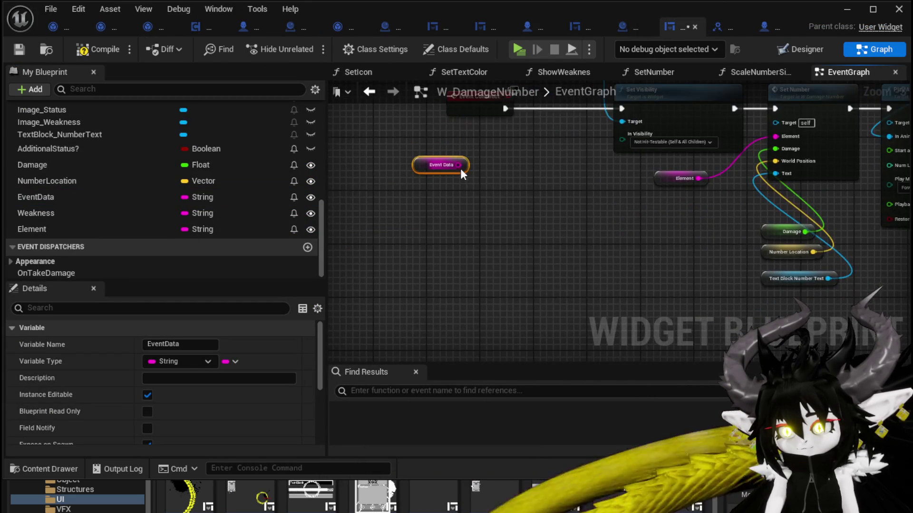
{"action": "left_click_drag", "start_coordinate": [465, 165], "coordinate": [495, 236]}
{"action": "type", "text": "Parse"}
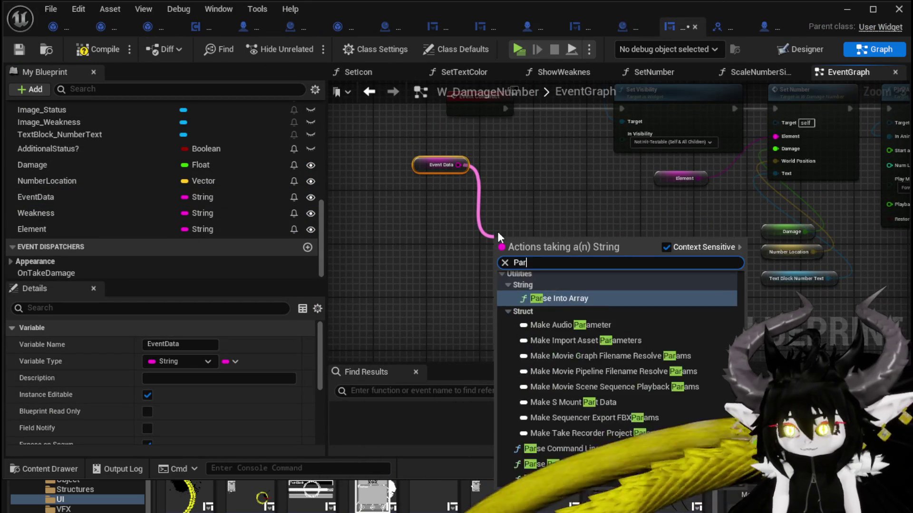
{"action": "key", "text": "Return"}
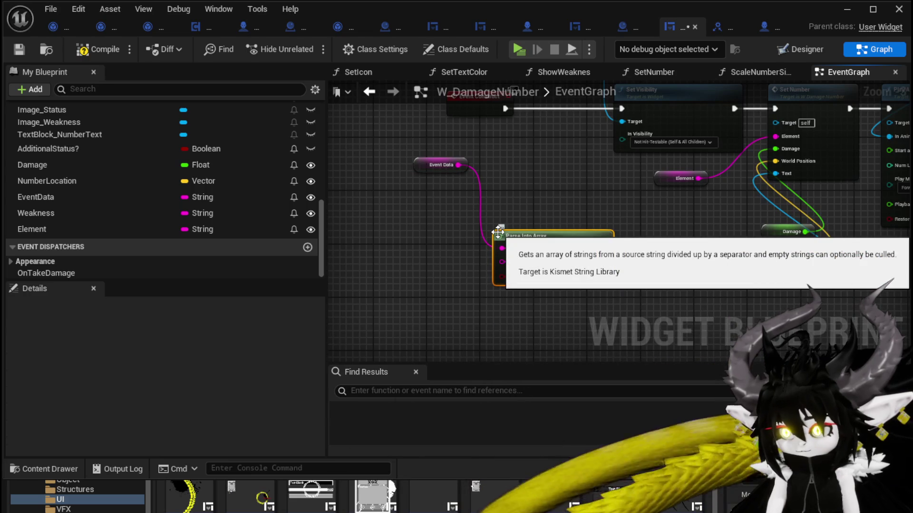
{"action": "scroll", "coordinate": [501, 231], "scroll_direction": "up", "scroll_amount": 2}
{"action": "left_click_drag", "start_coordinate": [371, 232], "coordinate": [477, 227]}
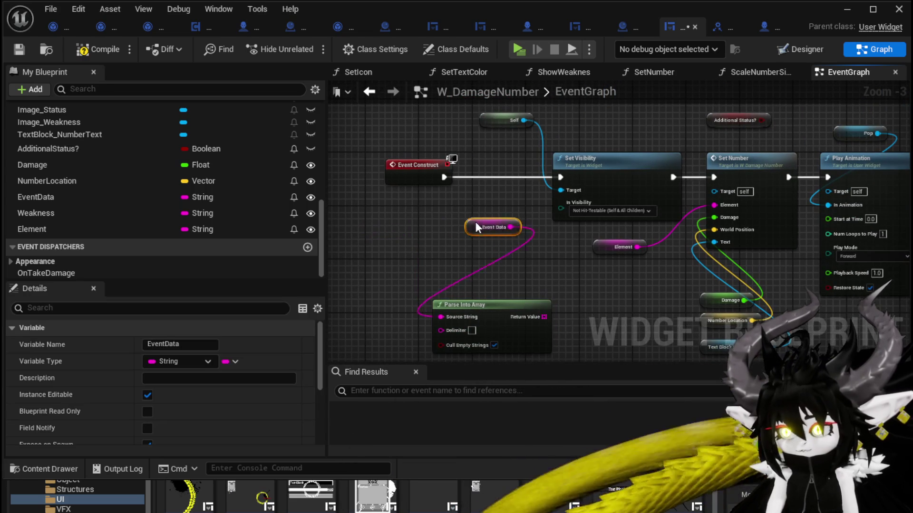
{"action": "left_click_drag", "start_coordinate": [701, 213], "coordinate": [715, 225]}
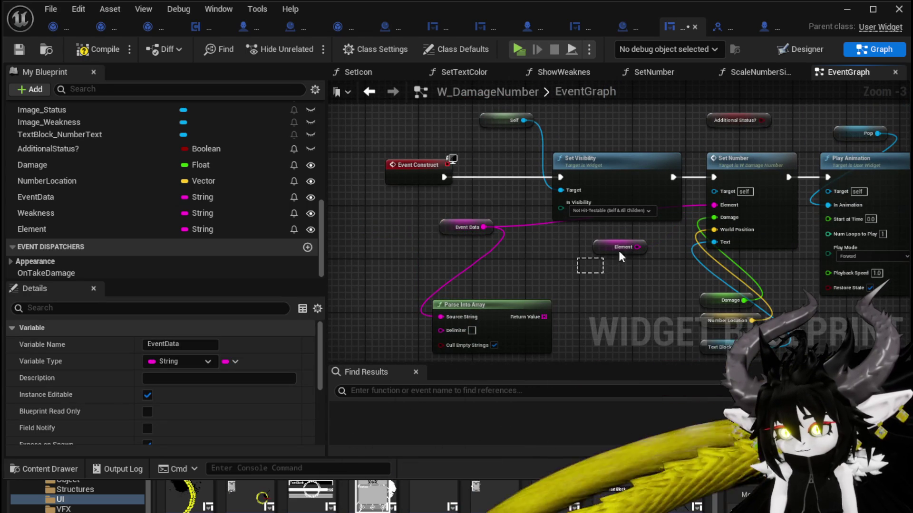
{"action": "left_click_drag", "start_coordinate": [471, 233], "coordinate": [578, 241]}
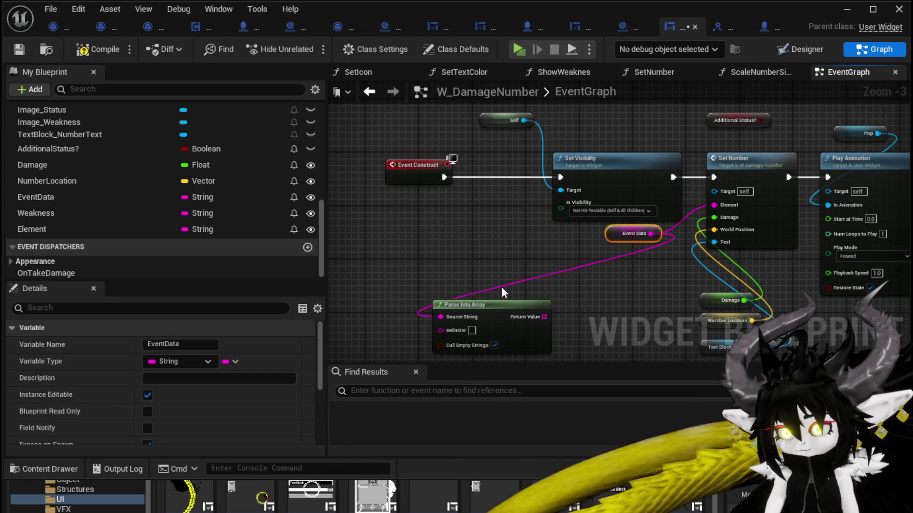
{"action": "left_click_drag", "start_coordinate": [502, 292], "coordinate": [613, 310]}
- Open the SetNumber function graph and select its entry node to view its inputs
{"action": "double_click", "coordinate": [734, 157]}
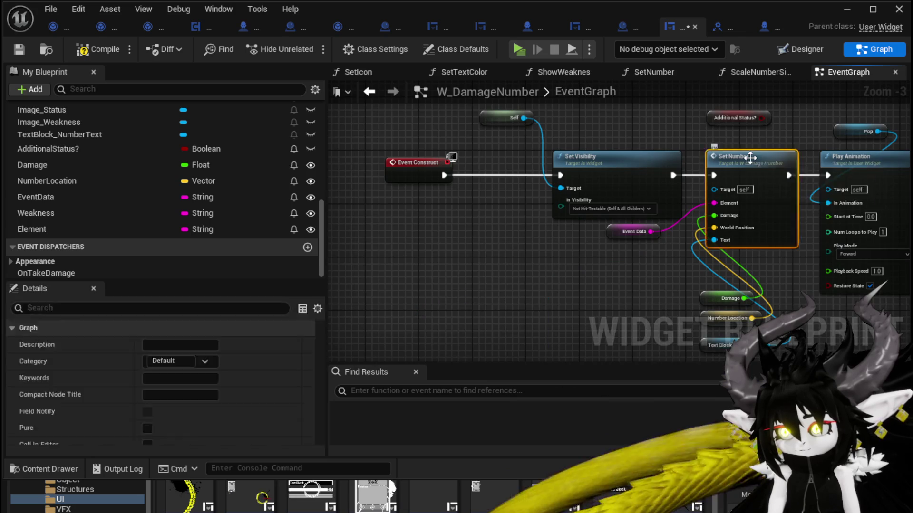
{"action": "left_click_drag", "start_coordinate": [488, 261], "coordinate": [474, 259]}
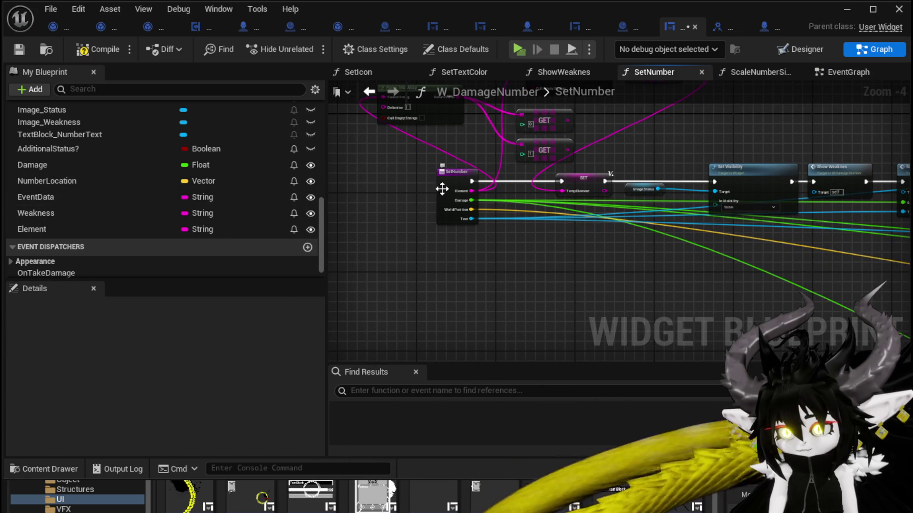
{"action": "left_click", "coordinate": [442, 189]}
{"action": "scroll", "coordinate": [185, 362], "scroll_direction": "down", "scroll_amount": 5}
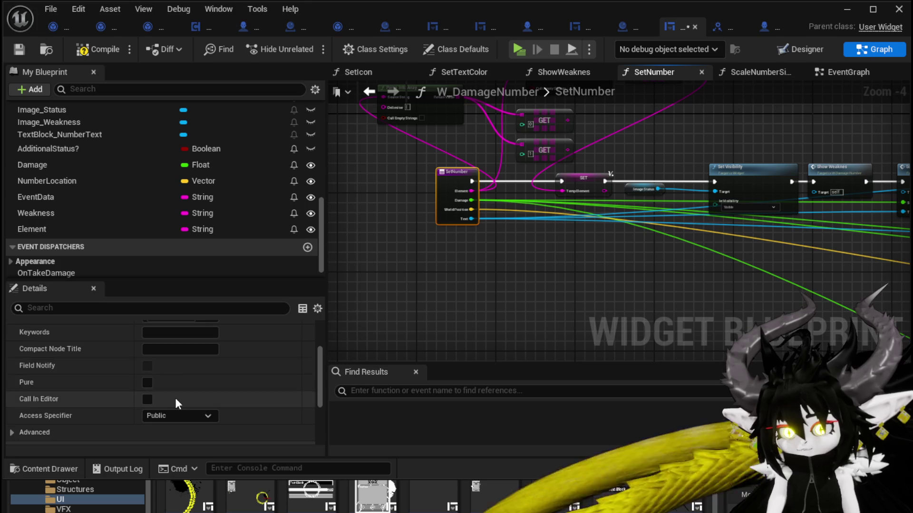
{"action": "scroll", "coordinate": [176, 380], "scroll_direction": "up", "scroll_amount": 5}
{"action": "scroll", "coordinate": [365, 242], "scroll_direction": "up", "scroll_amount": 3}
- Rename SetNumber's Element input to EventData in Details and save W_DamageNumber
{"action": "scroll", "coordinate": [195, 381], "scroll_direction": "down", "scroll_amount": 8}
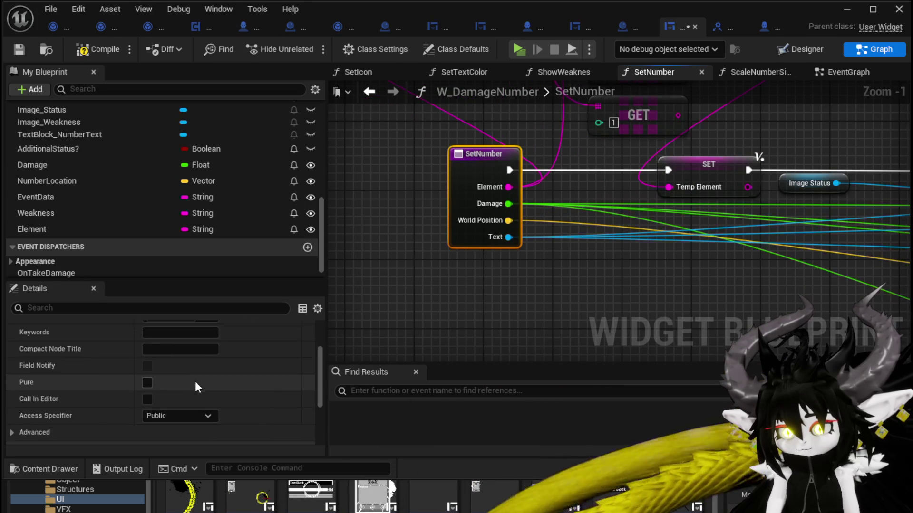
{"action": "left_click", "coordinate": [78, 366]}
{"action": "type", "text": "E"}
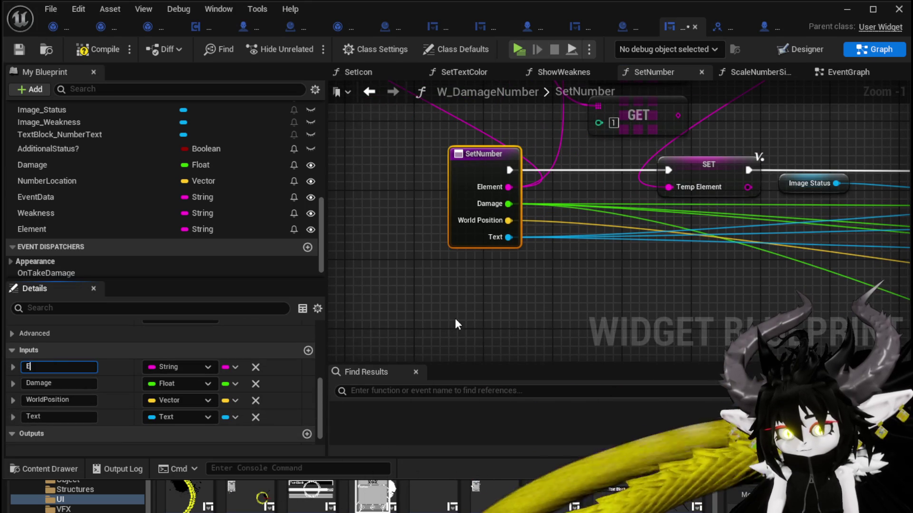
{"action": "type", "text": "ventDa"}
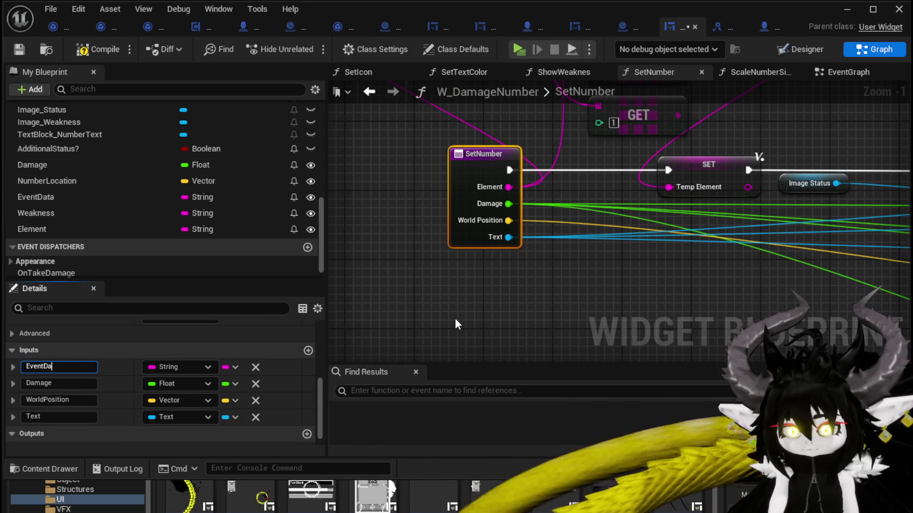
{"action": "type", "text": "ta"}
{"action": "key", "text": "Return"}
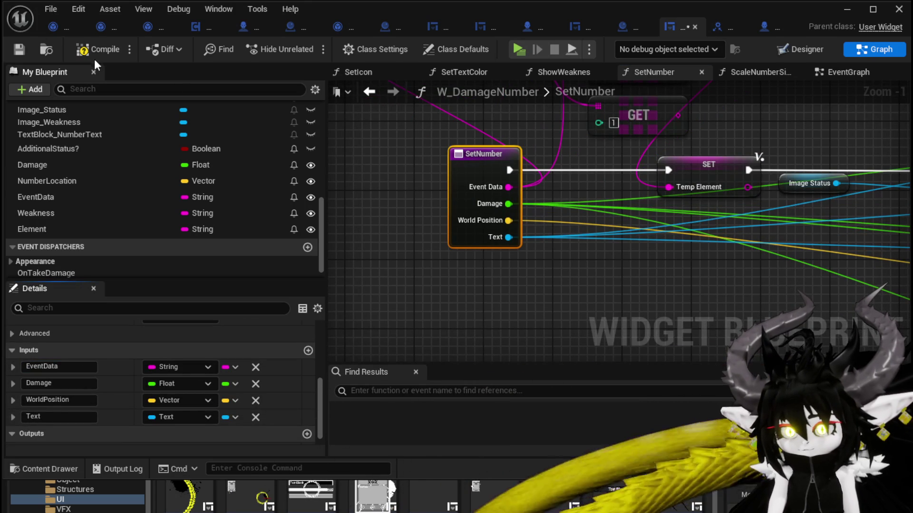
{"action": "left_click", "coordinate": [19, 49]}
{"action": "mouse_move", "coordinate": [495, 163]}
{"action": "left_mouse_down"}
{"action": "mouse_move", "coordinate": [362, 162]}
{"action": "mouse_move", "coordinate": [334, 368]}
{"action": "mouse_move", "coordinate": [416, 242]}
{"action": "mouse_move", "coordinate": [399, 243]}
{"action": "left_mouse_up"}
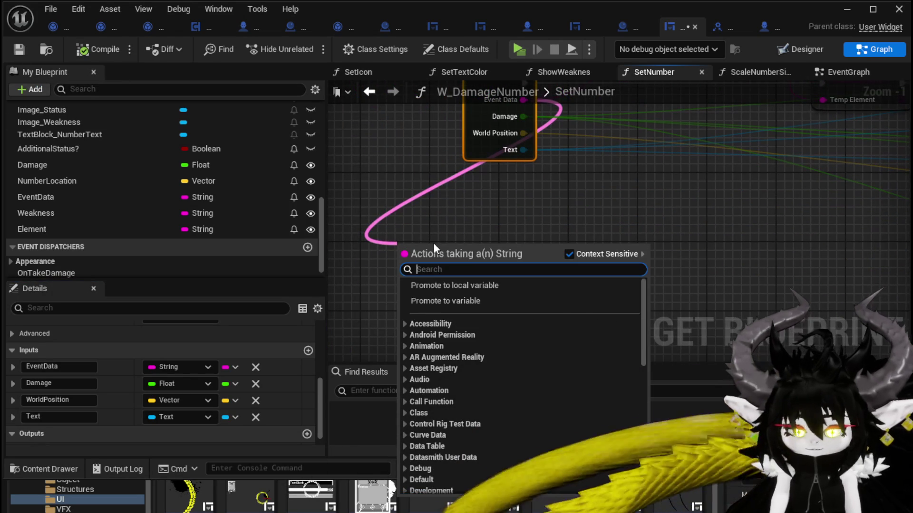
- Add a Parse Into Array node fed by the EventData input
{"action": "type", "text": "Parse"}
{"action": "key", "text": "Return"}
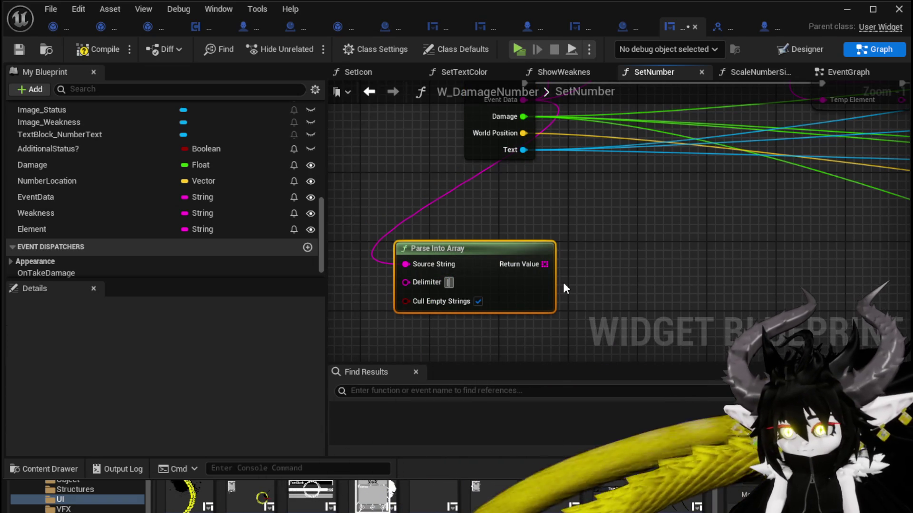
{"action": "left_click_drag", "start_coordinate": [488, 264], "coordinate": [437, 282]}
- Add three GET nodes reading from the Parse Into Array Return Value
{"action": "left_click_drag", "start_coordinate": [493, 281], "coordinate": [557, 229]}
{"action": "type", "text": "get"}
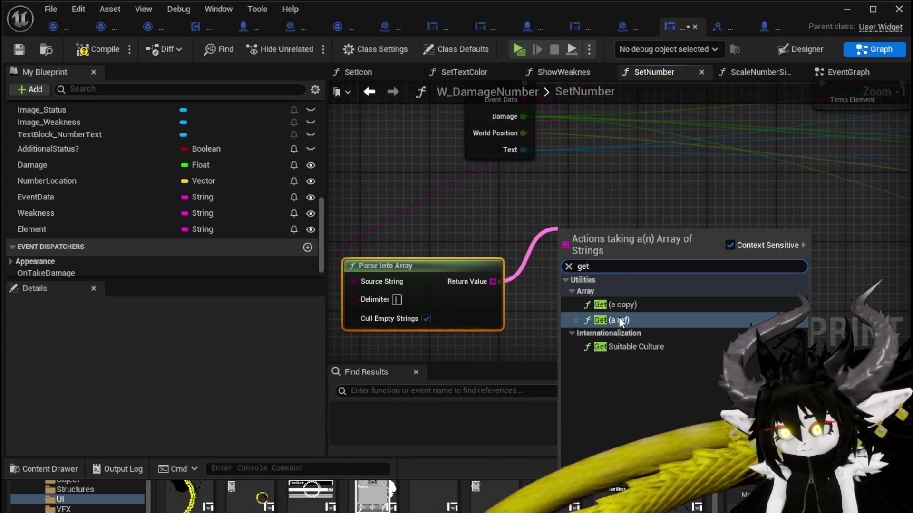
{"action": "left_click", "coordinate": [620, 322]}
{"action": "left_click_drag", "start_coordinate": [607, 258], "coordinate": [632, 216]}
{"action": "left_click_drag", "start_coordinate": [492, 281], "coordinate": [609, 262]}
{"action": "type", "text": "ge"}
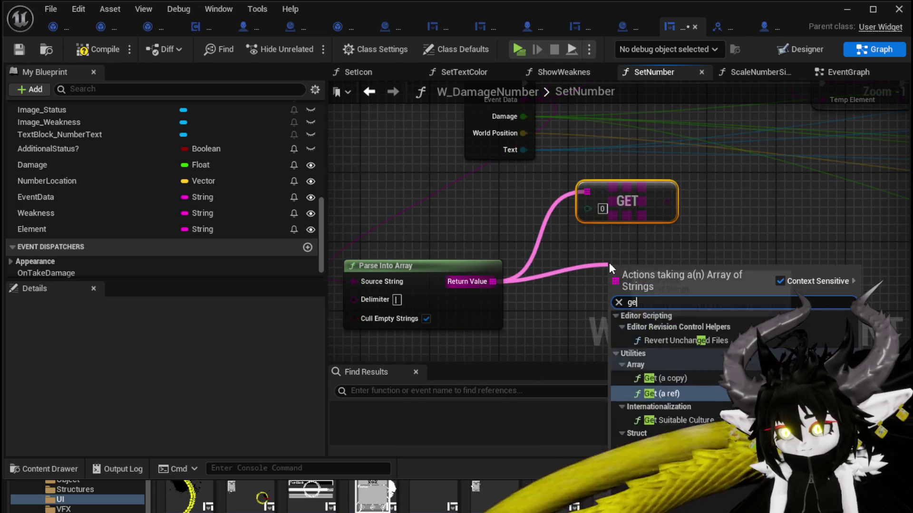
{"action": "type", "text": "t"}
{"action": "left_click", "coordinate": [663, 354]}
{"action": "left_click_drag", "start_coordinate": [644, 287], "coordinate": [618, 270]}
{"action": "mouse_move", "coordinate": [497, 282]}
{"action": "left_mouse_down"}
{"action": "mouse_move", "coordinate": [495, 228]}
{"action": "mouse_move", "coordinate": [592, 268]}
{"action": "left_mouse_up"}
- Add two more GET nodes from the parsed array, bringing the total to five, and arrange them
{"action": "type", "text": "get"}
{"action": "left_click", "coordinate": [652, 333]}
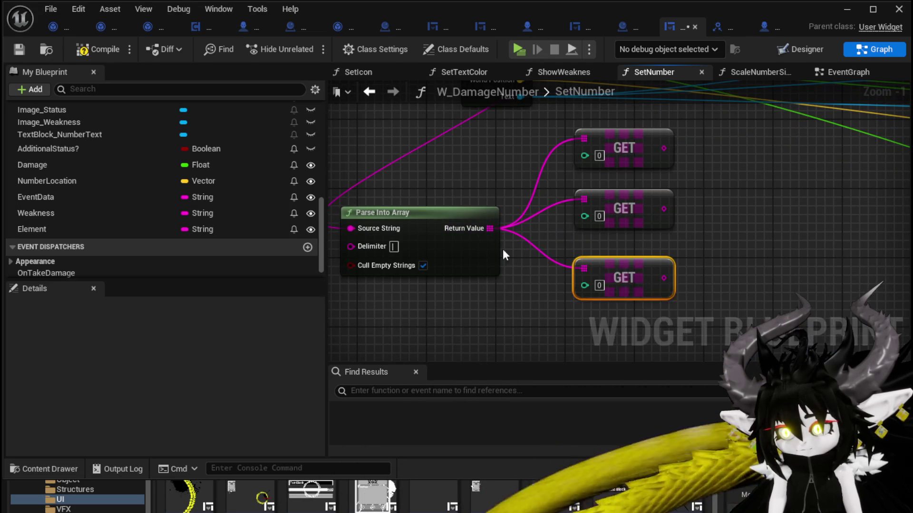
{"action": "mouse_move", "coordinate": [490, 228]}
{"action": "left_mouse_down"}
{"action": "mouse_move", "coordinate": [517, 346]}
{"action": "mouse_move", "coordinate": [548, 294]}
{"action": "left_mouse_up"}
{"action": "type", "text": "get"}
{"action": "key", "text": "Escape"}
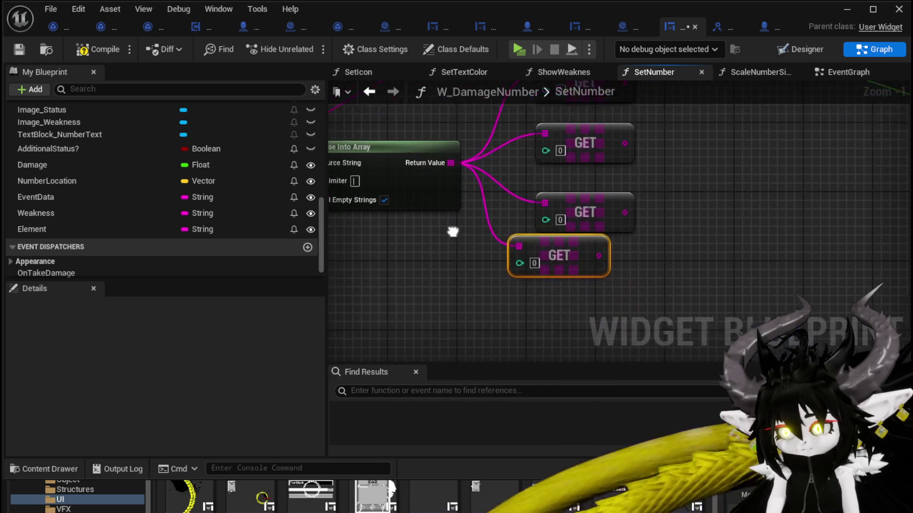
{"action": "left_click_drag", "start_coordinate": [446, 154], "coordinate": [494, 321]}
{"action": "type", "text": "g"}
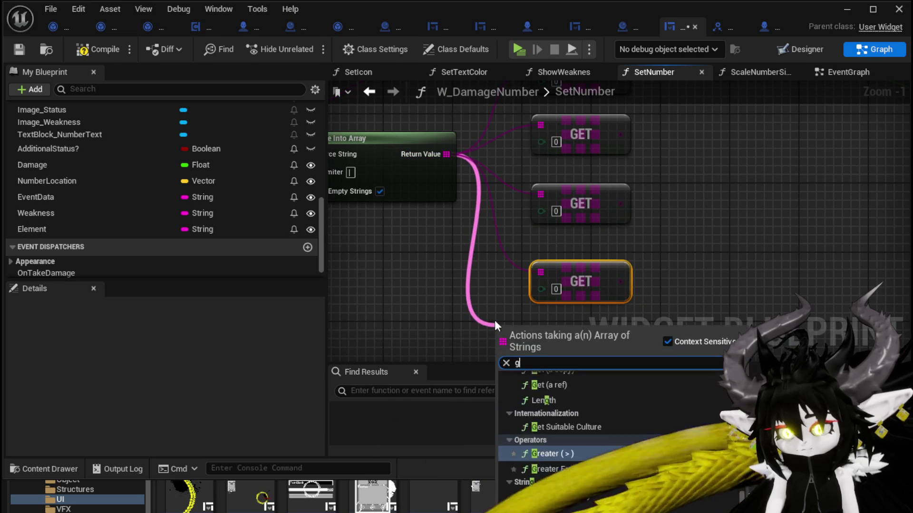
{"action": "type", "text": "et"}
{"action": "key", "text": "Return"}
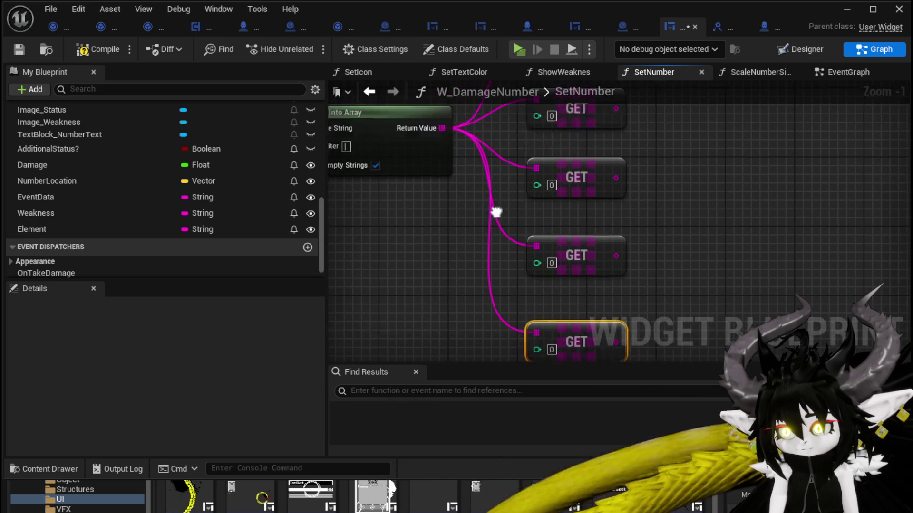
{"action": "scroll", "coordinate": [495, 212], "scroll_direction": "down", "scroll_amount": 2}
{"action": "left_click_drag", "start_coordinate": [509, 210], "coordinate": [458, 216]}
{"action": "left_click", "coordinate": [559, 139]}
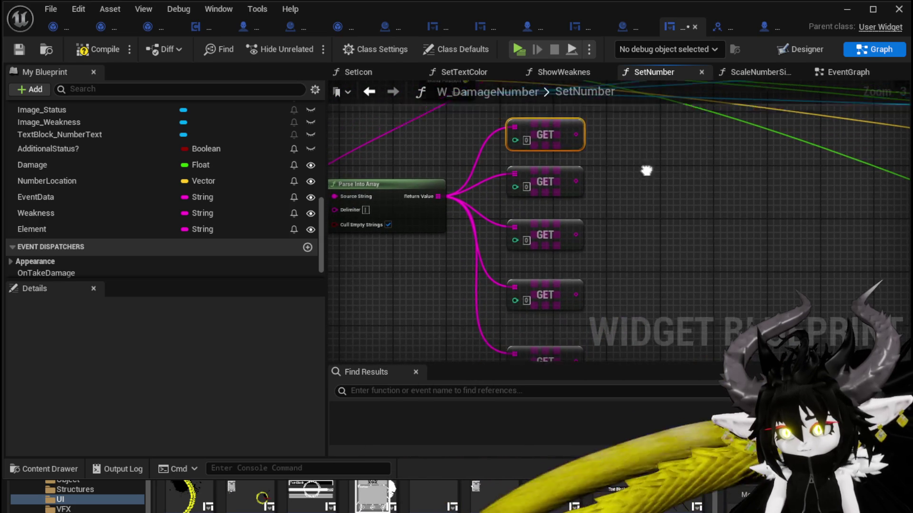
{"action": "left_click_drag", "start_coordinate": [646, 171], "coordinate": [648, 232]}
{"action": "scroll", "coordinate": [646, 232], "scroll_direction": "up", "scroll_amount": 2}
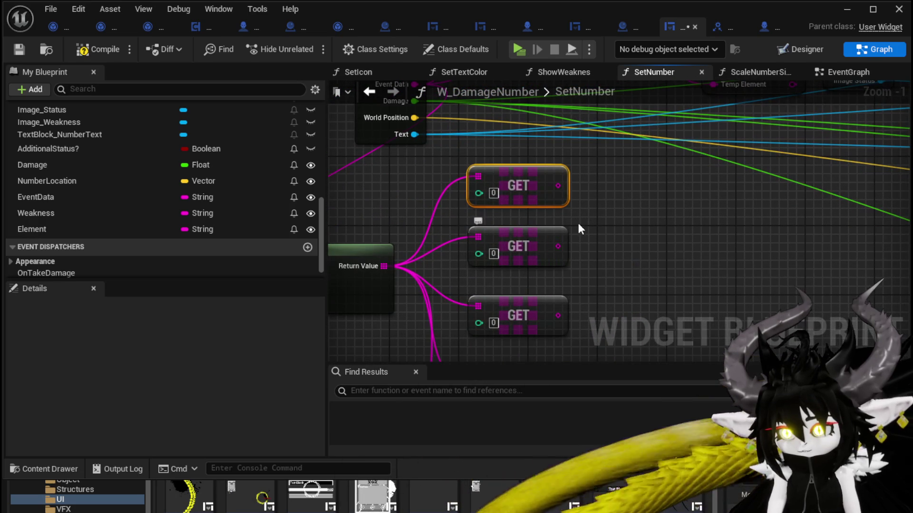
- Wrap the top GET nodes in comments titled WeaknessIco and Direct Damage
{"action": "key", "text": "c"}
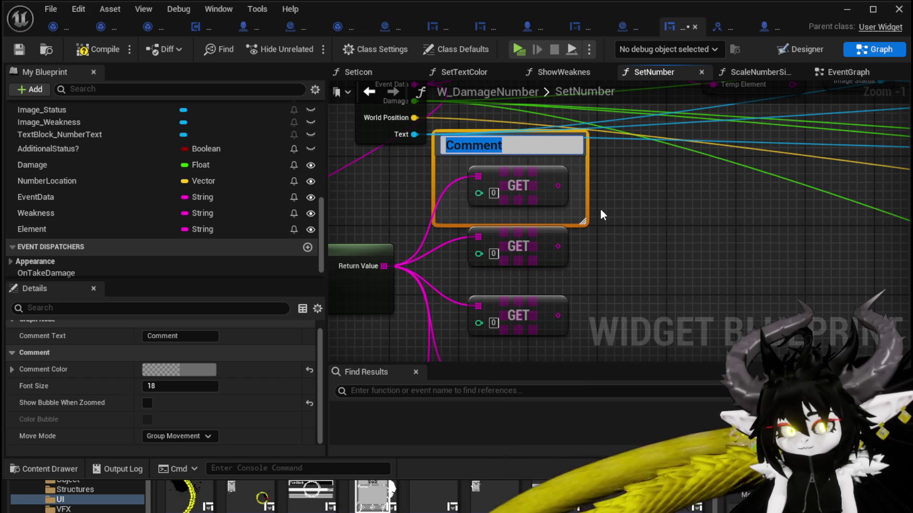
{"action": "type", "text": "Weakn"}
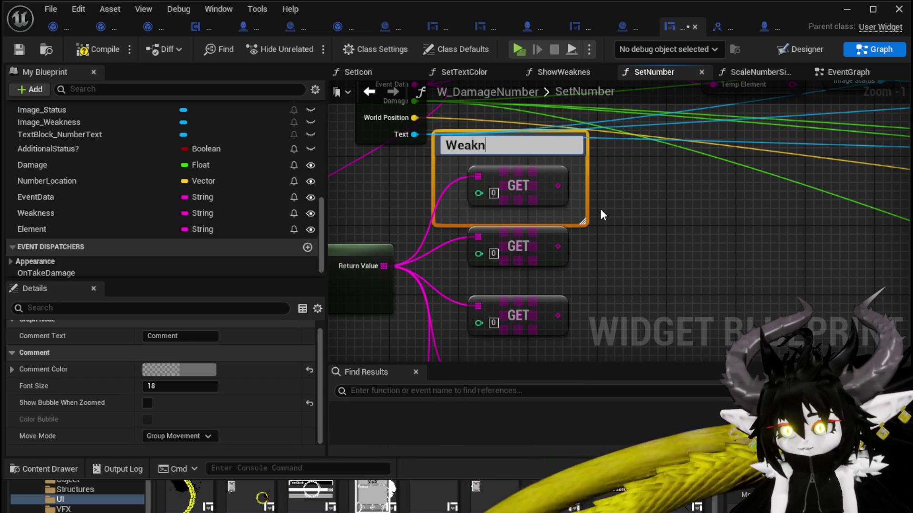
{"action": "type", "text": "essIcon"}
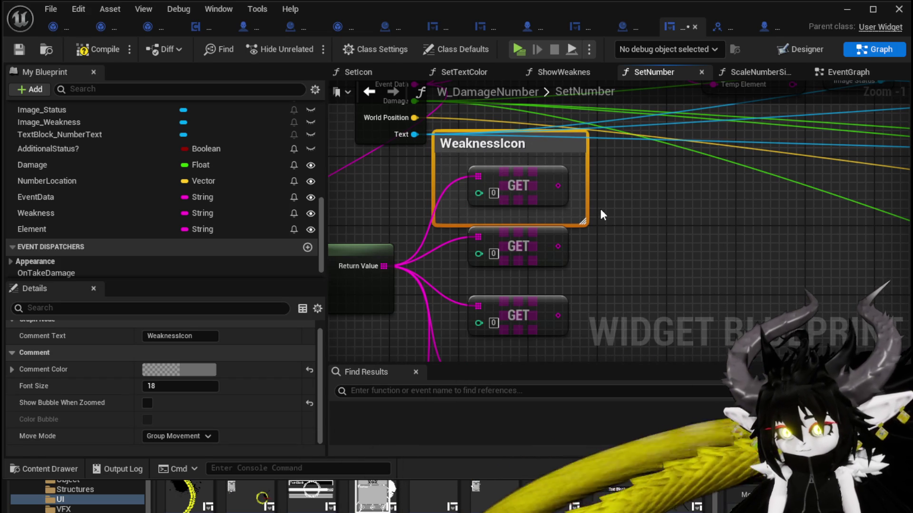
{"action": "scroll", "coordinate": [569, 187], "scroll_direction": "down", "scroll_amount": 3}
{"action": "mouse_move", "coordinate": [515, 309]}
{"action": "left_mouse_down"}
{"action": "mouse_move", "coordinate": [545, 178]}
{"action": "mouse_move", "coordinate": [546, 198]}
{"action": "left_mouse_up"}
{"action": "left_click", "coordinate": [557, 190]}
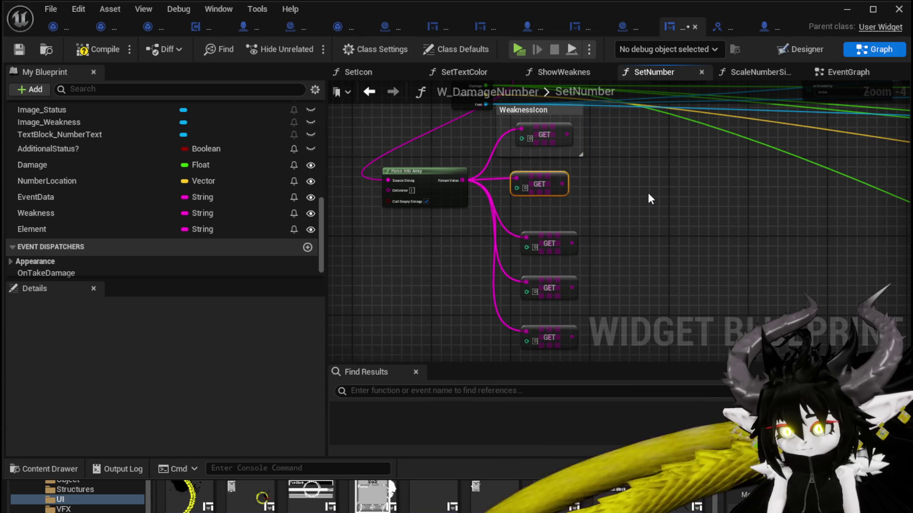
{"action": "type", "text": "cDirect"}
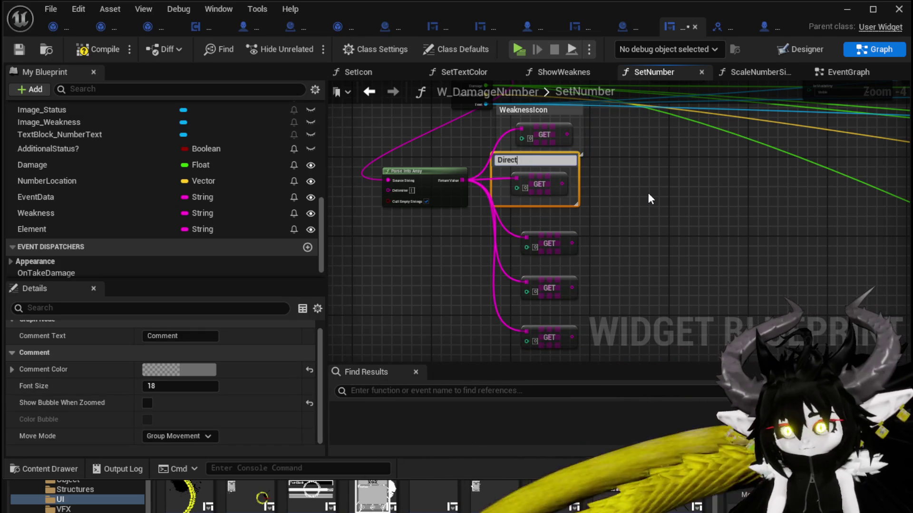
{"action": "type", "text": " Damage"}
{"action": "key", "text": "Return"}
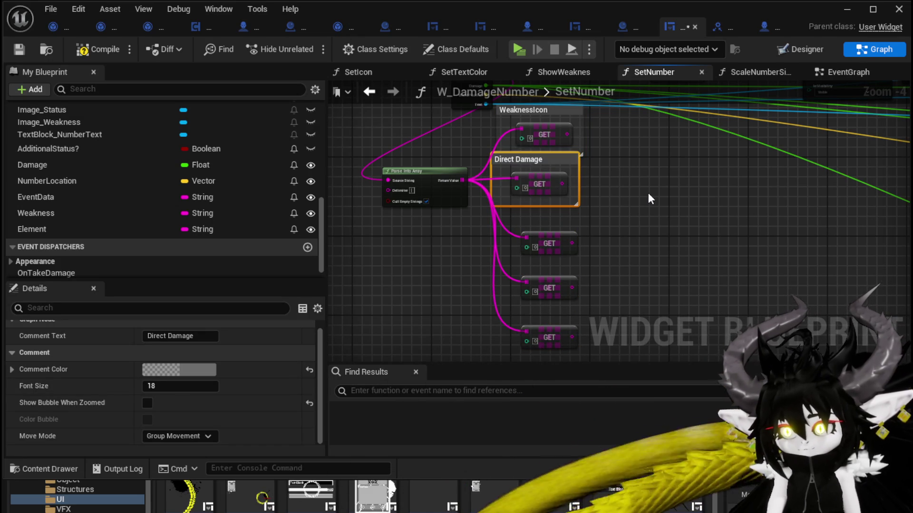
{"action": "left_click_drag", "start_coordinate": [539, 185], "coordinate": [544, 195]}
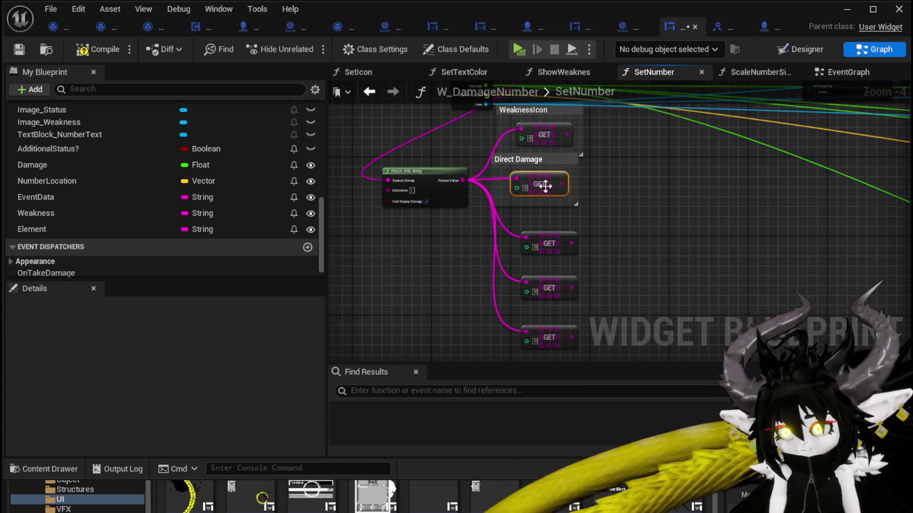
- Wrap the next three GET nodes in comments titled AdditionalData?, StatusIcon and StatusValue
{"action": "left_click", "coordinate": [550, 245]}
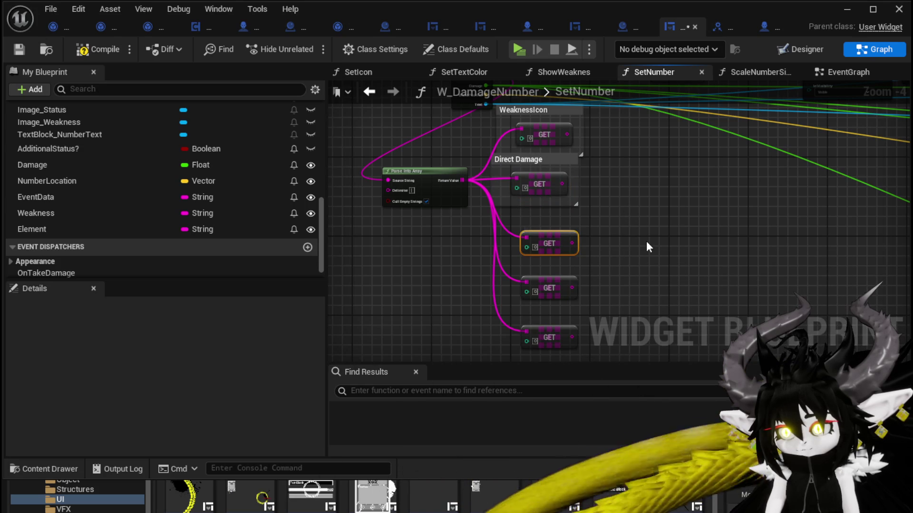
{"action": "type", "text": "cAd"}
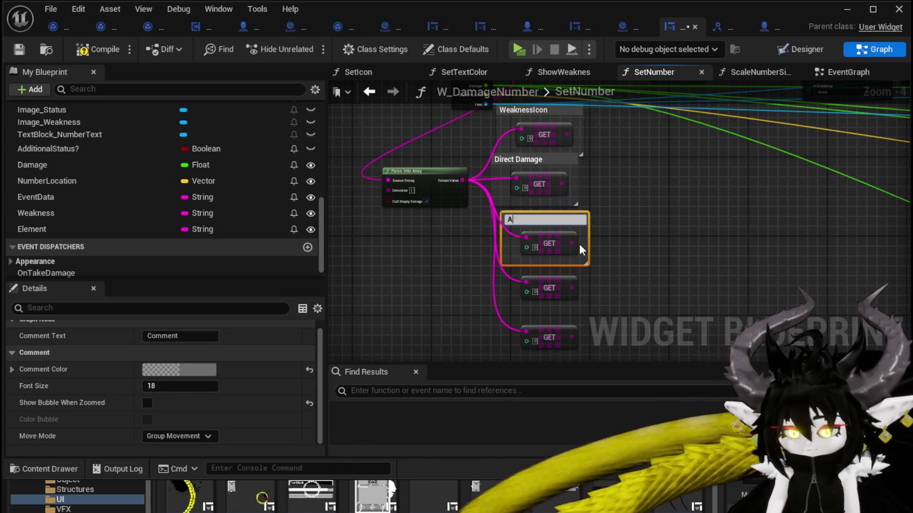
{"action": "type", "text": "ditiona"}
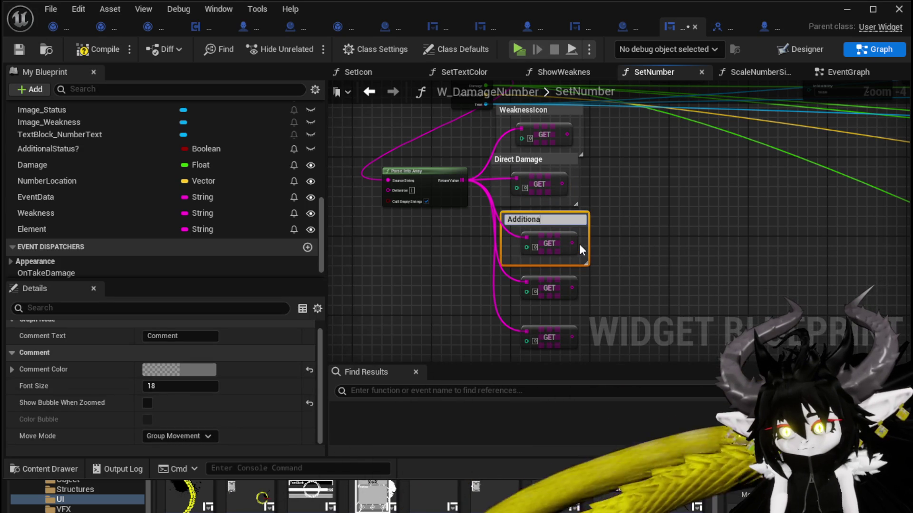
{"action": "type", "text": "lData?"}
{"action": "key", "text": "Return"}
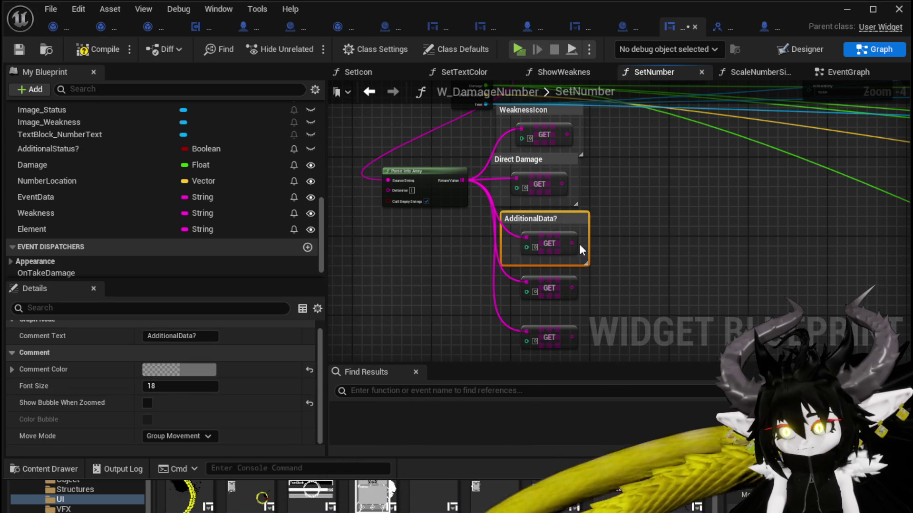
{"action": "left_click", "coordinate": [558, 285]}
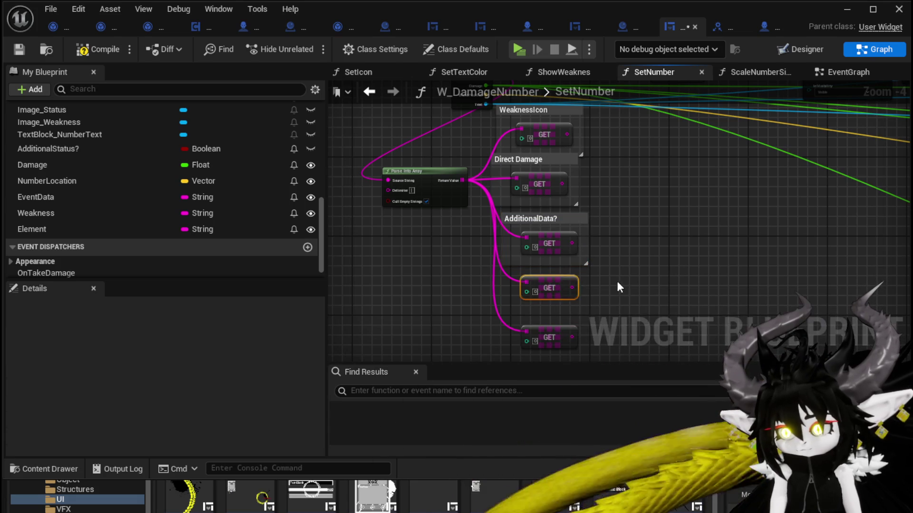
{"action": "left_click_drag", "start_coordinate": [582, 293], "coordinate": [578, 258]}
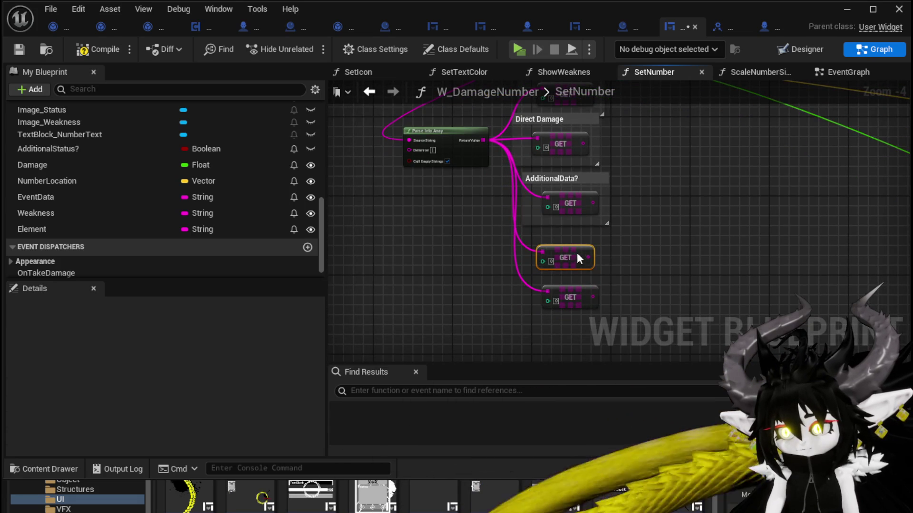
{"action": "type", "text": "cStatu"}
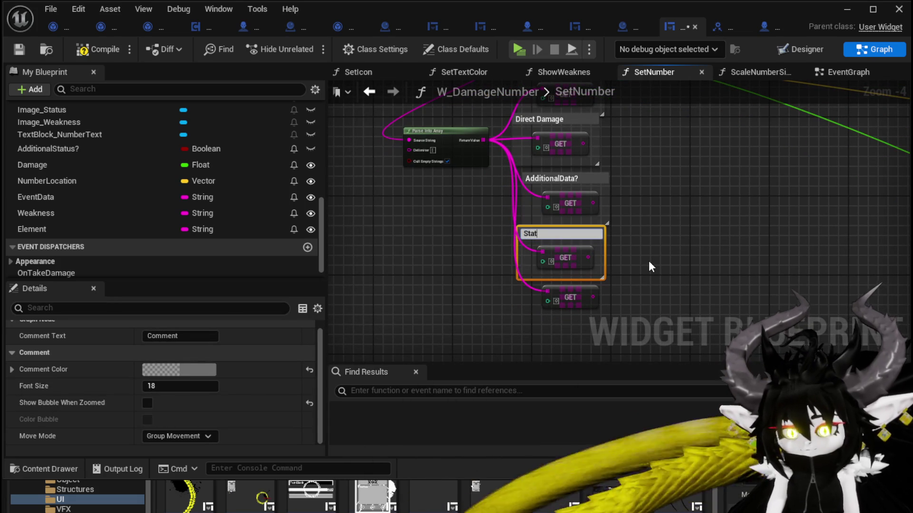
{"action": "type", "text": "sIcon"}
{"action": "key", "text": "Return"}
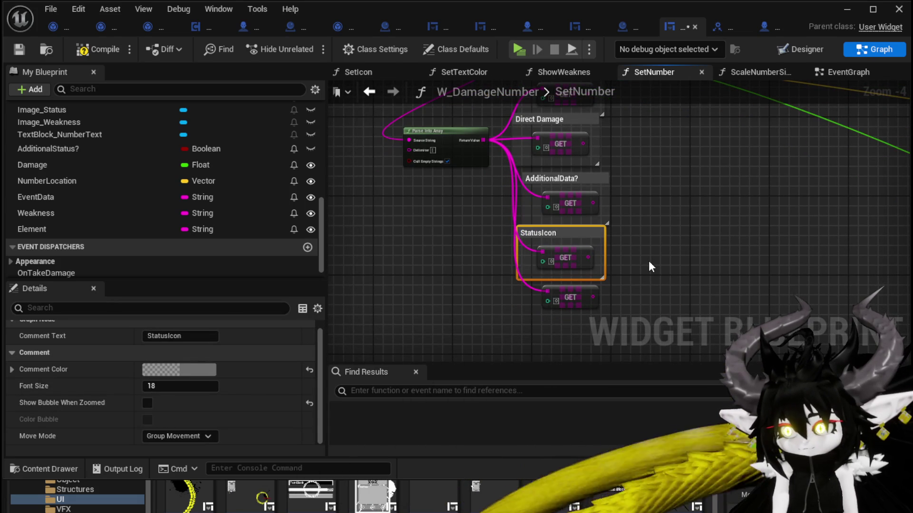
{"action": "mouse_move", "coordinate": [567, 297]}
{"action": "left_mouse_down"}
{"action": "mouse_move", "coordinate": [562, 314]}
{"action": "mouse_move", "coordinate": [566, 307]}
{"action": "left_mouse_up"}
{"action": "key", "text": "c"}
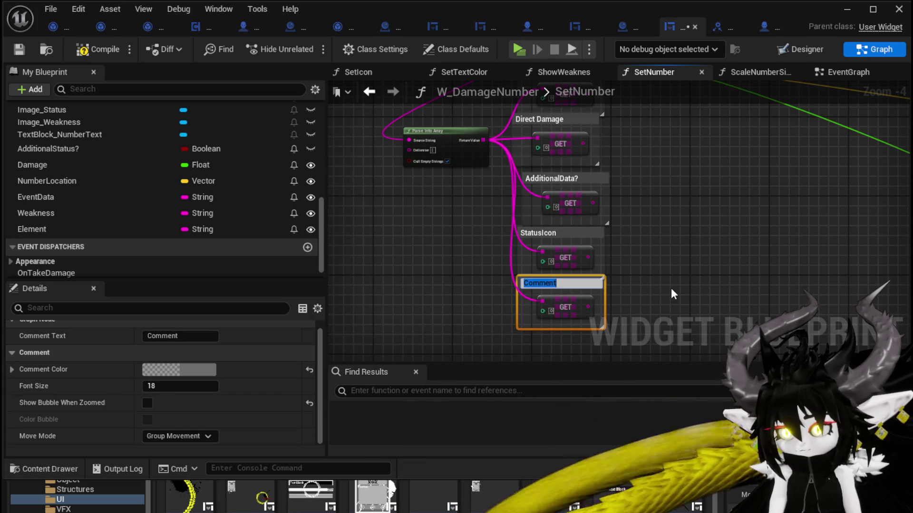
{"action": "type", "text": "Status"}
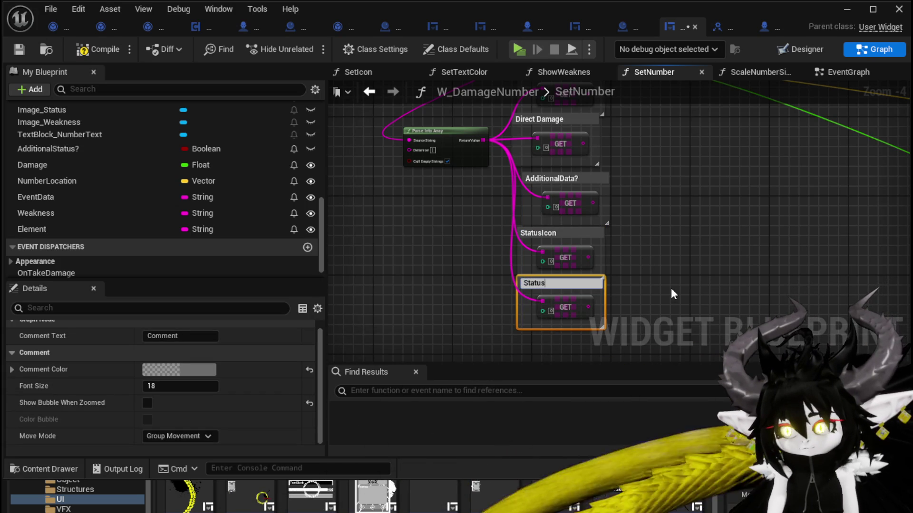
{"action": "type", "text": "Value"}
{"action": "key", "text": "Return"}
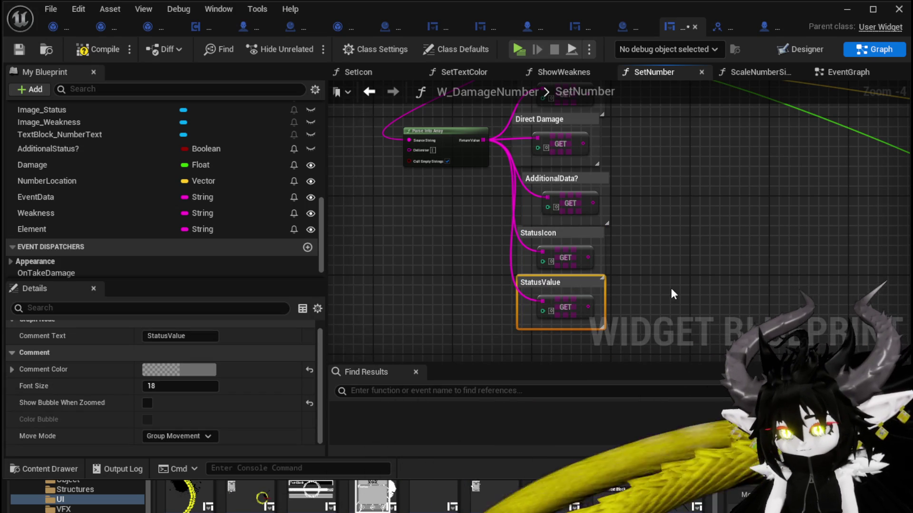
- Duplicate the StatusValue group as StatusDuration and wire it to the parsed array
{"action": "left_click_drag", "start_coordinate": [555, 287], "coordinate": [523, 225]}
{"action": "left_click_drag", "start_coordinate": [601, 236], "coordinate": [451, 285]}
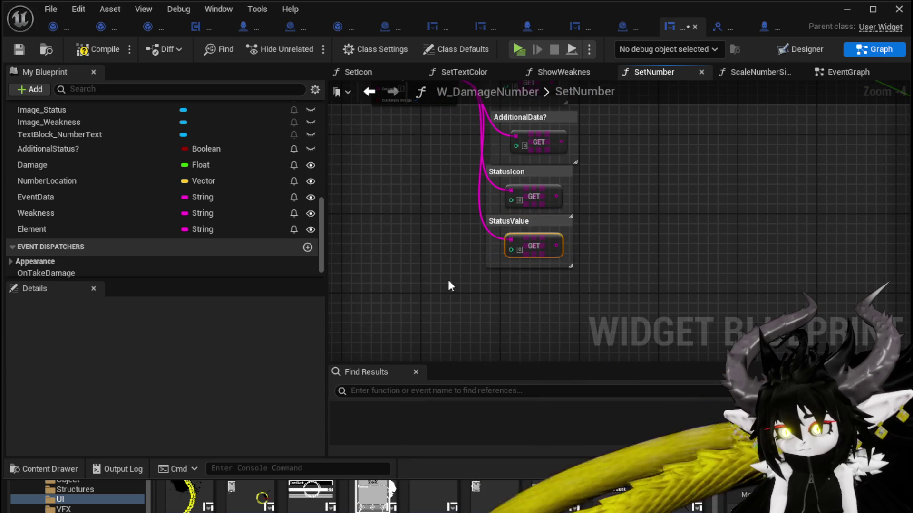
{"action": "left_click", "coordinate": [560, 222]}
{"action": "key", "text": "ctrl+c"}
{"action": "left_click", "coordinate": [499, 288]}
{"action": "key", "text": "ctrl+v"}
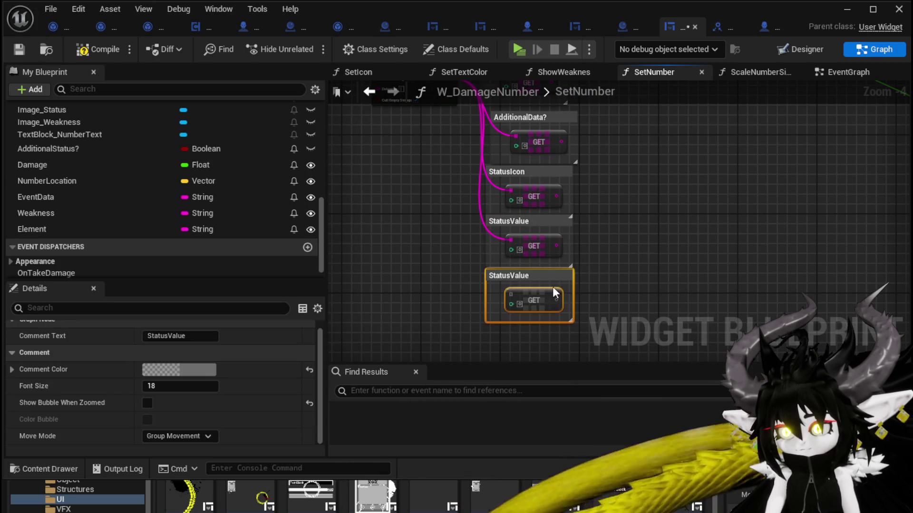
{"action": "type", "text": "S"}
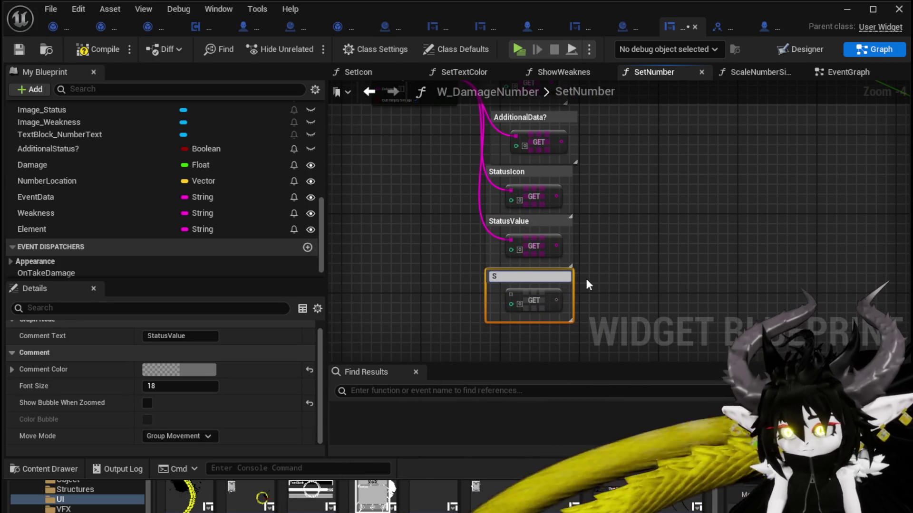
{"action": "type", "text": "tatusDuration"}
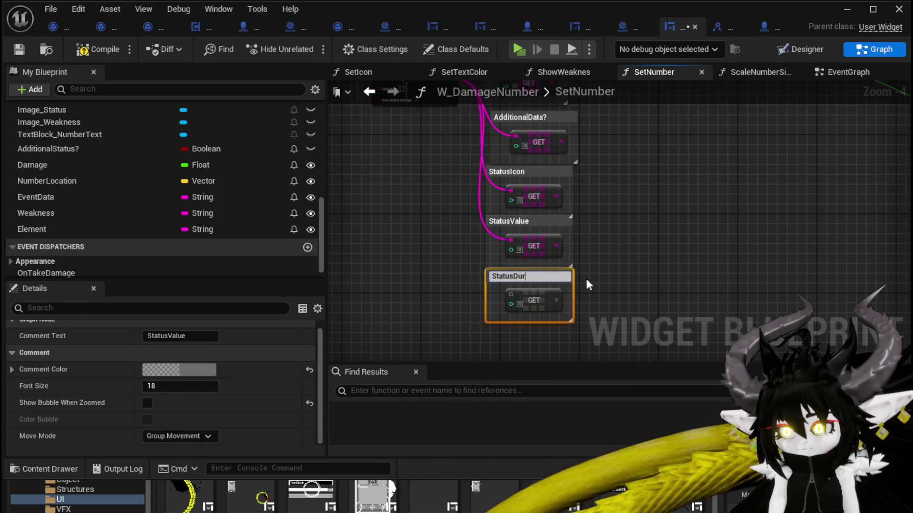
{"action": "key", "text": "Return"}
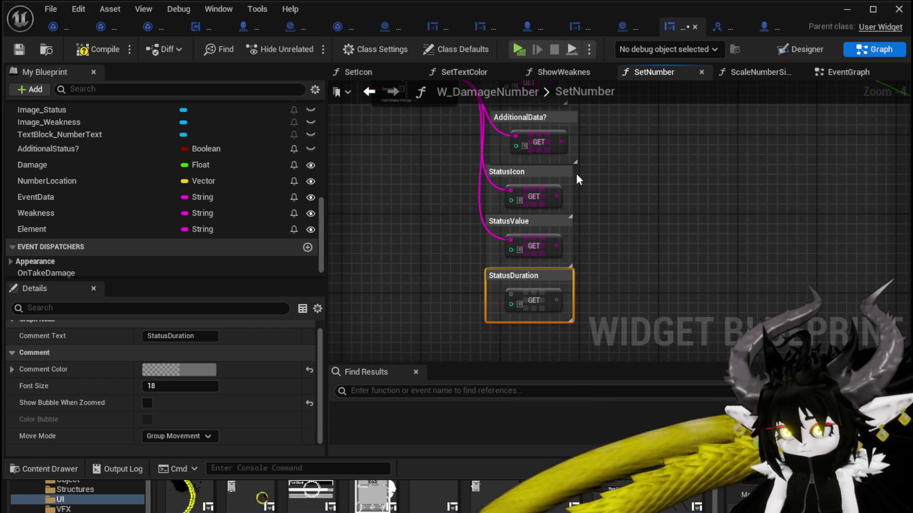
{"action": "left_click_drag", "start_coordinate": [433, 174], "coordinate": [425, 241]}
{"action": "mouse_move", "coordinate": [442, 154]}
{"action": "left_mouse_down"}
{"action": "mouse_move", "coordinate": [497, 318]}
{"action": "mouse_move", "coordinate": [508, 283]}
{"action": "left_mouse_up"}
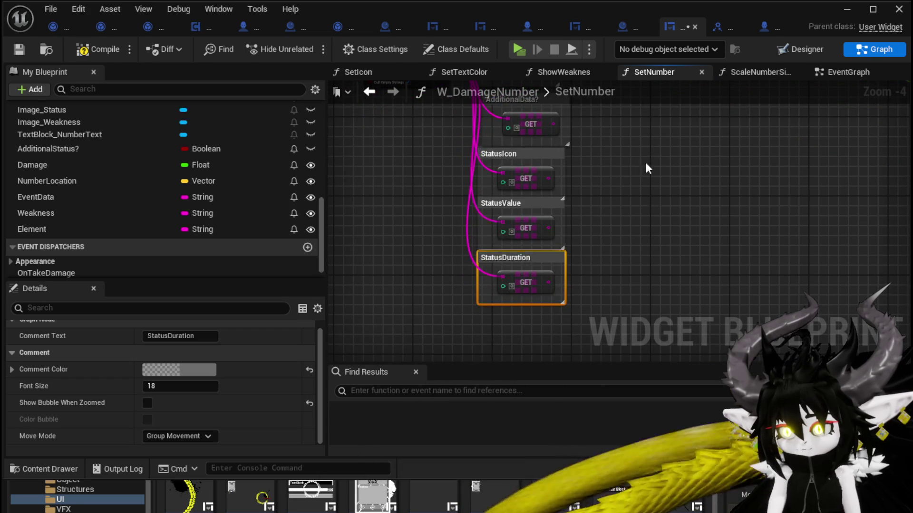
- Set the labelled GET nodes' array indices to 1 through 5 in order
{"action": "scroll", "coordinate": [579, 271], "scroll_direction": "up", "scroll_amount": 2}
{"action": "left_click_drag", "start_coordinate": [516, 185], "coordinate": [551, 204]}
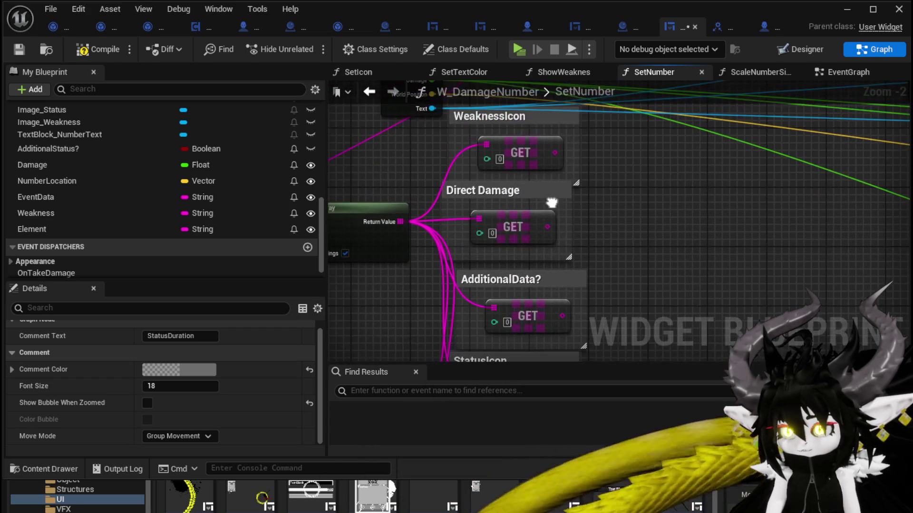
{"action": "left_click_drag", "start_coordinate": [505, 307], "coordinate": [495, 236]}
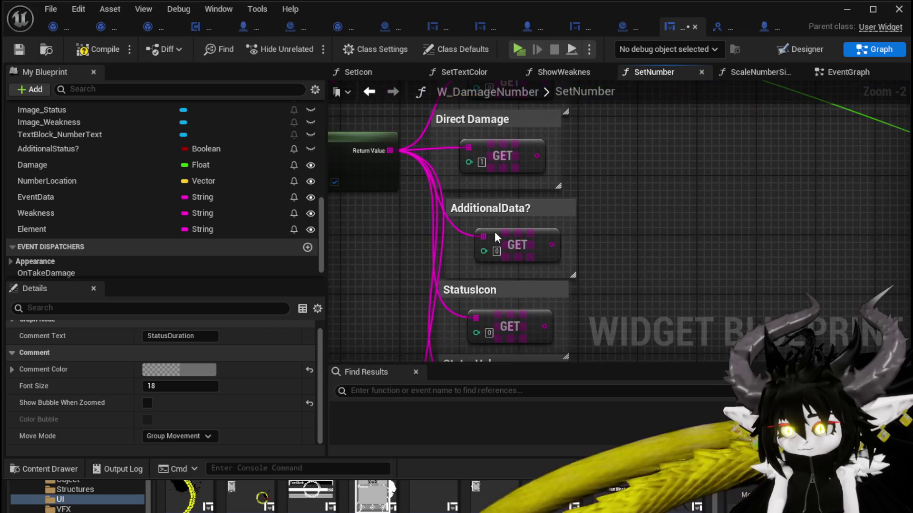
{"action": "left_click_drag", "start_coordinate": [654, 281], "coordinate": [575, 250]}
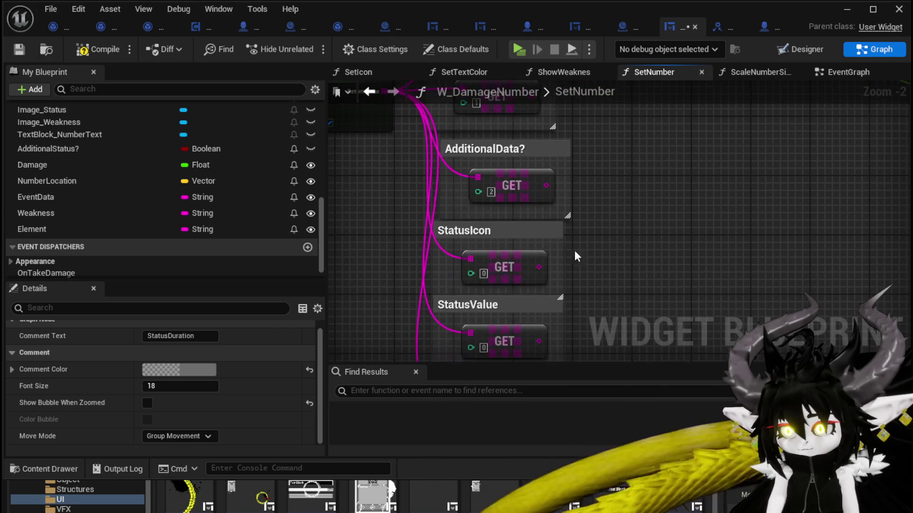
{"action": "left_click_drag", "start_coordinate": [506, 359], "coordinate": [506, 272]}
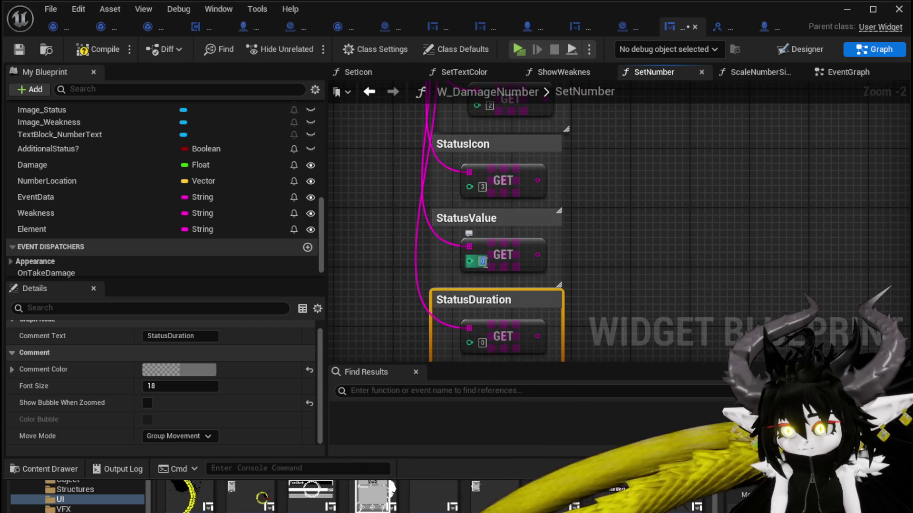
{"action": "mouse_move", "coordinate": [625, 281]}
{"action": "left_mouse_down"}
{"action": "mouse_move", "coordinate": [625, 247]}
{"action": "mouse_move", "coordinate": [661, 320]}
{"action": "left_mouse_up"}
{"action": "scroll", "coordinate": [654, 261], "scroll_direction": "down", "scroll_amount": 2}
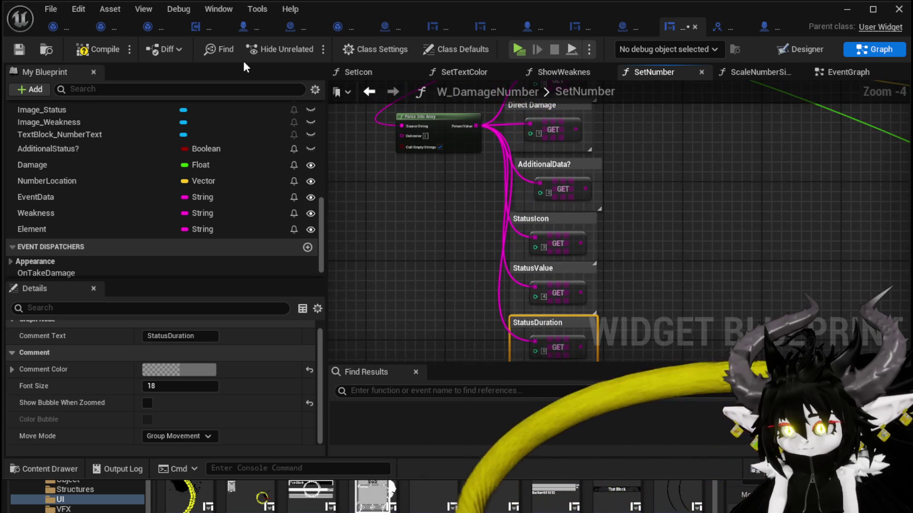
- Compile and save the widget blueprint, then pan to the Show Weaknes call
{"action": "left_click", "coordinate": [17, 49]}
{"action": "mouse_move", "coordinate": [696, 169]}
{"action": "left_mouse_down"}
{"action": "mouse_move", "coordinate": [566, 287]}
{"action": "mouse_move", "coordinate": [553, 286]}
{"action": "left_mouse_up"}
{"action": "left_click", "coordinate": [542, 222]}
{"action": "left_click_drag", "start_coordinate": [542, 221], "coordinate": [432, 271]}
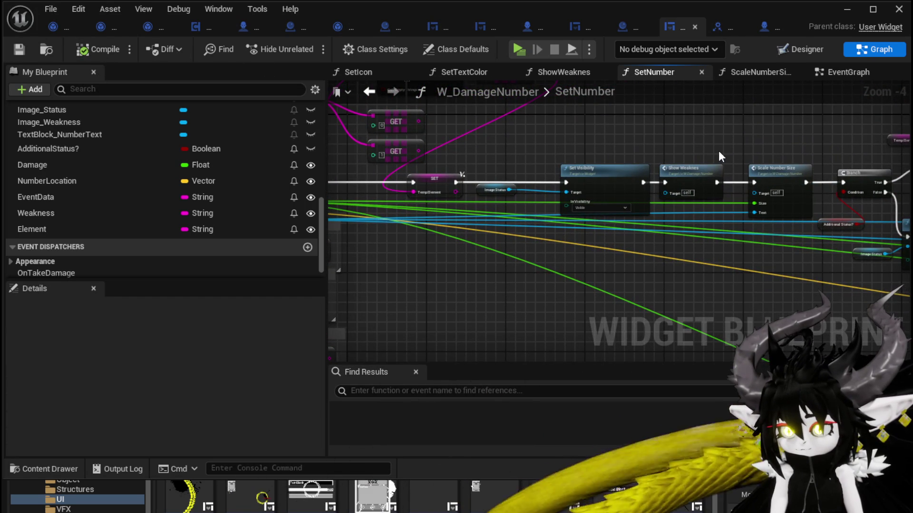
- Rename the ShowWeaknes function's Selection input to WeaknessData and compile the blueprint
{"action": "double_click", "coordinate": [691, 174]}
{"action": "left_click_drag", "start_coordinate": [555, 226], "coordinate": [456, 193]}
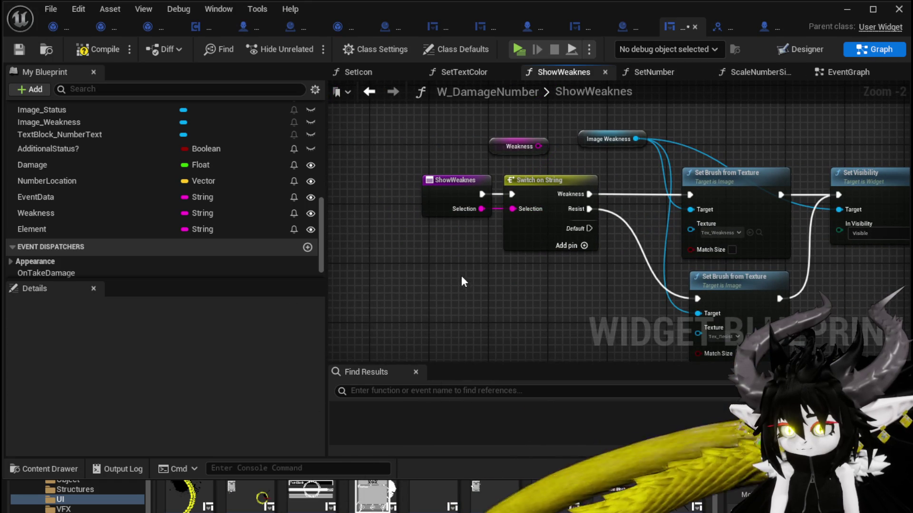
{"action": "left_click", "coordinate": [422, 252]}
{"action": "left_click", "coordinate": [334, 201]}
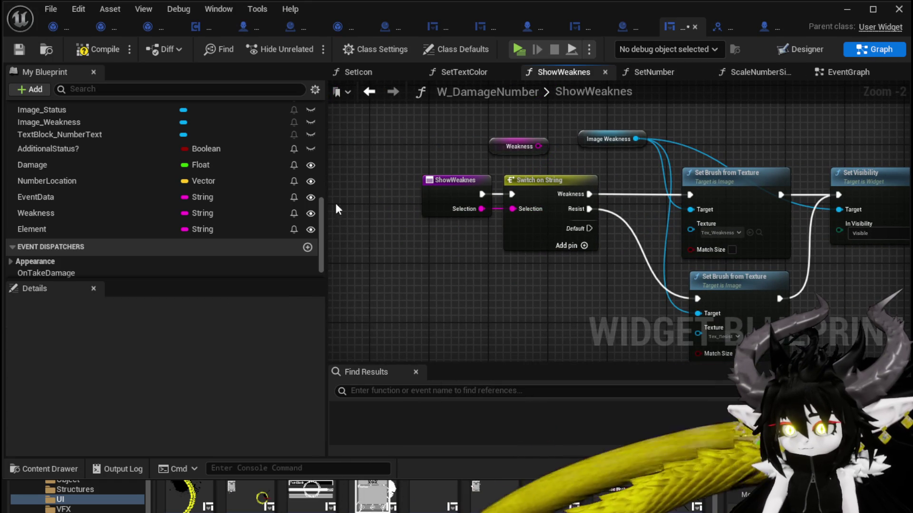
{"action": "left_click", "coordinate": [468, 209]}
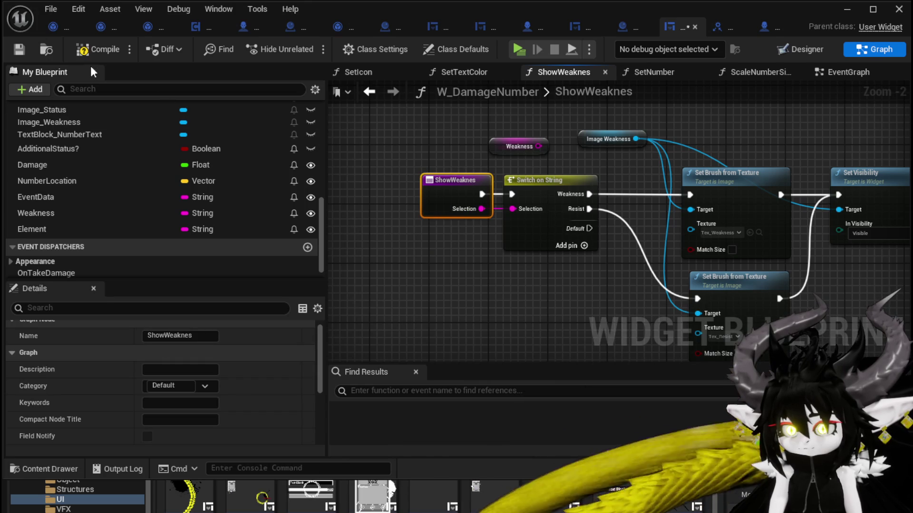
{"action": "scroll", "coordinate": [164, 350], "scroll_direction": "down", "scroll_amount": 5}
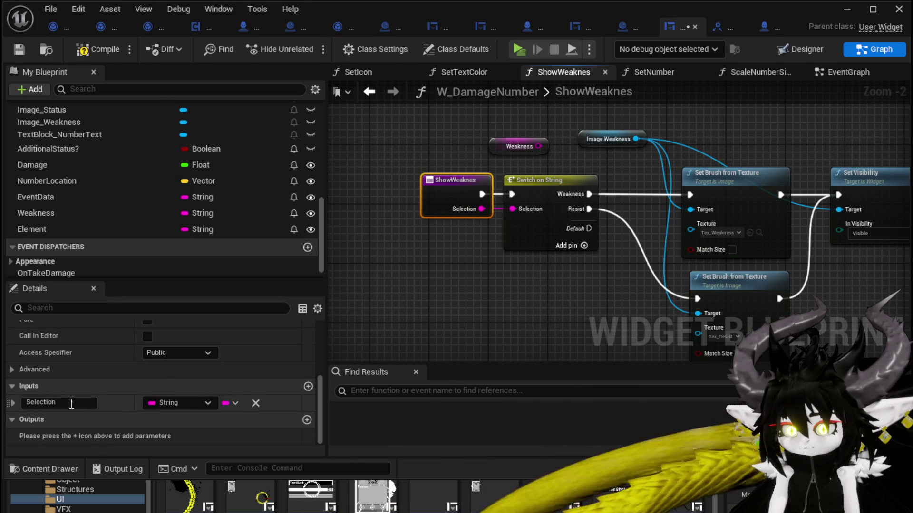
{"action": "left_click", "coordinate": [48, 402]}
{"action": "type", "text": "Weak"}
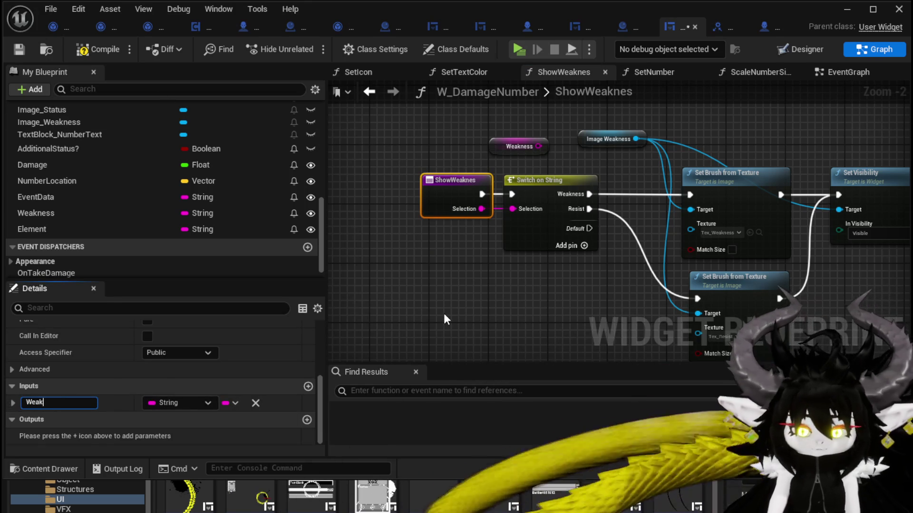
{"action": "type", "text": "nessData"}
{"action": "key", "text": "Return"}
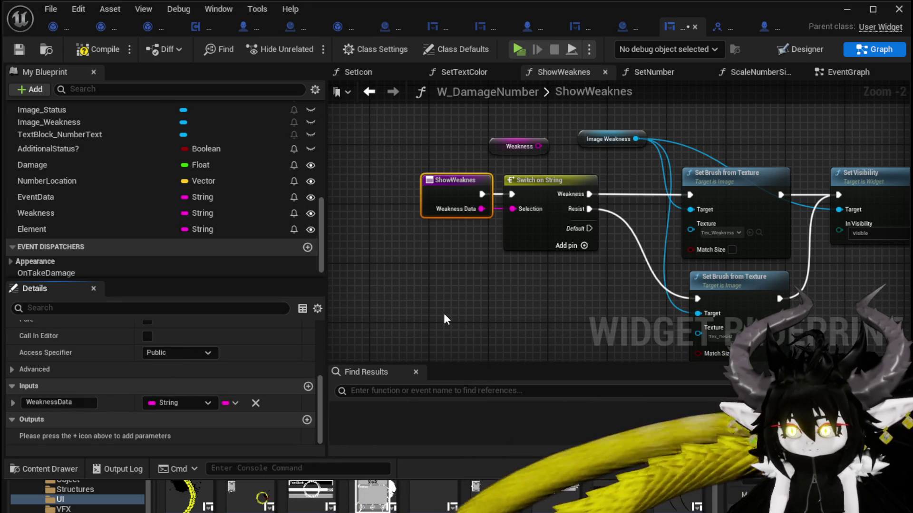
{"action": "left_click", "coordinate": [18, 52]}
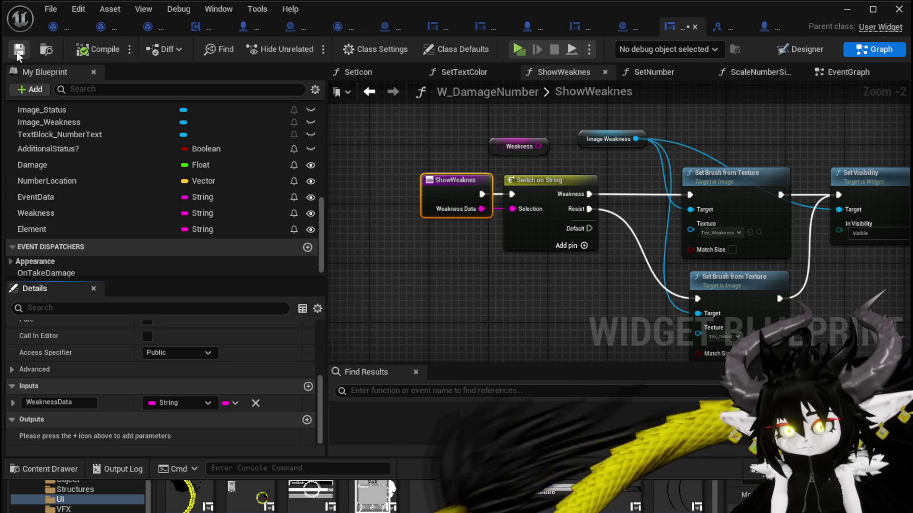
- Back in SetNumber, wire the WeaknessIcon GET into Show Weaknes' Weakness Data input
{"action": "left_click", "coordinate": [371, 94]}
{"action": "scroll", "coordinate": [467, 269], "scroll_direction": "up", "scroll_amount": 2}
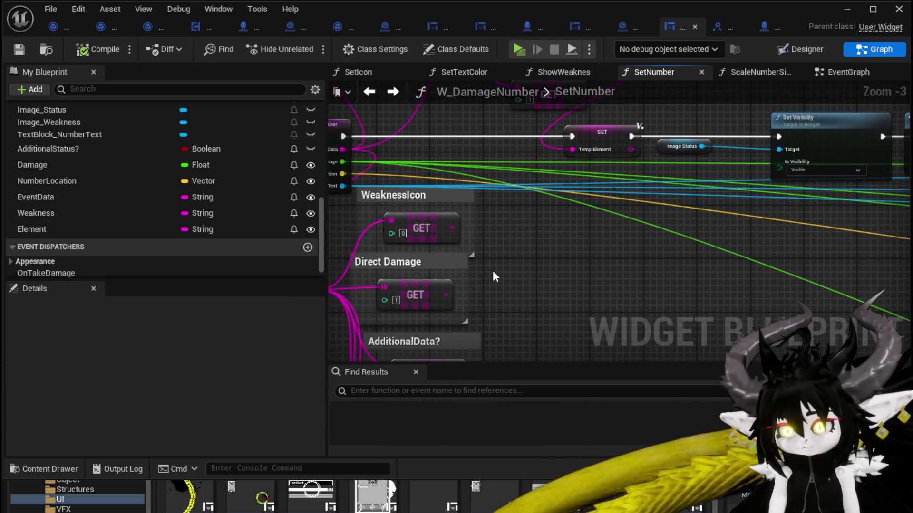
{"action": "scroll", "coordinate": [492, 276], "scroll_direction": "up", "scroll_amount": 2}
{"action": "scroll", "coordinate": [493, 276], "scroll_direction": "down", "scroll_amount": 2}
{"action": "mouse_move", "coordinate": [381, 261]}
{"action": "left_mouse_down"}
{"action": "mouse_move", "coordinate": [845, 200]}
{"action": "mouse_move", "coordinate": [525, 306]}
{"action": "mouse_move", "coordinate": [495, 305]}
{"action": "left_mouse_up"}
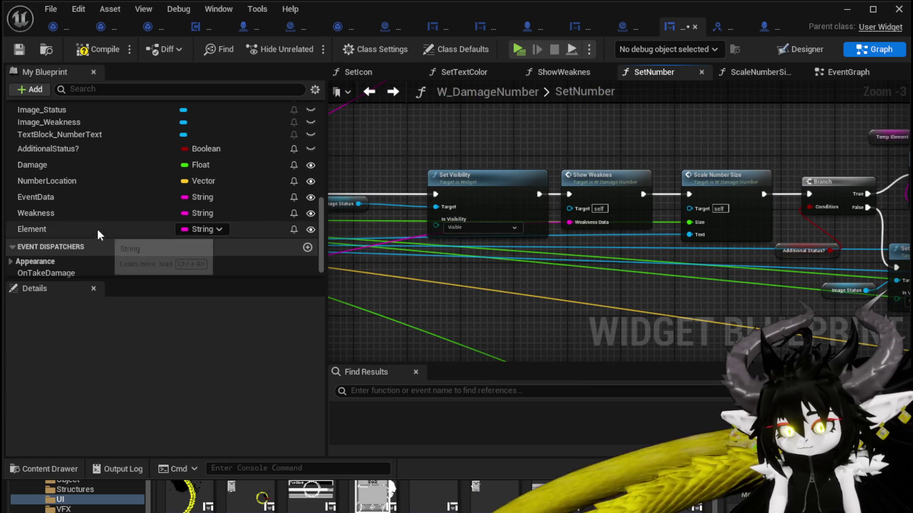
{"action": "left_click", "coordinate": [93, 214]}
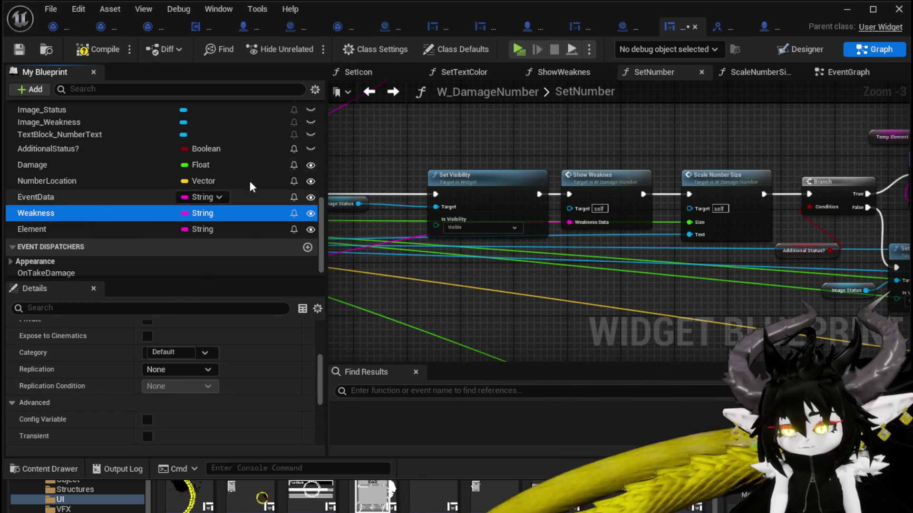
{"action": "mouse_move", "coordinate": [633, 139]}
{"action": "left_mouse_down"}
{"action": "mouse_move", "coordinate": [533, 135]}
{"action": "mouse_move", "coordinate": [583, 127]}
{"action": "mouse_move", "coordinate": [908, 136]}
{"action": "left_mouse_up"}
- Connect the Direct Damage value to SetNumber's downstream Damage pins and save the blueprint
{"action": "mouse_move", "coordinate": [412, 218]}
{"action": "left_mouse_down"}
{"action": "mouse_move", "coordinate": [548, 324]}
{"action": "mouse_move", "coordinate": [510, 195]}
{"action": "mouse_move", "coordinate": [520, 198]}
{"action": "left_mouse_up"}
{"action": "scroll", "coordinate": [626, 249], "scroll_direction": "down", "scroll_amount": 2}
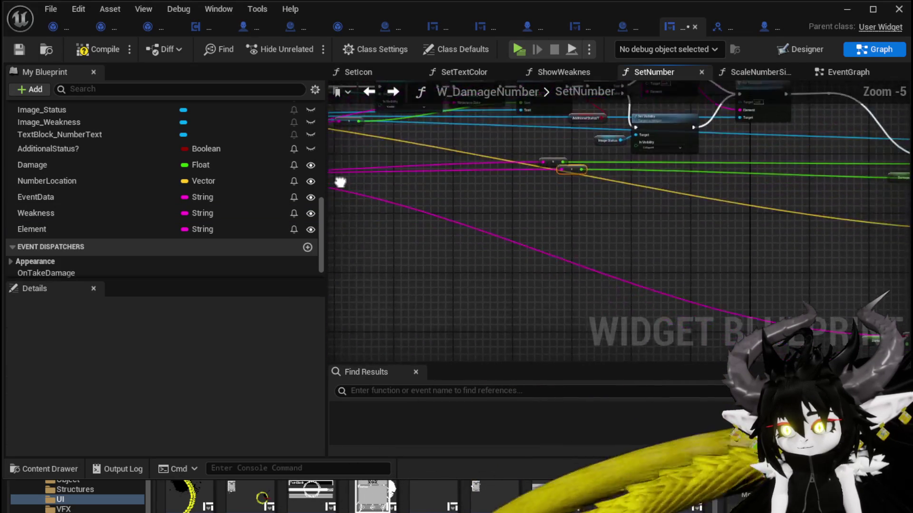
{"action": "mouse_move", "coordinate": [340, 179]}
{"action": "left_mouse_down"}
{"action": "mouse_move", "coordinate": [414, 183]}
{"action": "mouse_move", "coordinate": [484, 217]}
{"action": "mouse_move", "coordinate": [362, 134]}
{"action": "left_mouse_up"}
{"action": "scroll", "coordinate": [484, 218], "scroll_direction": "up", "scroll_amount": 2}
{"action": "scroll", "coordinate": [538, 229], "scroll_direction": "up", "scroll_amount": 1}
{"action": "scroll", "coordinate": [543, 233], "scroll_direction": "down", "scroll_amount": 2}
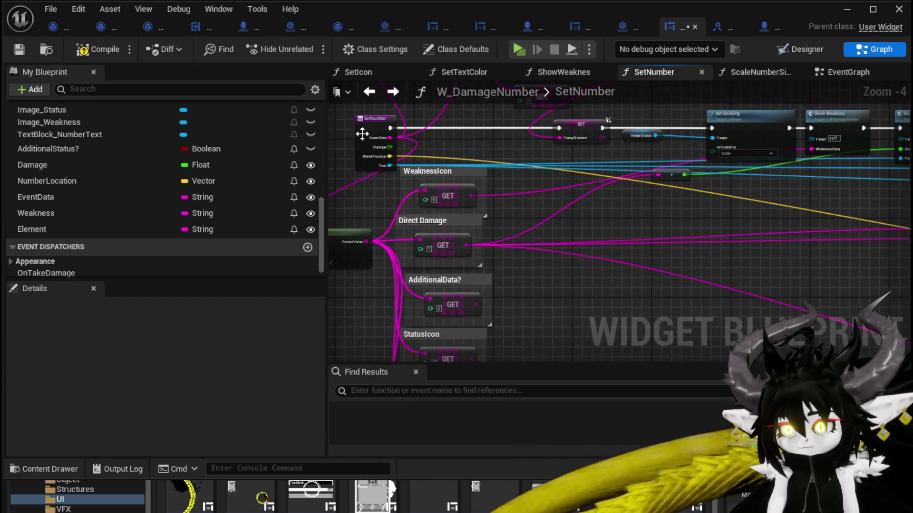
{"action": "left_click", "coordinate": [19, 53]}
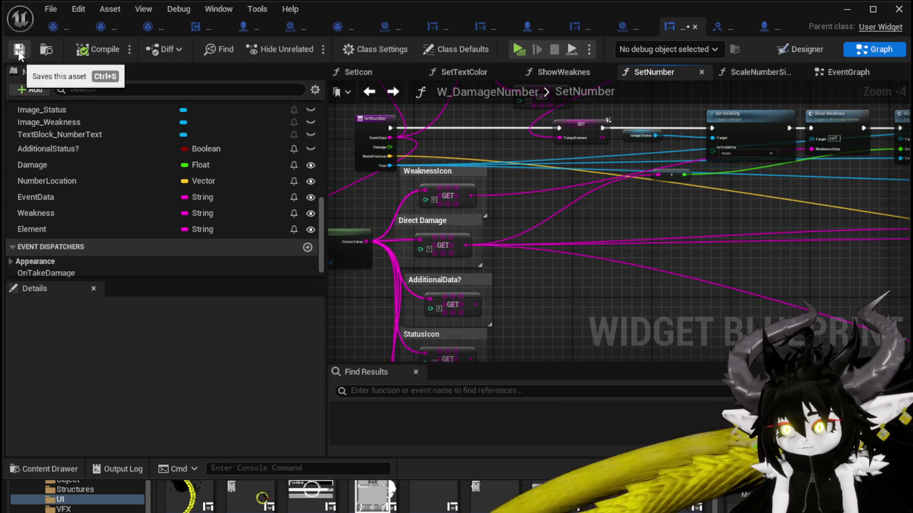
- Add a Branch node and attach an == node to the AdditionalData? GET output
{"action": "left_click_drag", "start_coordinate": [635, 228], "coordinate": [549, 207]}
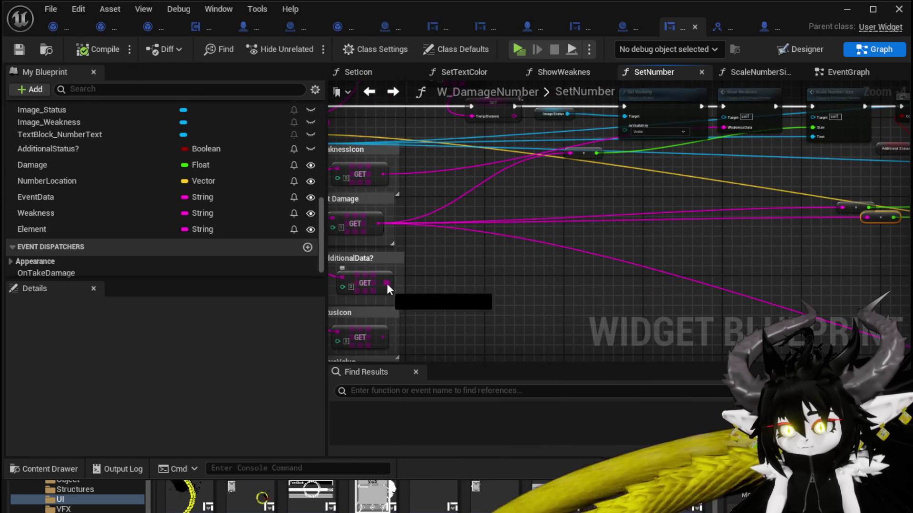
{"action": "key", "text": "ctrl+v"}
{"action": "left_click_drag", "start_coordinate": [383, 281], "coordinate": [442, 282]}
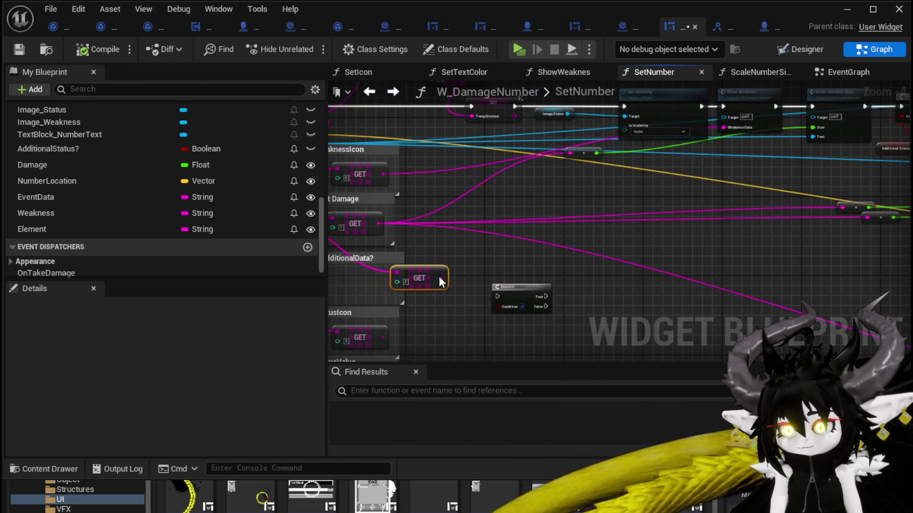
{"action": "left_click_drag", "start_coordinate": [379, 283], "coordinate": [475, 274]}
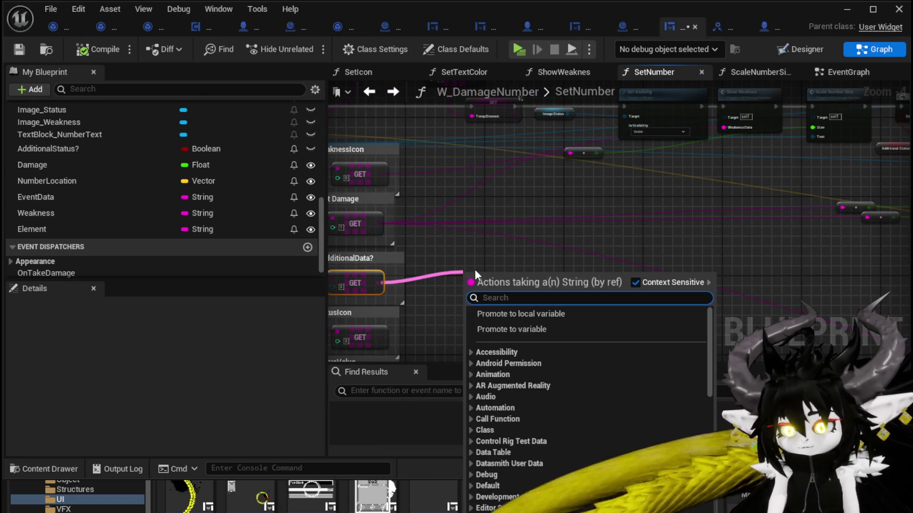
{"action": "type", "text": "=="}
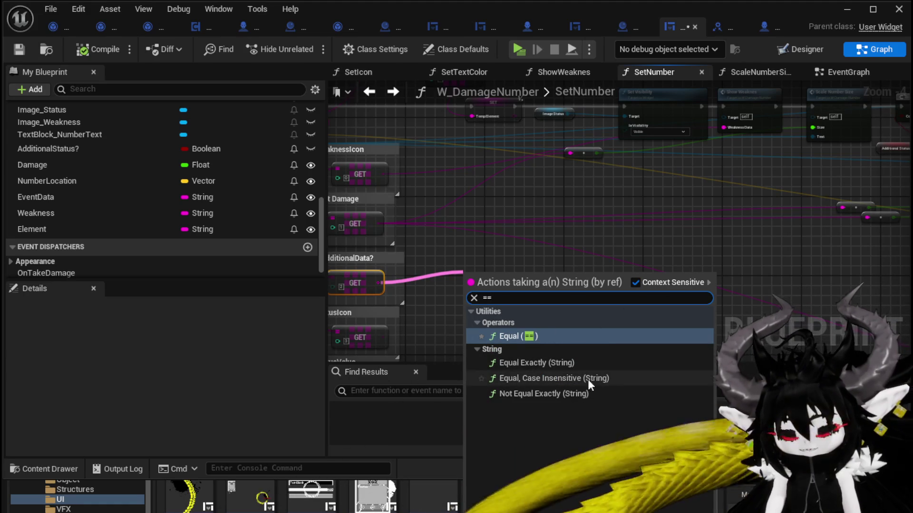
{"action": "key", "text": "Return"}
- Compare against the string 'true' and feed the == result into the Branch Condition
{"action": "scroll", "coordinate": [499, 272], "scroll_direction": "up", "scroll_amount": 3}
{"action": "left_click_drag", "start_coordinate": [475, 282], "coordinate": [475, 254]}
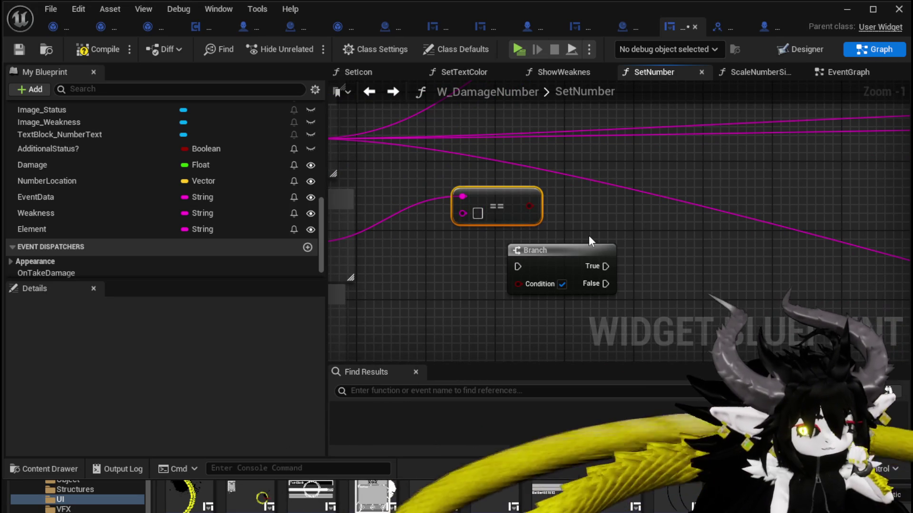
{"action": "scroll", "coordinate": [566, 233], "scroll_direction": "up", "scroll_amount": 1}
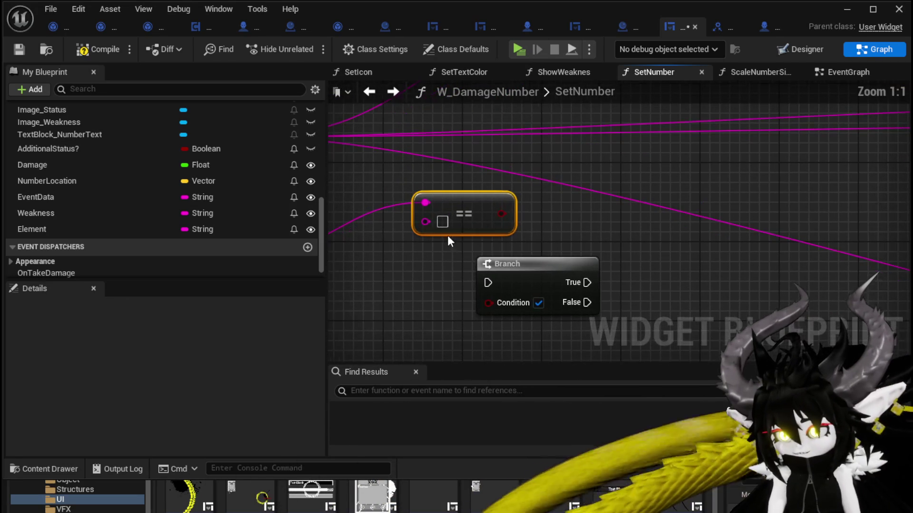
{"action": "type", "text": "true"}
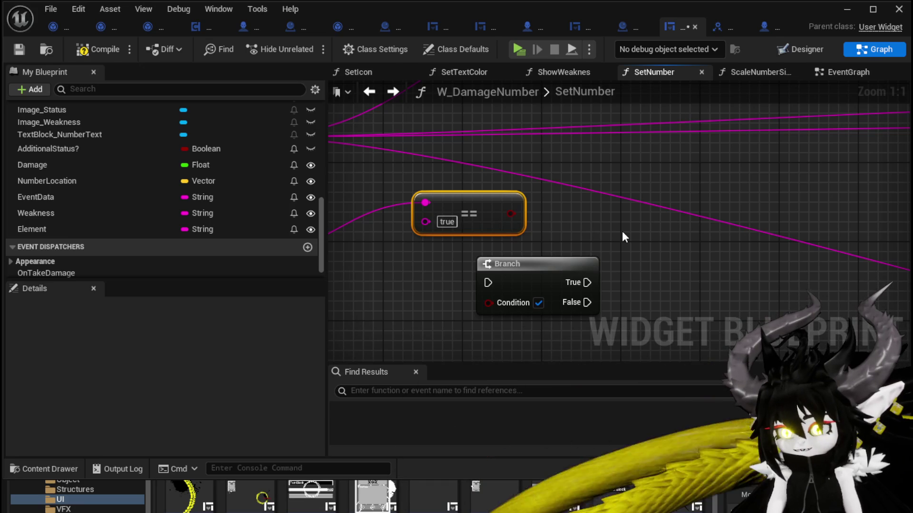
{"action": "mouse_move", "coordinate": [510, 214]}
{"action": "left_mouse_down"}
{"action": "mouse_move", "coordinate": [489, 307]}
{"action": "mouse_move", "coordinate": [556, 260]}
{"action": "mouse_move", "coordinate": [500, 252]}
{"action": "mouse_move", "coordinate": [521, 222]}
{"action": "left_mouse_up"}
{"action": "scroll", "coordinate": [478, 301], "scroll_direction": "down", "scroll_amount": 3}
{"action": "scroll", "coordinate": [499, 252], "scroll_direction": "down", "scroll_amount": 1}
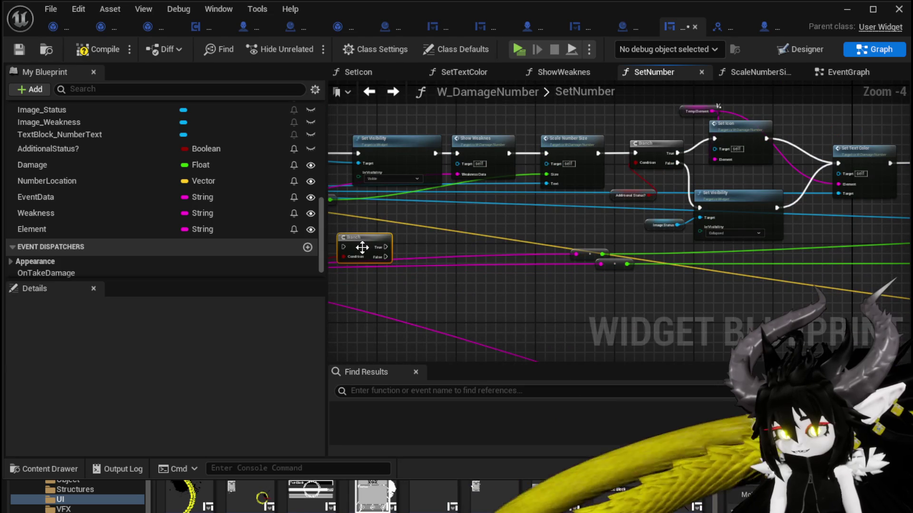
- Place the new Branch after Scale Number Size, moving the older Branch to the top
{"action": "left_click_drag", "start_coordinate": [362, 247], "coordinate": [645, 174]}
{"action": "scroll", "coordinate": [644, 174], "scroll_direction": "up", "scroll_amount": 3}
{"action": "mouse_move", "coordinate": [457, 215]}
{"action": "left_mouse_down"}
{"action": "mouse_move", "coordinate": [506, 245]}
{"action": "mouse_move", "coordinate": [475, 266]}
{"action": "mouse_move", "coordinate": [461, 292]}
{"action": "mouse_move", "coordinate": [522, 270]}
{"action": "mouse_move", "coordinate": [512, 264]}
{"action": "left_mouse_up"}
{"action": "key", "text": "Escape"}
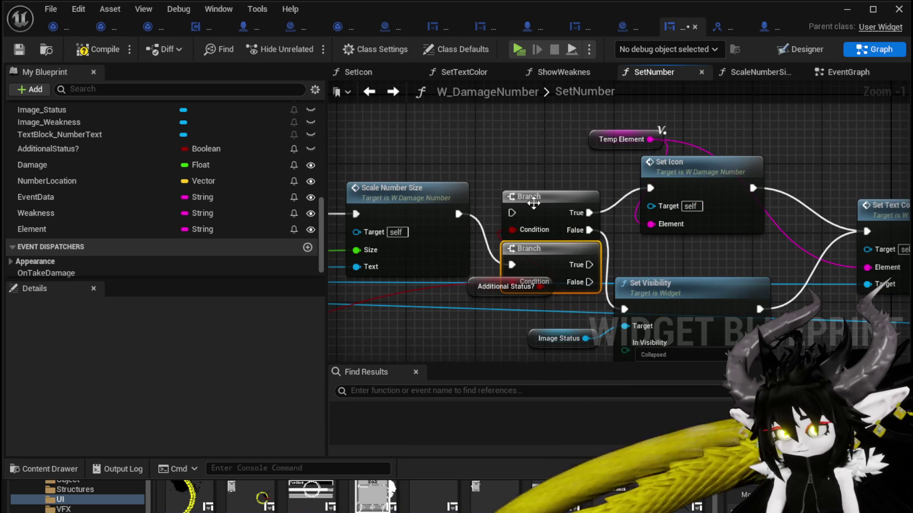
{"action": "left_click_drag", "start_coordinate": [534, 204], "coordinate": [507, 108]}
{"action": "left_click_drag", "start_coordinate": [553, 248], "coordinate": [544, 196]}
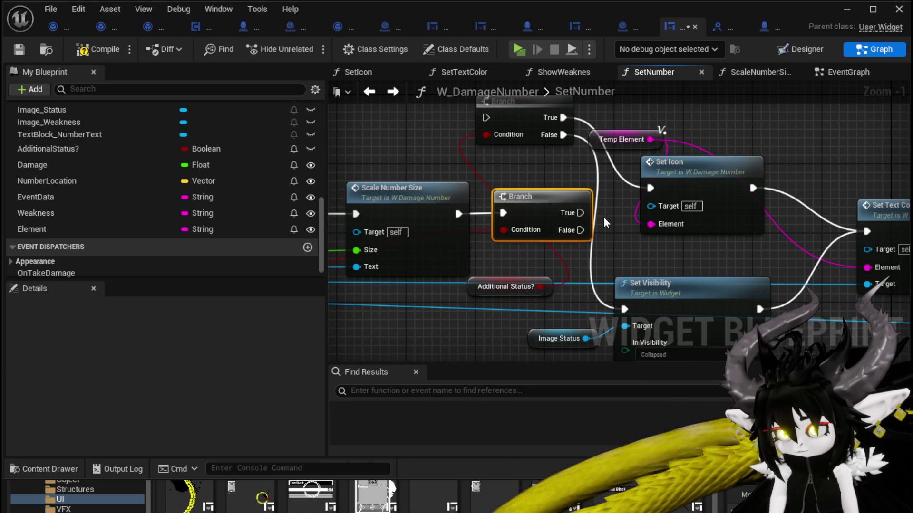
- Connect the new Branch's False output to the Set Visibility node
{"action": "mouse_move", "coordinate": [605, 222]}
{"action": "left_mouse_down"}
{"action": "mouse_move", "coordinate": [506, 202]}
{"action": "mouse_move", "coordinate": [512, 304]}
{"action": "mouse_move", "coordinate": [526, 288]}
{"action": "left_mouse_up"}
{"action": "left_click", "coordinate": [631, 271]}
{"action": "mouse_move", "coordinate": [632, 271]}
{"action": "left_mouse_down"}
{"action": "mouse_move", "coordinate": [575, 249]}
{"action": "mouse_move", "coordinate": [337, 221]}
{"action": "mouse_move", "coordinate": [429, 164]}
{"action": "left_mouse_up"}
{"action": "scroll", "coordinate": [429, 164], "scroll_direction": "down", "scroll_amount": 2}
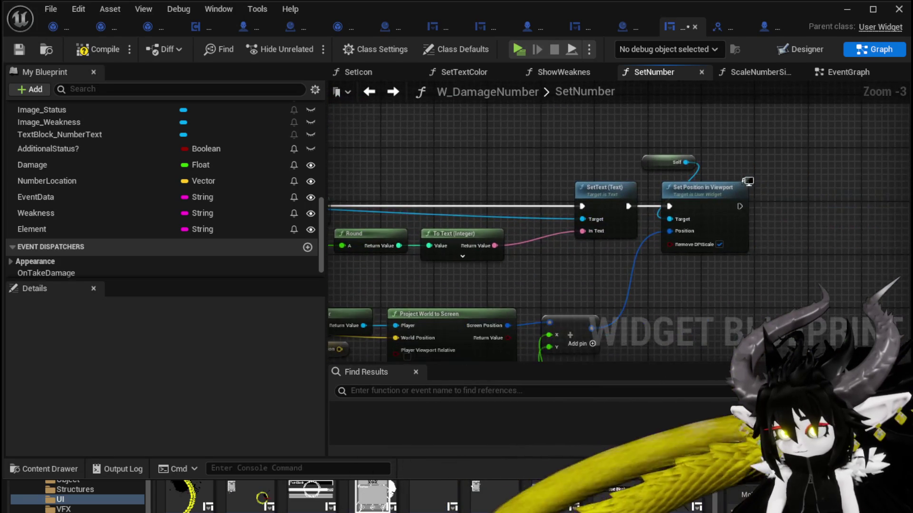
{"action": "scroll", "coordinate": [566, 258], "scroll_direction": "up", "scroll_amount": 2}
{"action": "mouse_move", "coordinate": [566, 258]}
{"action": "left_mouse_down"}
{"action": "mouse_move", "coordinate": [704, 272]}
{"action": "mouse_move", "coordinate": [486, 181]}
{"action": "left_mouse_up"}
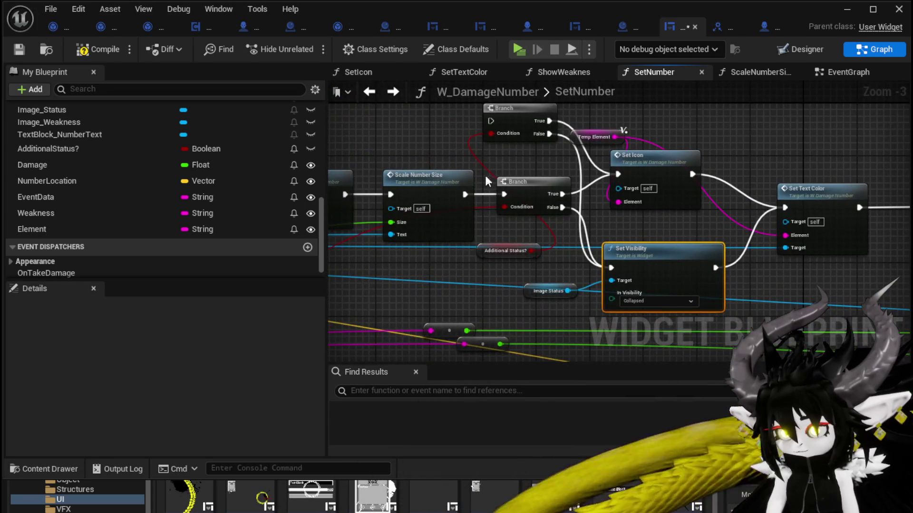
- Reposition the Additional Status? getter, top Branch, boolean, reroute and conversion nodes
{"action": "left_click_drag", "start_coordinate": [479, 251], "coordinate": [389, 125]}
{"action": "left_click_drag", "start_coordinate": [500, 161], "coordinate": [553, 215]}
{"action": "left_click", "coordinate": [553, 164], "text": "shift"}
{"action": "left_click_drag", "start_coordinate": [552, 164], "coordinate": [424, 124]}
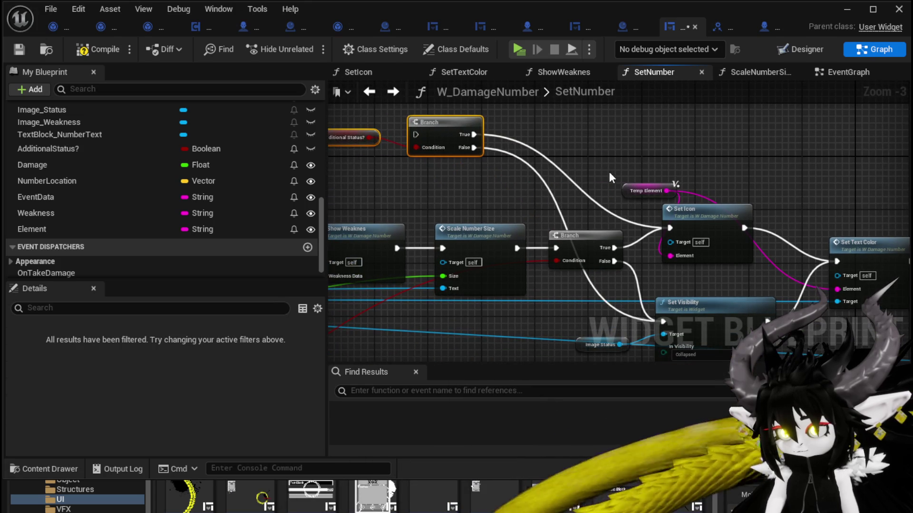
{"action": "scroll", "coordinate": [618, 169], "scroll_direction": "down", "scroll_amount": 1}
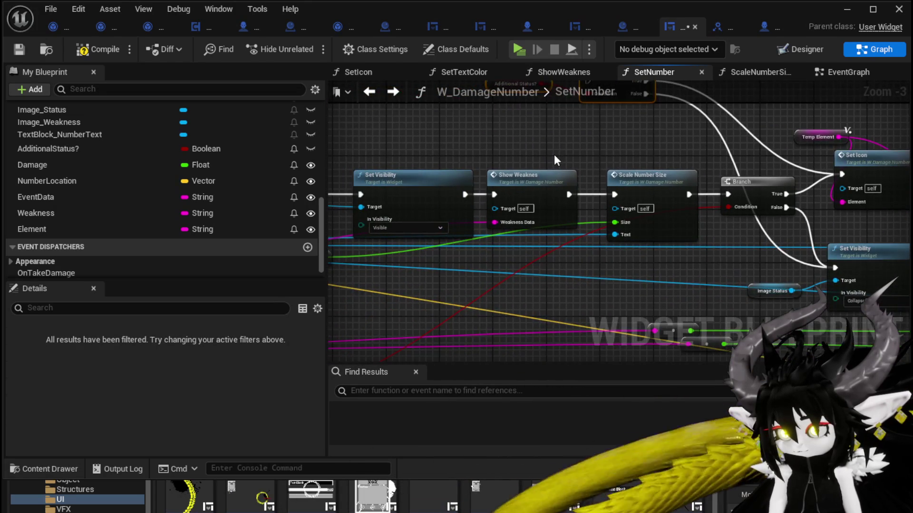
{"action": "scroll", "coordinate": [554, 154], "scroll_direction": "down", "scroll_amount": 1}
{"action": "left_click_drag", "start_coordinate": [537, 258], "coordinate": [658, 232]}
{"action": "left_click_drag", "start_coordinate": [460, 265], "coordinate": [588, 224]}
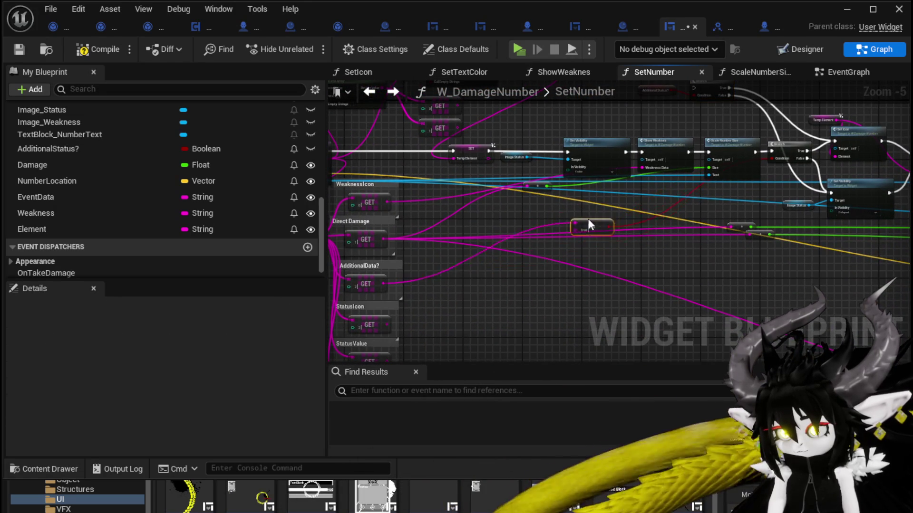
{"action": "scroll", "coordinate": [495, 261], "scroll_direction": "up", "scroll_amount": 3}
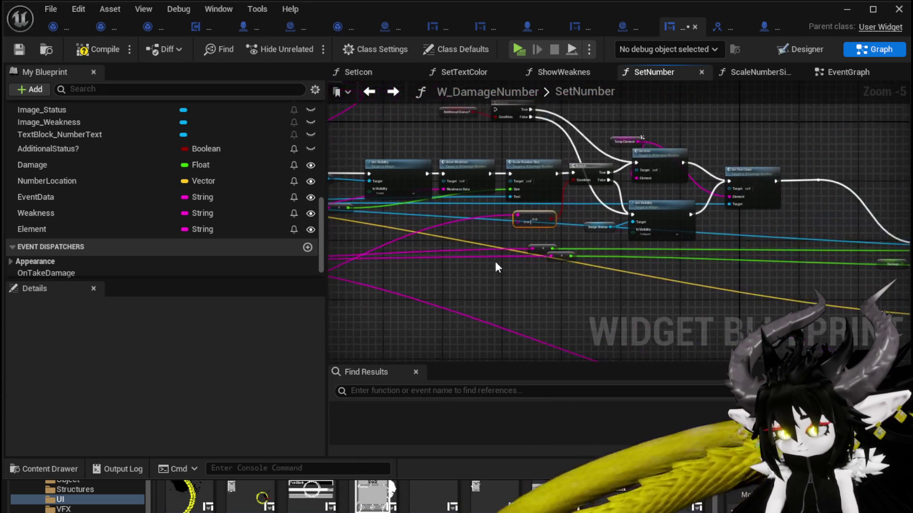
{"action": "left_click_drag", "start_coordinate": [584, 247], "coordinate": [520, 297]}
{"action": "scroll", "coordinate": [520, 298], "scroll_direction": "down", "scroll_amount": 3}
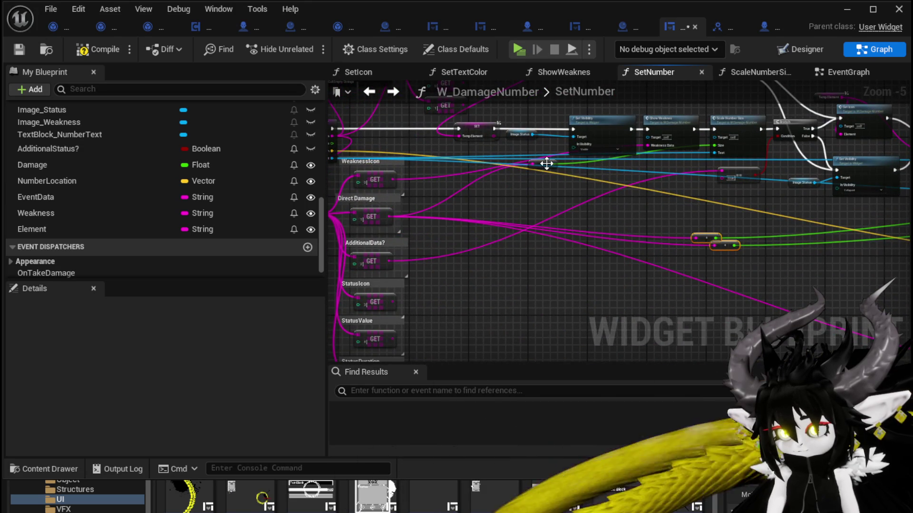
{"action": "mouse_move", "coordinate": [545, 164]}
{"action": "left_mouse_down"}
{"action": "mouse_move", "coordinate": [733, 218]}
{"action": "mouse_move", "coordinate": [697, 232]}
{"action": "mouse_move", "coordinate": [699, 277]}
{"action": "mouse_move", "coordinate": [650, 282]}
{"action": "mouse_move", "coordinate": [713, 280]}
{"action": "left_mouse_up"}
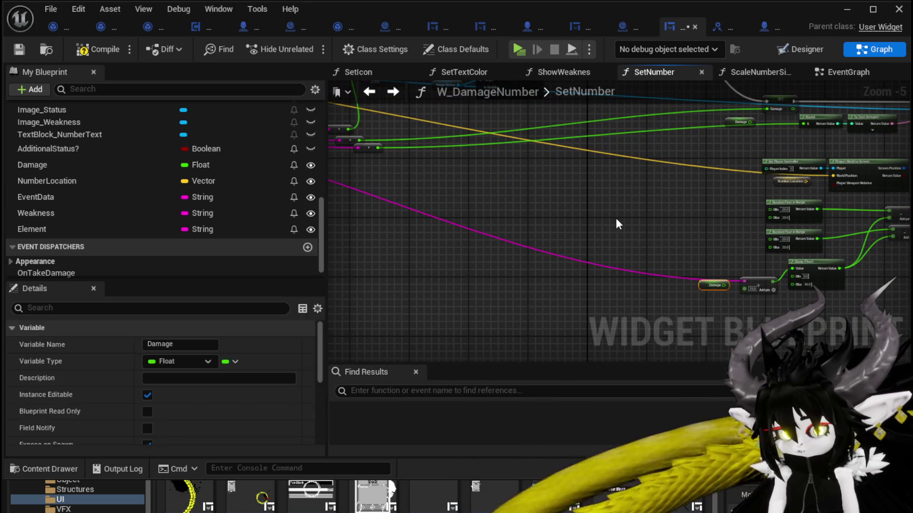
- Inspect the Damage getter, == node and upper Branch wiring
{"action": "left_click", "coordinate": [613, 217]}
{"action": "scroll", "coordinate": [606, 213], "scroll_direction": "down", "scroll_amount": 1}
{"action": "scroll", "coordinate": [608, 218], "scroll_direction": "down", "scroll_amount": 1}
{"action": "left_click_drag", "start_coordinate": [608, 218], "coordinate": [654, 270]}
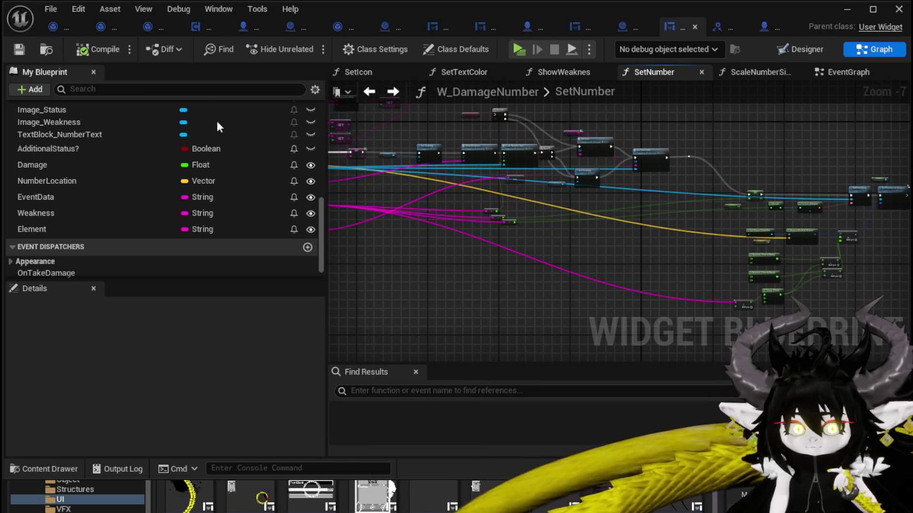
{"action": "scroll", "coordinate": [563, 227], "scroll_direction": "up", "scroll_amount": 6}
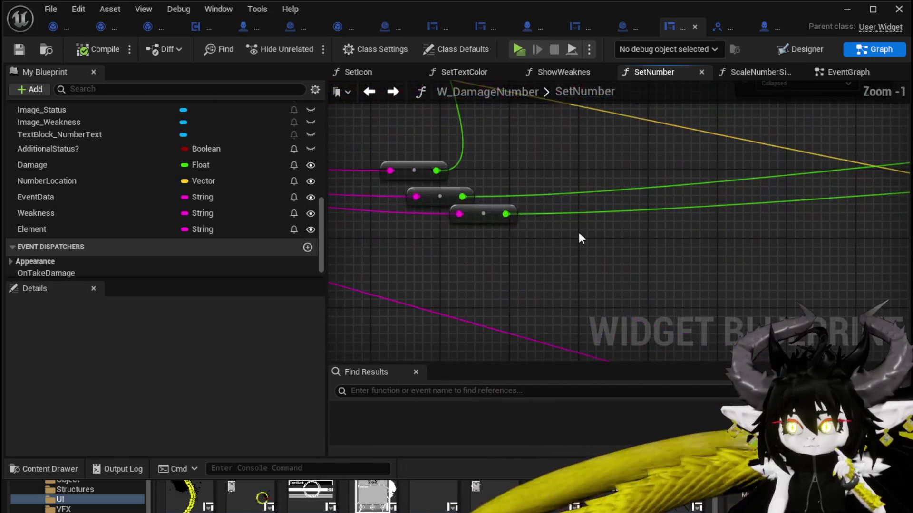
{"action": "scroll", "coordinate": [579, 234], "scroll_direction": "down", "scroll_amount": 3}
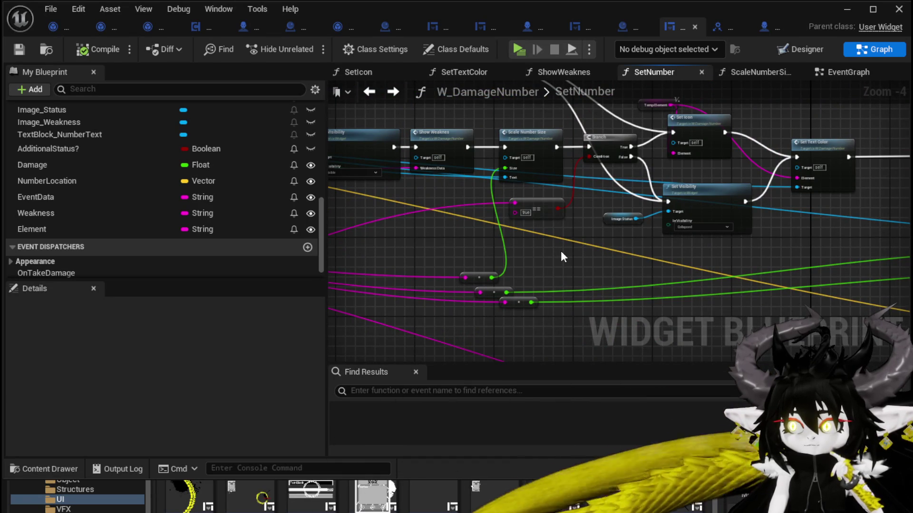
{"action": "scroll", "coordinate": [560, 250], "scroll_direction": "up", "scroll_amount": 2}
{"action": "left_click", "coordinate": [529, 233]}
{"action": "left_click_drag", "start_coordinate": [530, 234], "coordinate": [537, 231]}
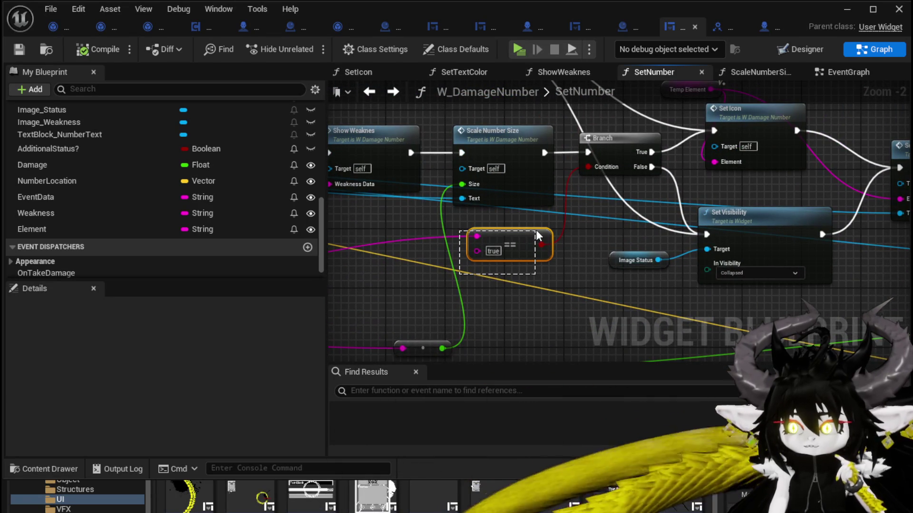
{"action": "left_click", "coordinate": [599, 169]}
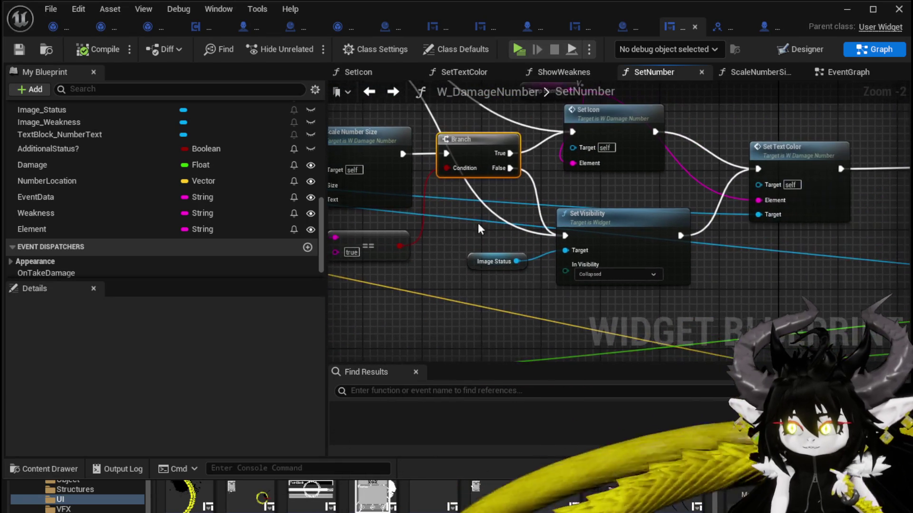
{"action": "mouse_move", "coordinate": [761, 288]}
{"action": "left_mouse_down"}
{"action": "mouse_move", "coordinate": [599, 295]}
{"action": "mouse_move", "coordinate": [700, 309]}
{"action": "mouse_move", "coordinate": [876, 308]}
{"action": "left_mouse_up"}
- Nudge the == node into line and select the Temp Element getter
{"action": "left_click_drag", "start_coordinate": [496, 264], "coordinate": [480, 270]}
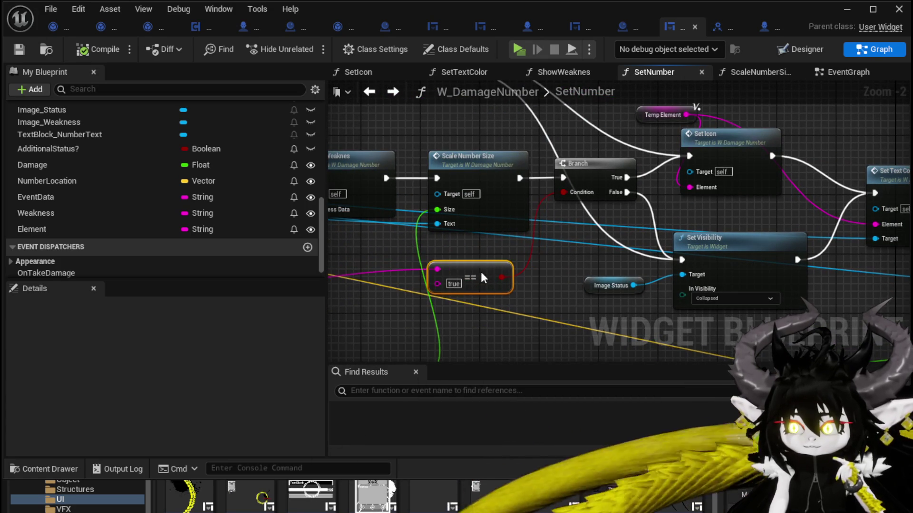
{"action": "left_click", "coordinate": [574, 252]}
{"action": "scroll", "coordinate": [557, 263], "scroll_direction": "down", "scroll_amount": 2}
{"action": "left_click_drag", "start_coordinate": [558, 264], "coordinate": [497, 271]}
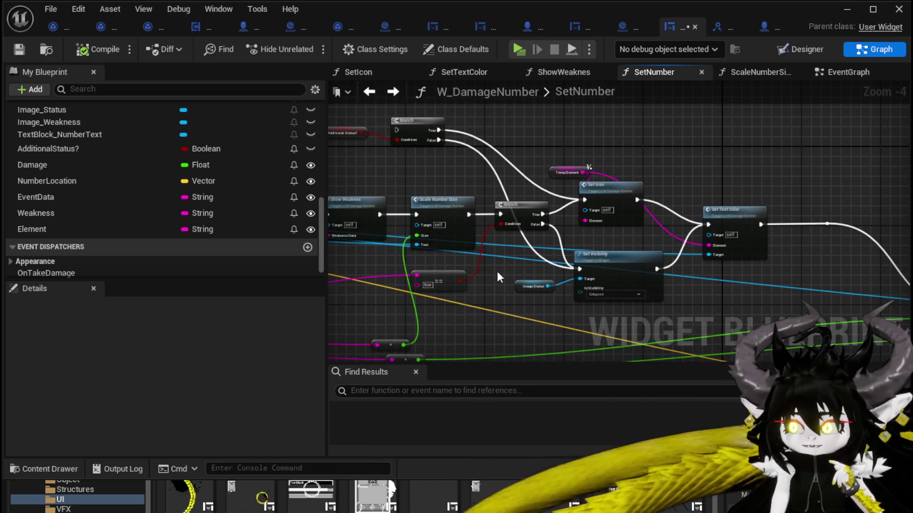
{"action": "left_click_drag", "start_coordinate": [401, 161], "coordinate": [484, 170]}
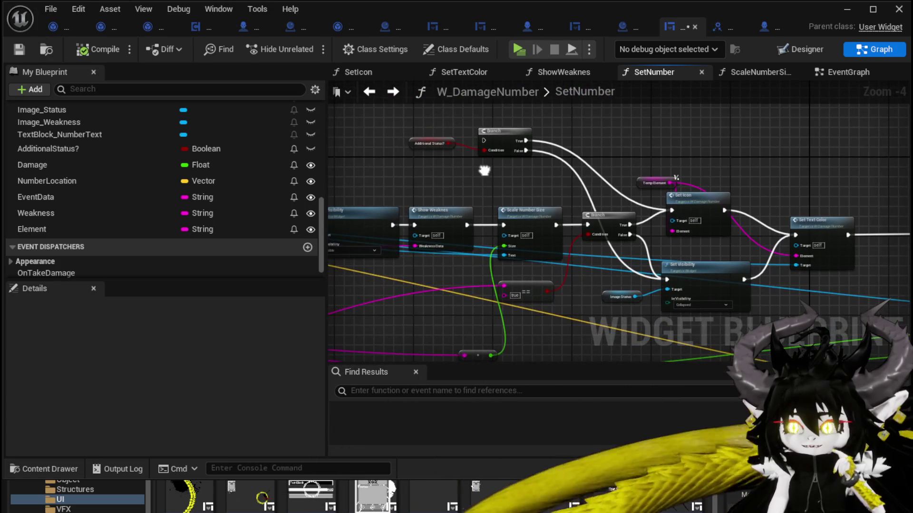
{"action": "scroll", "coordinate": [482, 177], "scroll_direction": "up", "scroll_amount": 3}
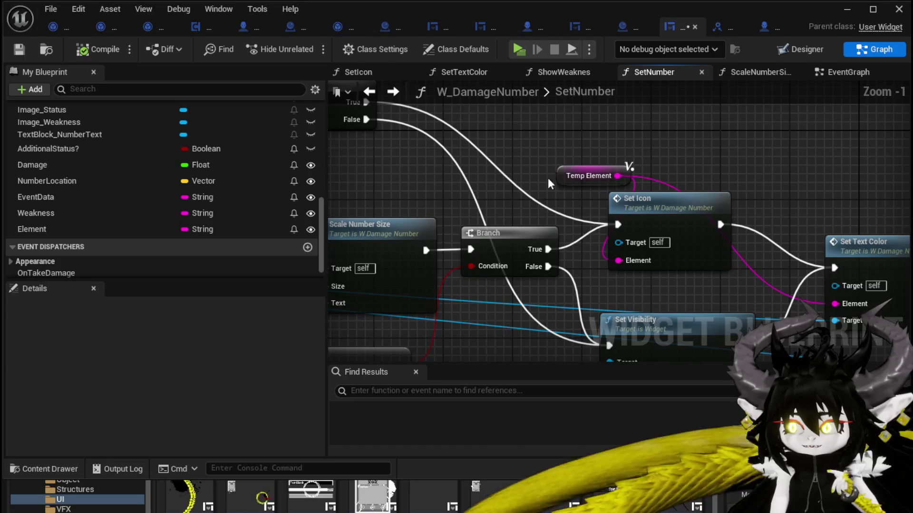
{"action": "left_click", "coordinate": [570, 210]}
{"action": "scroll", "coordinate": [547, 251], "scroll_direction": "down", "scroll_amount": 2}
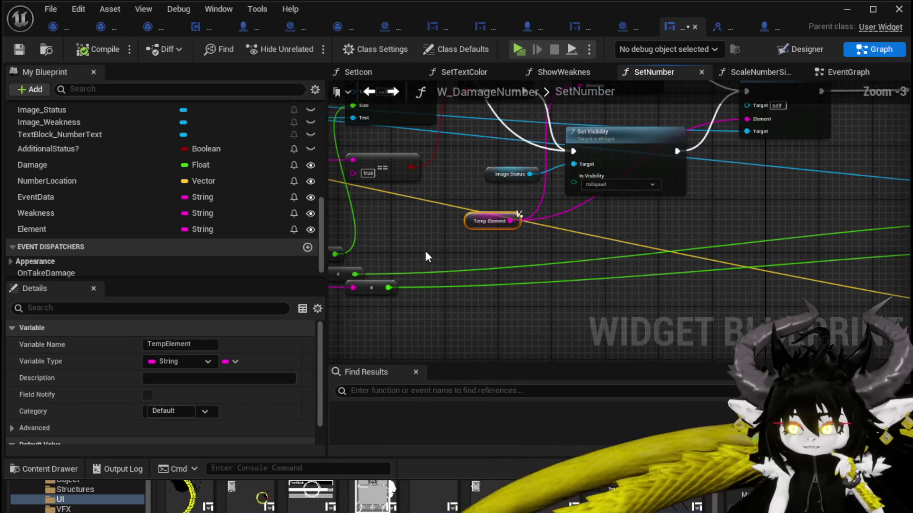
- Move the SetNumber entry node about 190 px left toward the Parse Into Array GET column
{"action": "mouse_move", "coordinate": [475, 307]}
{"action": "left_mouse_down"}
{"action": "mouse_move", "coordinate": [475, 276]}
{"action": "mouse_move", "coordinate": [706, 292]}
{"action": "left_mouse_up"}
{"action": "scroll", "coordinate": [689, 265], "scroll_direction": "down", "scroll_amount": 2}
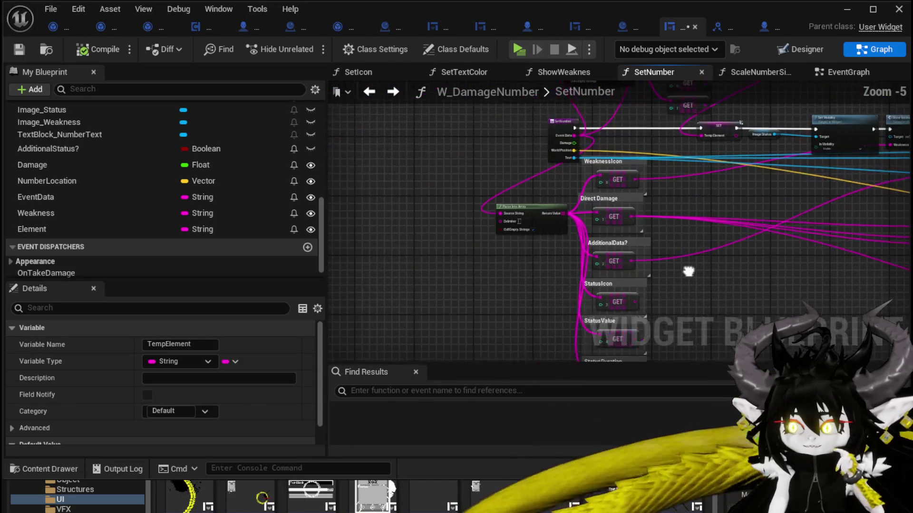
{"action": "scroll", "coordinate": [597, 252], "scroll_direction": "up", "scroll_amount": 1}
{"action": "mouse_move", "coordinate": [597, 253]}
{"action": "left_mouse_down"}
{"action": "mouse_move", "coordinate": [600, 280]}
{"action": "mouse_move", "coordinate": [612, 167]}
{"action": "mouse_move", "coordinate": [595, 296]}
{"action": "mouse_move", "coordinate": [585, 183]}
{"action": "left_mouse_up"}
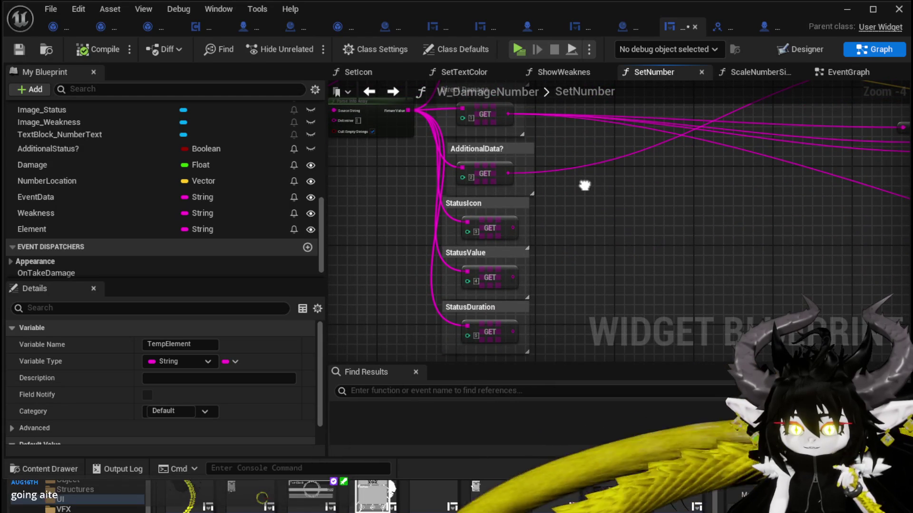
{"action": "left_click_drag", "start_coordinate": [607, 198], "coordinate": [610, 234]}
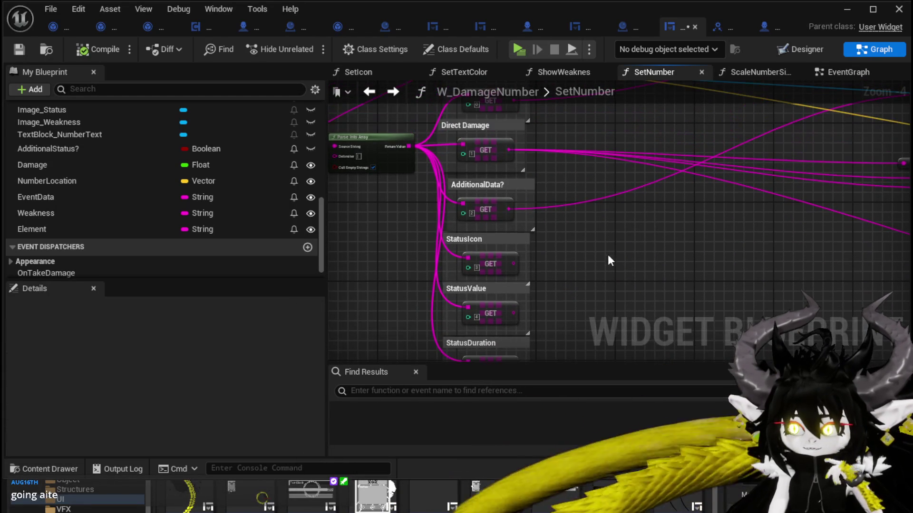
{"action": "left_click_drag", "start_coordinate": [554, 179], "coordinate": [600, 265]}
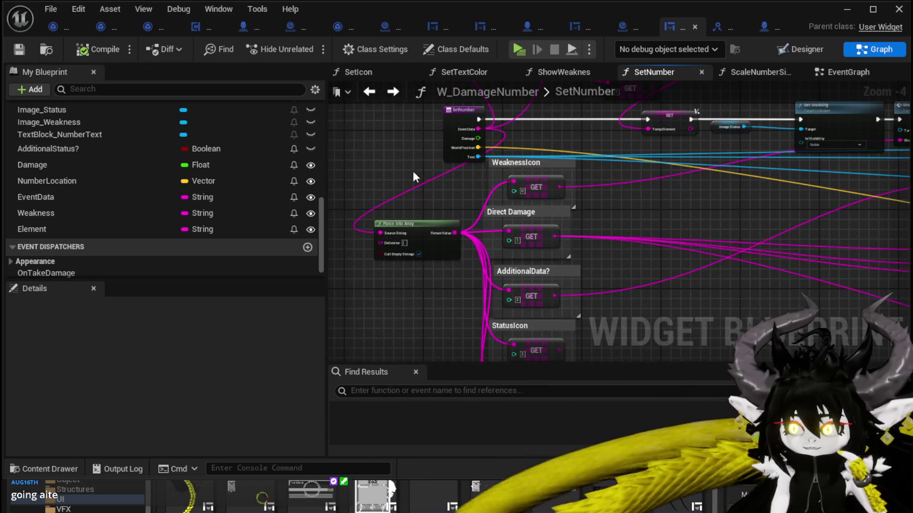
{"action": "left_click_drag", "start_coordinate": [462, 116], "coordinate": [372, 116]}
{"action": "left_click", "coordinate": [500, 136]}
{"action": "left_click_drag", "start_coordinate": [501, 136], "coordinate": [501, 161]}
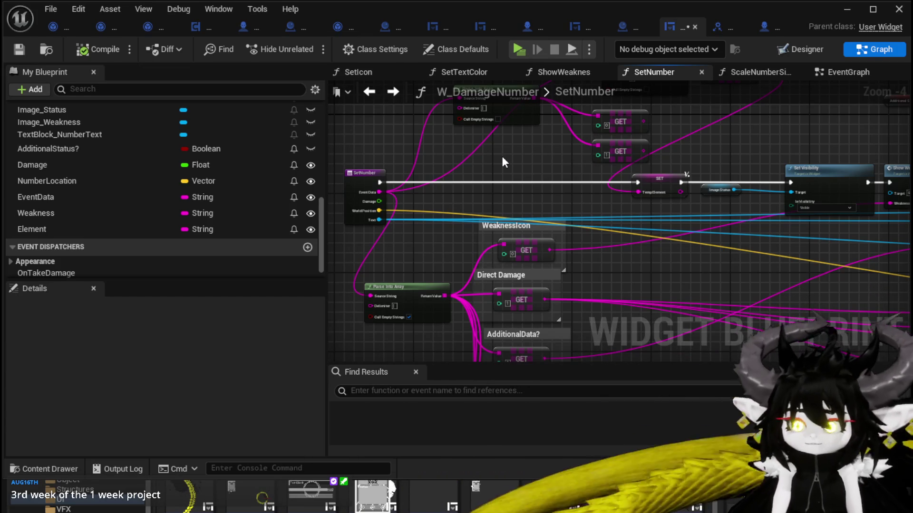
- Select the StatusIcon, StatusValue and StatusDuration comment groups and nudge them slightly right
{"action": "mouse_move", "coordinate": [640, 184]}
{"action": "left_mouse_down"}
{"action": "mouse_move", "coordinate": [570, 167]}
{"action": "mouse_move", "coordinate": [516, 121]}
{"action": "mouse_move", "coordinate": [469, 114]}
{"action": "mouse_move", "coordinate": [454, 97]}
{"action": "mouse_move", "coordinate": [549, 179]}
{"action": "mouse_move", "coordinate": [464, 190]}
{"action": "mouse_move", "coordinate": [464, 155]}
{"action": "left_mouse_up"}
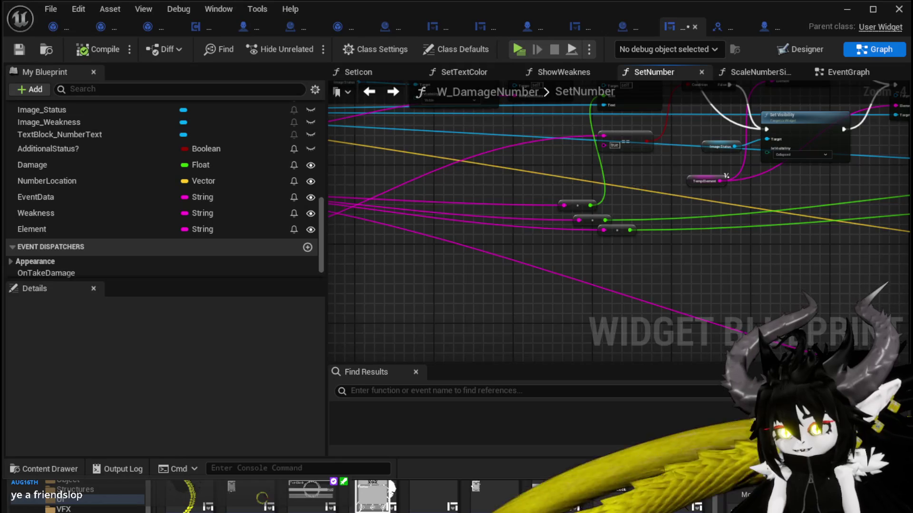
{"action": "mouse_move", "coordinate": [726, 175]}
{"action": "left_mouse_down"}
{"action": "mouse_move", "coordinate": [627, 177]}
{"action": "mouse_move", "coordinate": [472, 245]}
{"action": "mouse_move", "coordinate": [410, 179]}
{"action": "mouse_move", "coordinate": [335, 181]}
{"action": "mouse_move", "coordinate": [638, 171]}
{"action": "mouse_move", "coordinate": [634, 195]}
{"action": "left_mouse_up"}
{"action": "mouse_move", "coordinate": [549, 206]}
{"action": "left_mouse_down"}
{"action": "mouse_move", "coordinate": [467, 190]}
{"action": "mouse_move", "coordinate": [650, 272]}
{"action": "mouse_move", "coordinate": [593, 230]}
{"action": "mouse_move", "coordinate": [589, 210]}
{"action": "mouse_move", "coordinate": [543, 220]}
{"action": "mouse_move", "coordinate": [567, 211]}
{"action": "mouse_move", "coordinate": [557, 177]}
{"action": "left_mouse_up"}
{"action": "left_click_drag", "start_coordinate": [439, 298], "coordinate": [439, 297]}
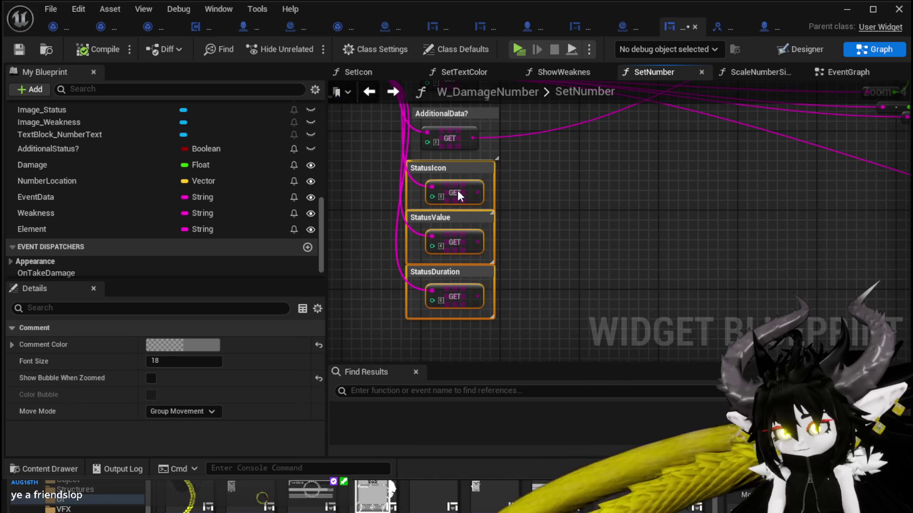
{"action": "left_click_drag", "start_coordinate": [457, 193], "coordinate": [458, 193]}
{"action": "left_click", "coordinate": [540, 162]}
- Reposition the AdditionalData? and Direct Damage comment groups beside the status column
{"action": "mouse_move", "coordinate": [541, 161]}
{"action": "left_mouse_down"}
{"action": "mouse_move", "coordinate": [556, 264]}
{"action": "mouse_move", "coordinate": [535, 220]}
{"action": "left_mouse_up"}
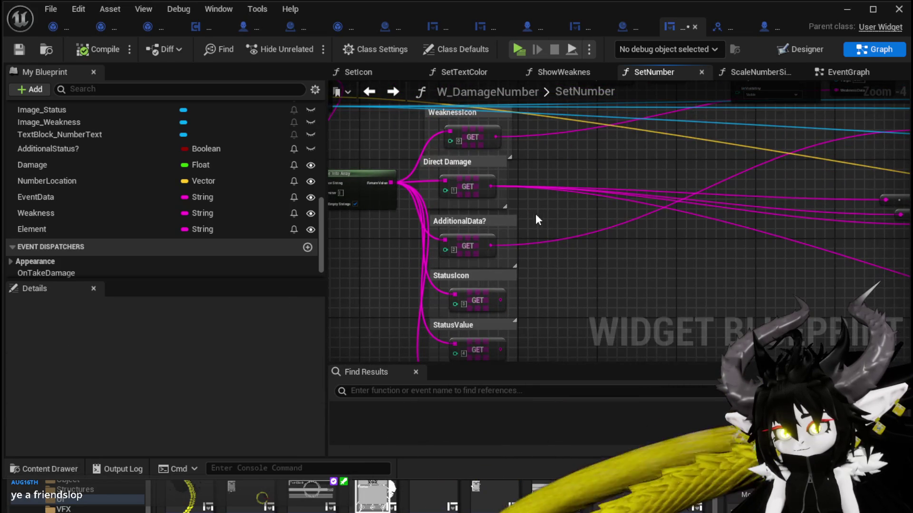
{"action": "left_click", "coordinate": [475, 250]}
{"action": "left_click_drag", "start_coordinate": [468, 241], "coordinate": [463, 238]}
{"action": "left_click", "coordinate": [476, 180]}
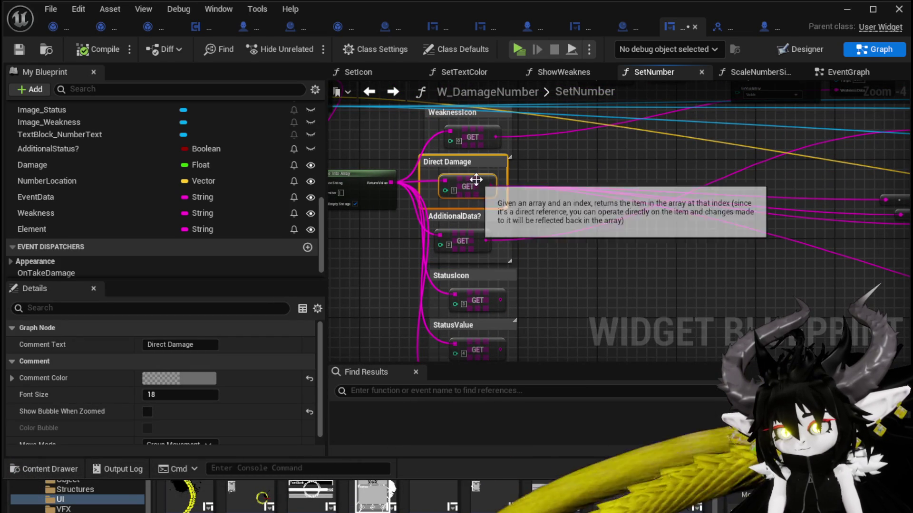
{"action": "left_click_drag", "start_coordinate": [476, 179], "coordinate": [475, 193]}
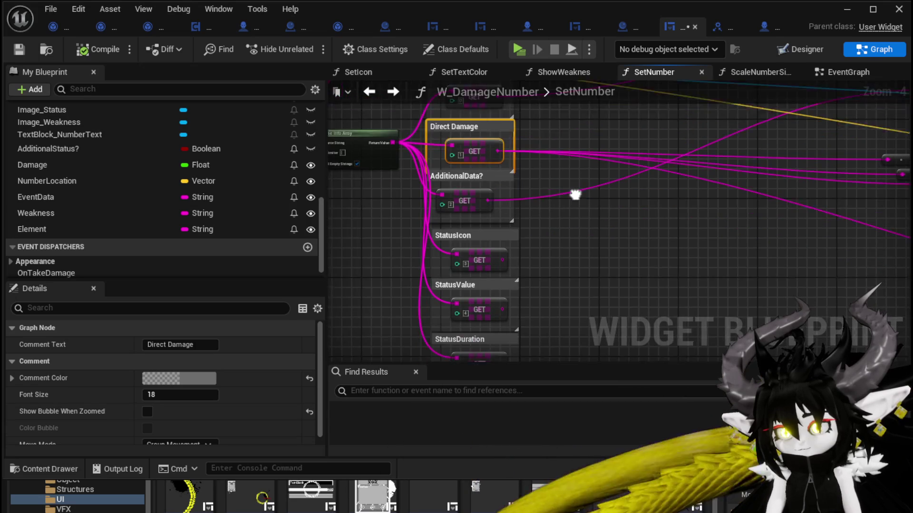
{"action": "left_click_drag", "start_coordinate": [576, 194], "coordinate": [574, 187]}
{"action": "left_click", "coordinate": [457, 199]}
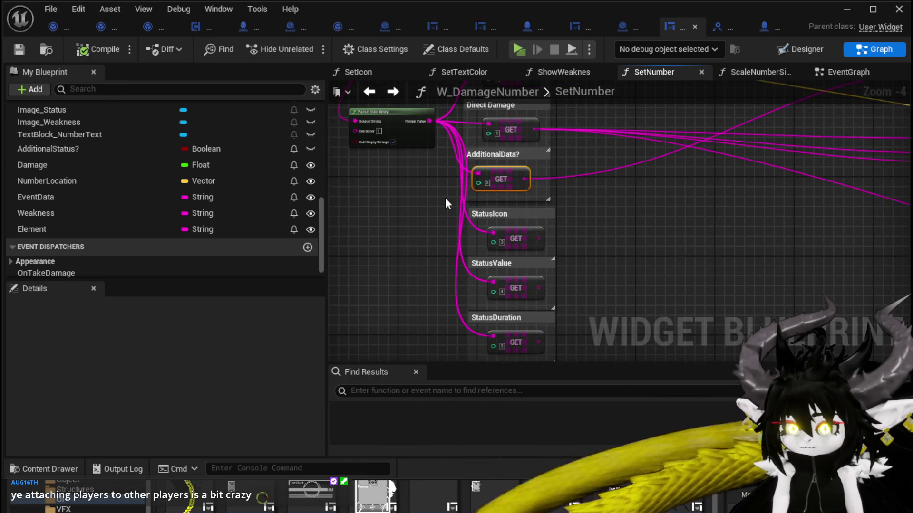
- Align the StatusIcon, StatusValue and StatusDuration groups into one column under StatusIcon
{"action": "scroll", "coordinate": [409, 197], "scroll_direction": "up", "scroll_amount": 2}
{"action": "mouse_move", "coordinate": [407, 226]}
{"action": "left_mouse_down"}
{"action": "mouse_move", "coordinate": [577, 156]}
{"action": "mouse_move", "coordinate": [538, 174]}
{"action": "left_mouse_up"}
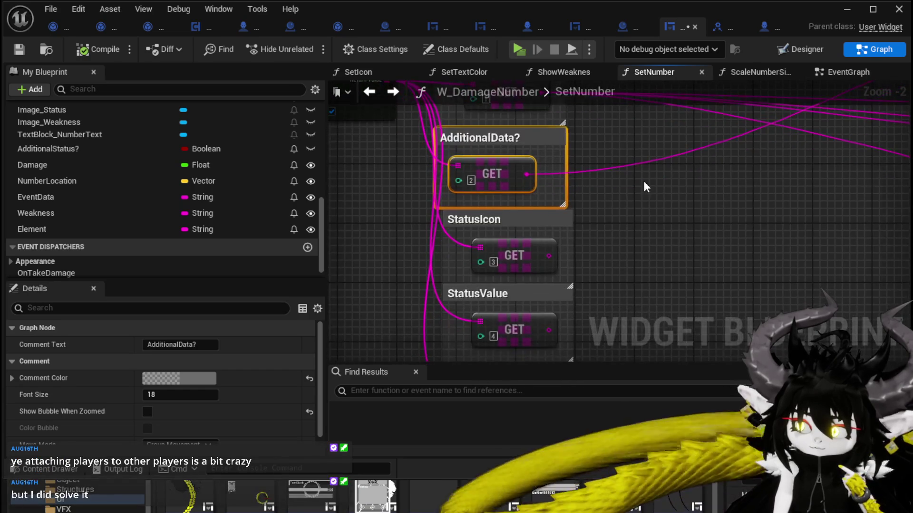
{"action": "left_click_drag", "start_coordinate": [407, 232], "coordinate": [567, 176]}
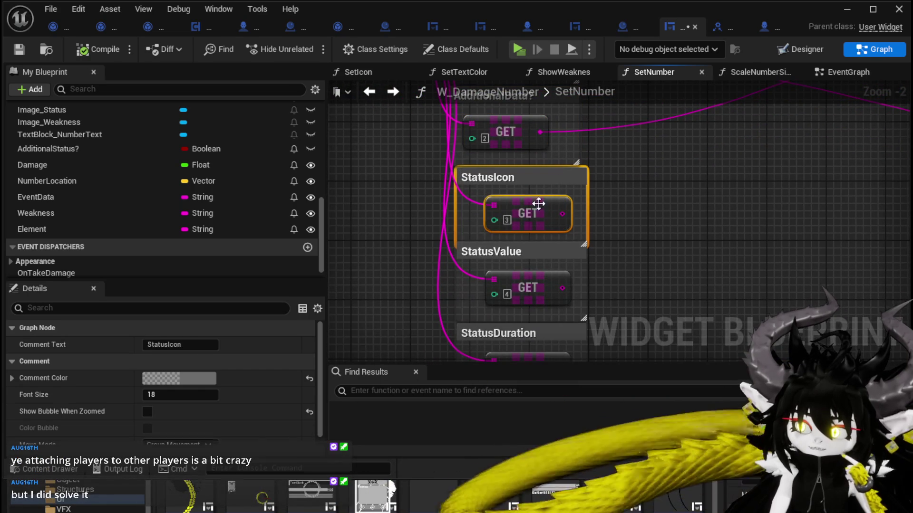
{"action": "left_click_drag", "start_coordinate": [538, 203], "coordinate": [646, 177]}
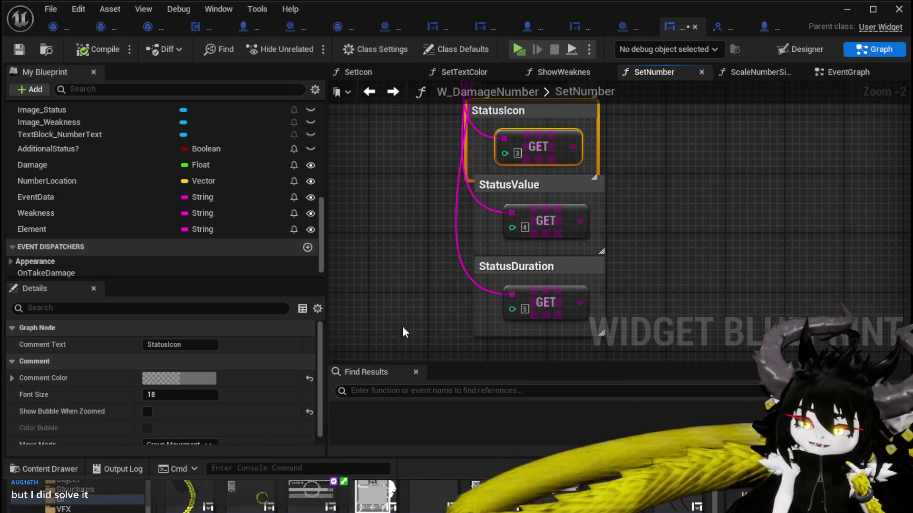
{"action": "mouse_move", "coordinate": [402, 331]}
{"action": "left_mouse_down"}
{"action": "mouse_move", "coordinate": [600, 204]}
{"action": "mouse_move", "coordinate": [595, 190]}
{"action": "left_mouse_up"}
{"action": "left_click_drag", "start_coordinate": [555, 214], "coordinate": [548, 215]}
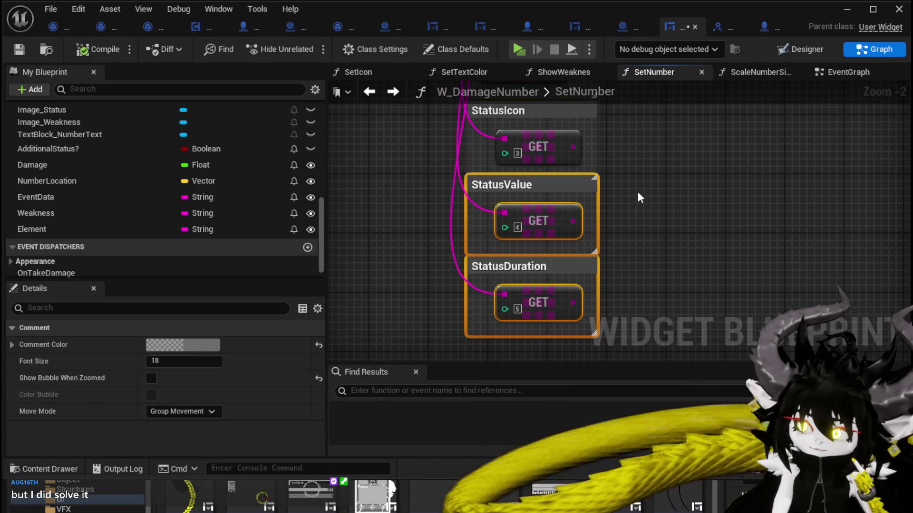
{"action": "left_click", "coordinate": [638, 197]}
{"action": "mouse_move", "coordinate": [433, 327]}
{"action": "left_mouse_down"}
{"action": "mouse_move", "coordinate": [568, 203]}
{"action": "mouse_move", "coordinate": [604, 190]}
{"action": "mouse_move", "coordinate": [536, 227]}
{"action": "left_mouse_up"}
{"action": "left_click", "coordinate": [632, 195]}
- Save the W_DamageNumber widget blueprint and check the Branch and SetTextColor area
{"action": "scroll", "coordinate": [642, 190], "scroll_direction": "down", "scroll_amount": 1}
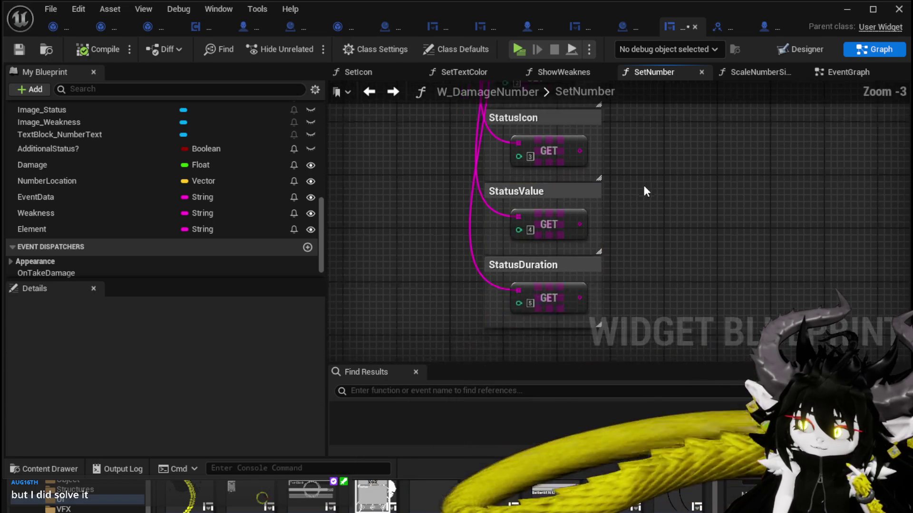
{"action": "left_click_drag", "start_coordinate": [643, 191], "coordinate": [467, 204]}
{"action": "scroll", "coordinate": [556, 199], "scroll_direction": "down", "scroll_amount": 2}
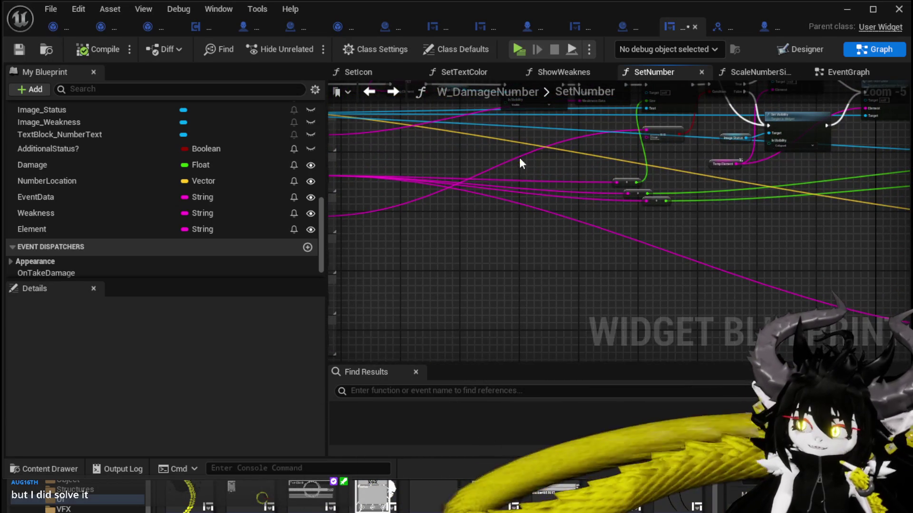
{"action": "left_click_drag", "start_coordinate": [520, 161], "coordinate": [530, 190]}
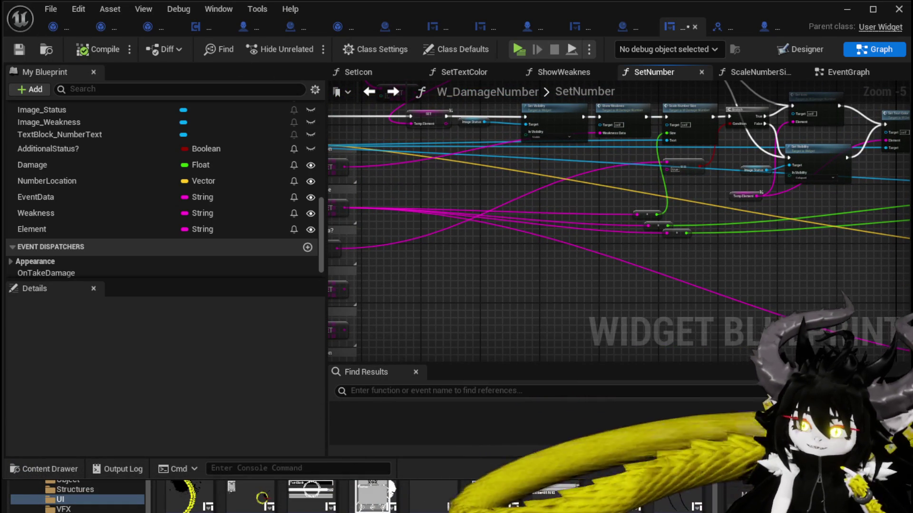
{"action": "left_click", "coordinate": [24, 54]}
{"action": "scroll", "coordinate": [521, 181], "scroll_direction": "up", "scroll_amount": 3}
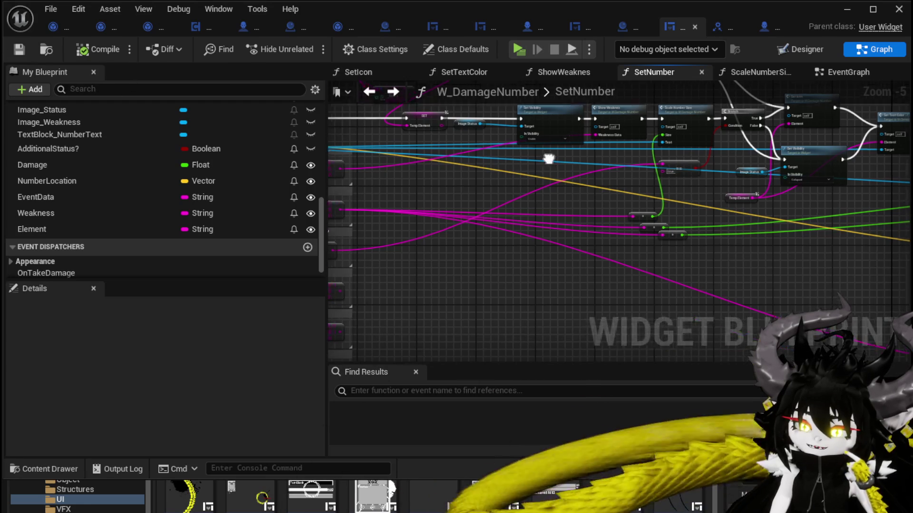
{"action": "mouse_move", "coordinate": [608, 179]}
{"action": "left_mouse_down"}
{"action": "mouse_move", "coordinate": [478, 191]}
{"action": "mouse_move", "coordinate": [509, 232]}
{"action": "mouse_move", "coordinate": [575, 197]}
{"action": "left_mouse_up"}
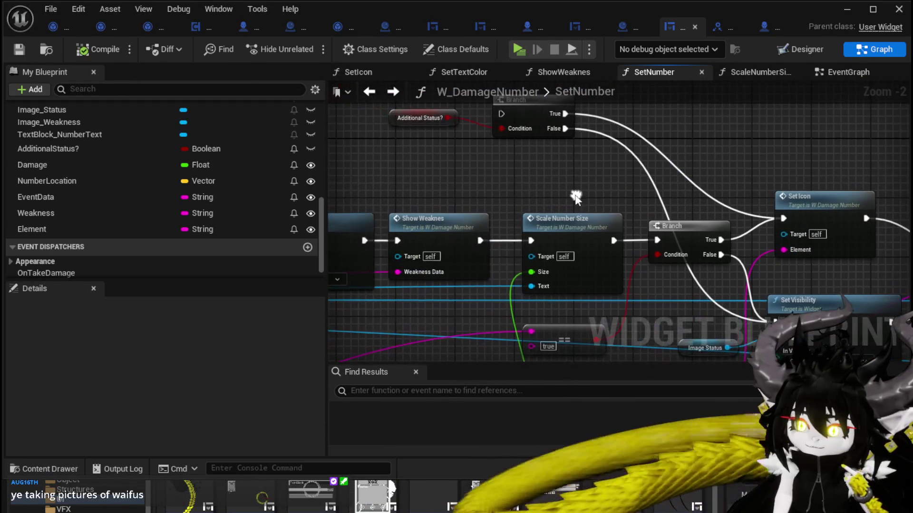
- Select the Additional Status getter and Branch, and survey the Set Visibility and Set Text Color layout
{"action": "left_click_drag", "start_coordinate": [425, 173], "coordinate": [497, 114]}
{"action": "scroll", "coordinate": [484, 174], "scroll_direction": "down", "scroll_amount": 2}
{"action": "mouse_move", "coordinate": [484, 174]}
{"action": "left_mouse_down"}
{"action": "mouse_move", "coordinate": [618, 153]}
{"action": "mouse_move", "coordinate": [532, 136]}
{"action": "mouse_move", "coordinate": [609, 152]}
{"action": "mouse_move", "coordinate": [593, 186]}
{"action": "mouse_move", "coordinate": [597, 156]}
{"action": "mouse_move", "coordinate": [417, 152]}
{"action": "mouse_move", "coordinate": [459, 144]}
{"action": "mouse_move", "coordinate": [428, 141]}
{"action": "mouse_move", "coordinate": [540, 189]}
{"action": "mouse_move", "coordinate": [404, 170]}
{"action": "left_mouse_up"}
{"action": "scroll", "coordinate": [404, 170], "scroll_direction": "up", "scroll_amount": 2}
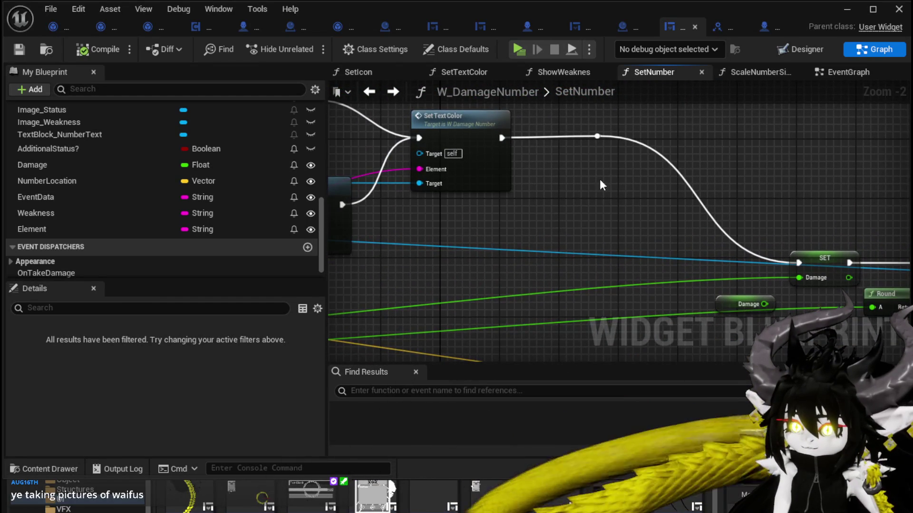
{"action": "left_click_drag", "start_coordinate": [606, 169], "coordinate": [809, 170]}
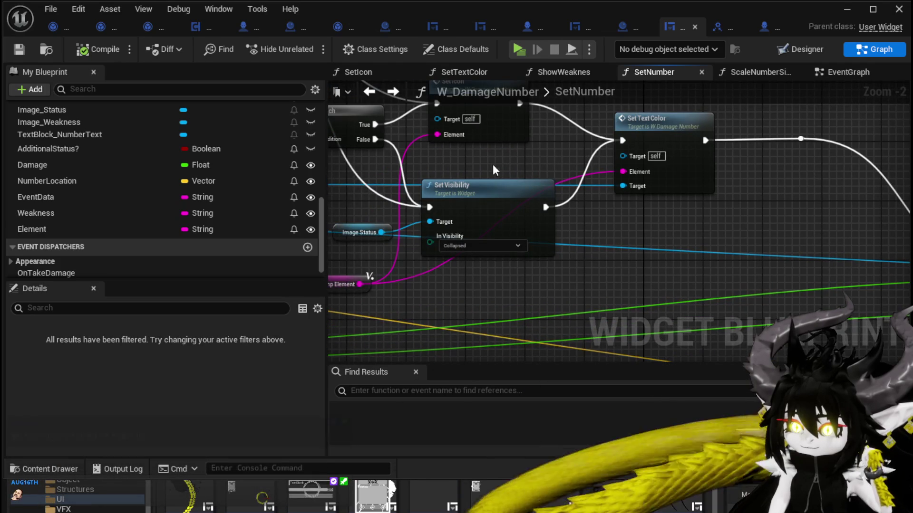
{"action": "left_click_drag", "start_coordinate": [495, 170], "coordinate": [536, 203]}
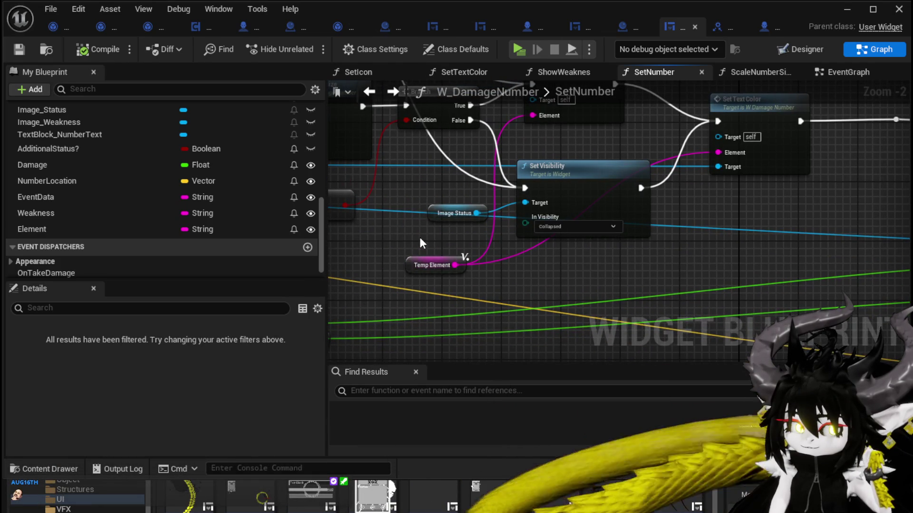
{"action": "mouse_move", "coordinate": [420, 245]}
{"action": "left_mouse_down"}
{"action": "mouse_move", "coordinate": [473, 224]}
{"action": "mouse_move", "coordinate": [506, 230]}
{"action": "mouse_move", "coordinate": [491, 265]}
{"action": "mouse_move", "coordinate": [637, 204]}
{"action": "mouse_move", "coordinate": [631, 226]}
{"action": "mouse_move", "coordinate": [665, 290]}
{"action": "left_mouse_up"}
{"action": "scroll", "coordinate": [474, 224], "scroll_direction": "down", "scroll_amount": 2}
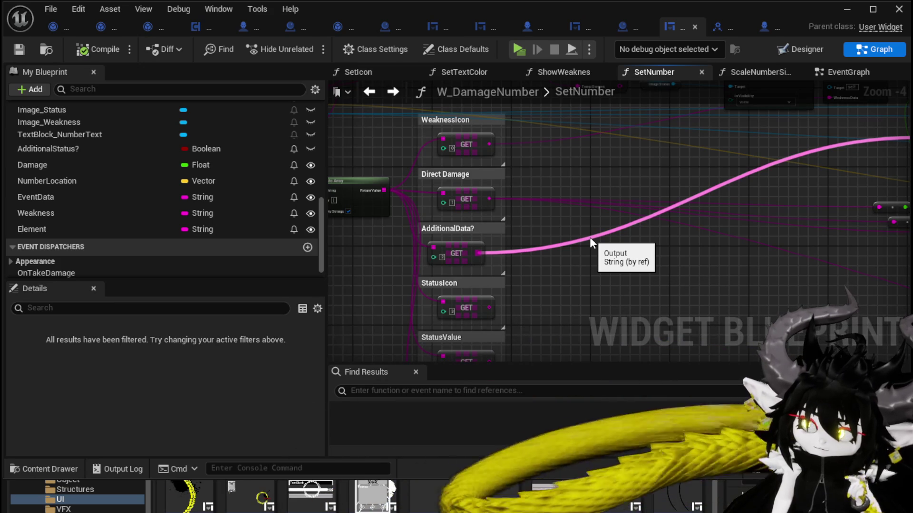
{"action": "mouse_move", "coordinate": [590, 237]}
{"action": "left_mouse_down"}
{"action": "mouse_move", "coordinate": [568, 264]}
{"action": "mouse_move", "coordinate": [566, 256]}
{"action": "left_mouse_up"}
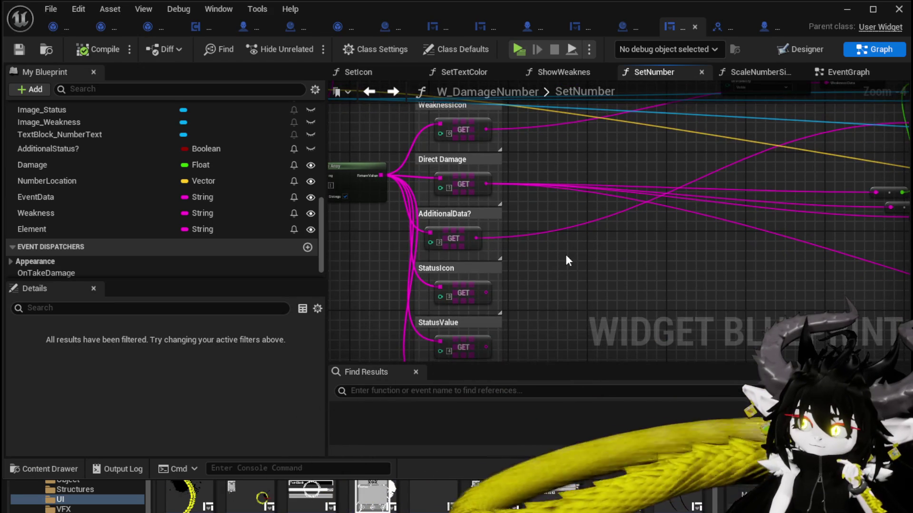
{"action": "scroll", "coordinate": [566, 256], "scroll_direction": "down", "scroll_amount": 1}
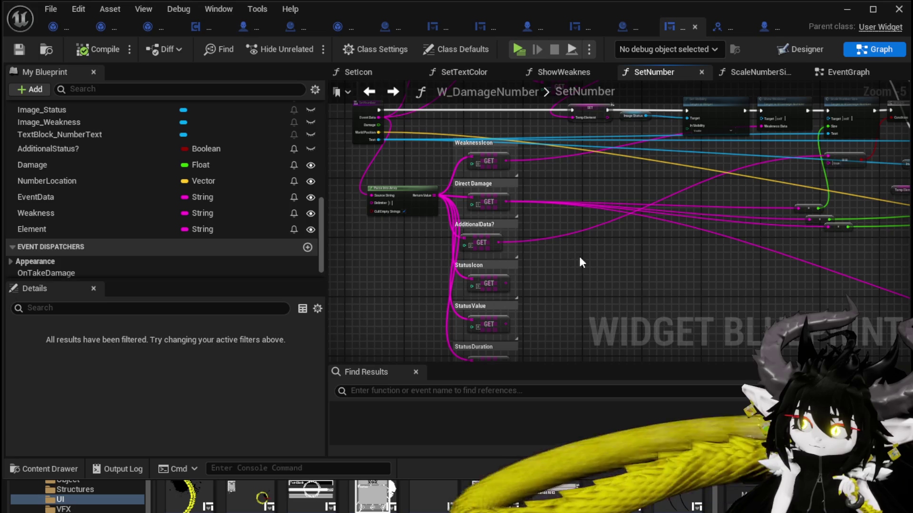
{"action": "mouse_move", "coordinate": [579, 256]}
{"action": "left_mouse_down"}
{"action": "mouse_move", "coordinate": [503, 230]}
{"action": "mouse_move", "coordinate": [583, 236]}
{"action": "mouse_move", "coordinate": [566, 246]}
{"action": "mouse_move", "coordinate": [591, 229]}
{"action": "left_mouse_up"}
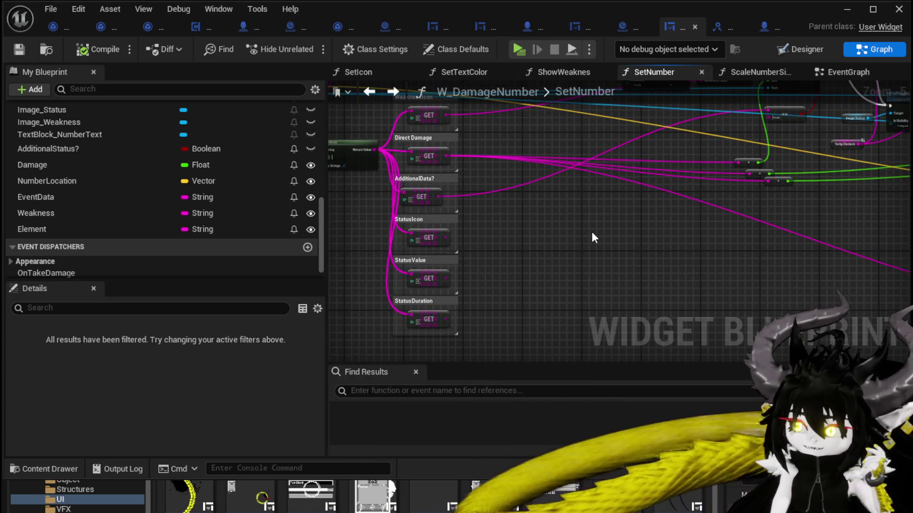
{"action": "scroll", "coordinate": [630, 164], "scroll_direction": "up", "scroll_amount": 2}
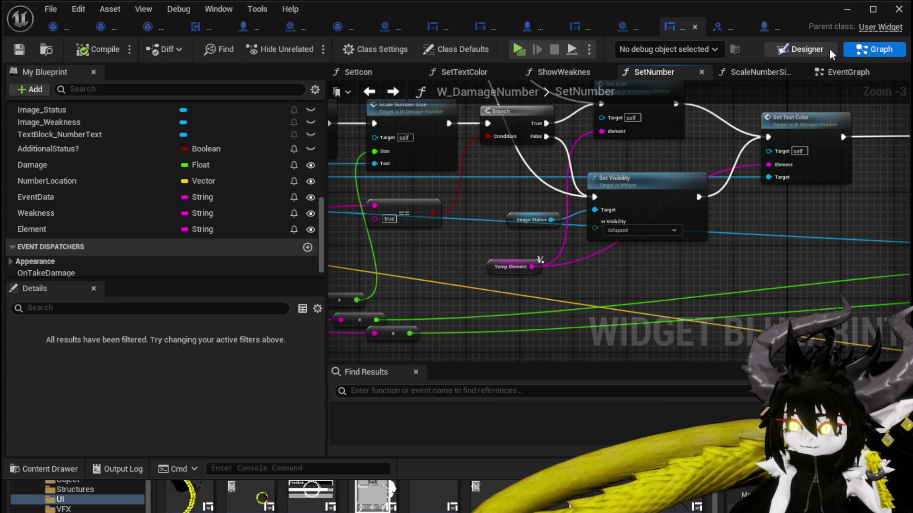
- Switch the widget to Designer view, return to the level editor and start the game preview
{"action": "left_click", "coordinate": [799, 49]}
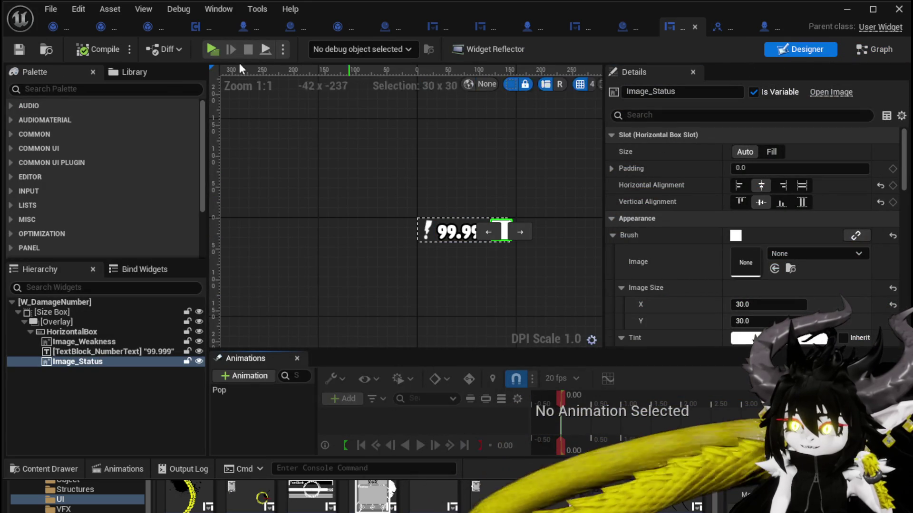
{"action": "left_click", "coordinate": [847, 9]}
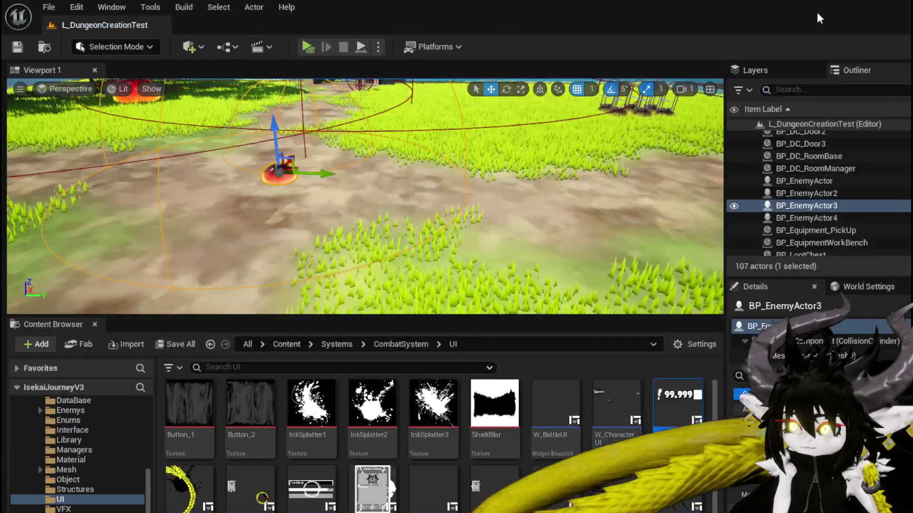
{"action": "key", "text": "alt+p"}
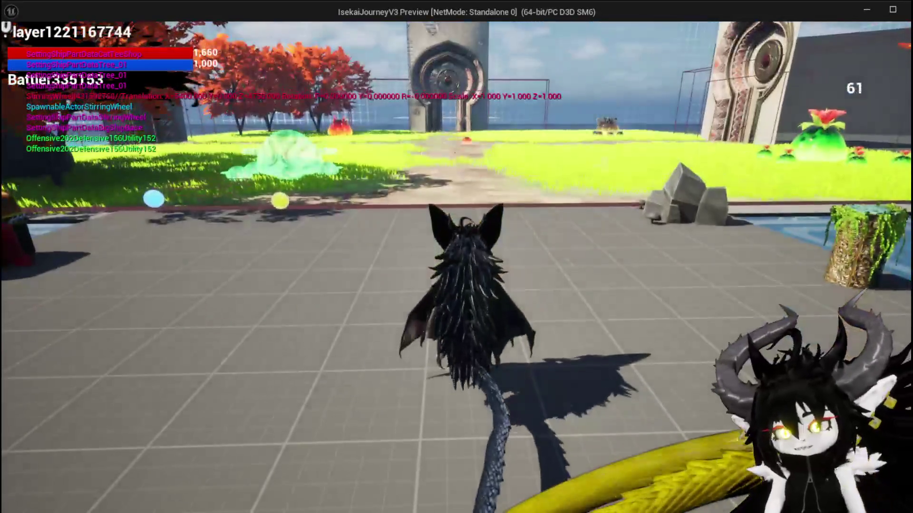
{"action": "key", "text": "space"}
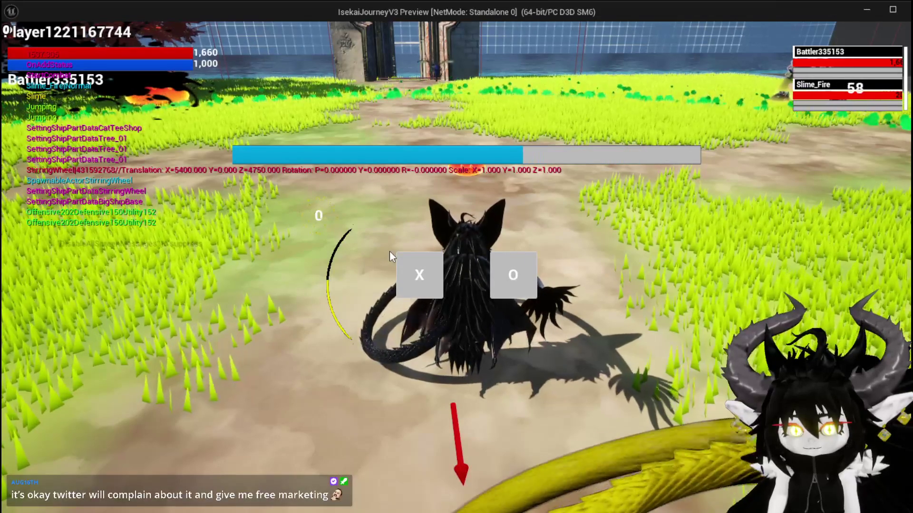
- Play the SummonSpawn card in combat, fly around the arena, then stop the preview with Esc
{"action": "left_click", "coordinate": [430, 297]}
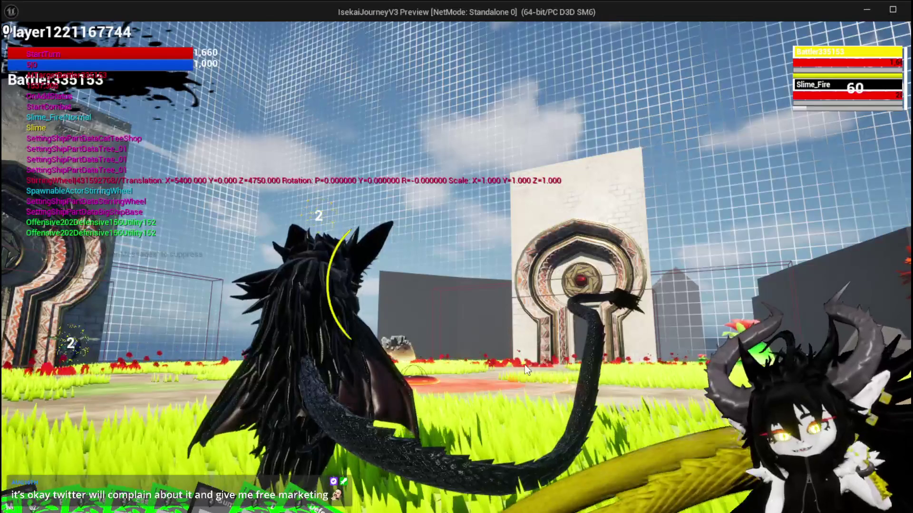
{"action": "mouse_move", "coordinate": [52, 461]}
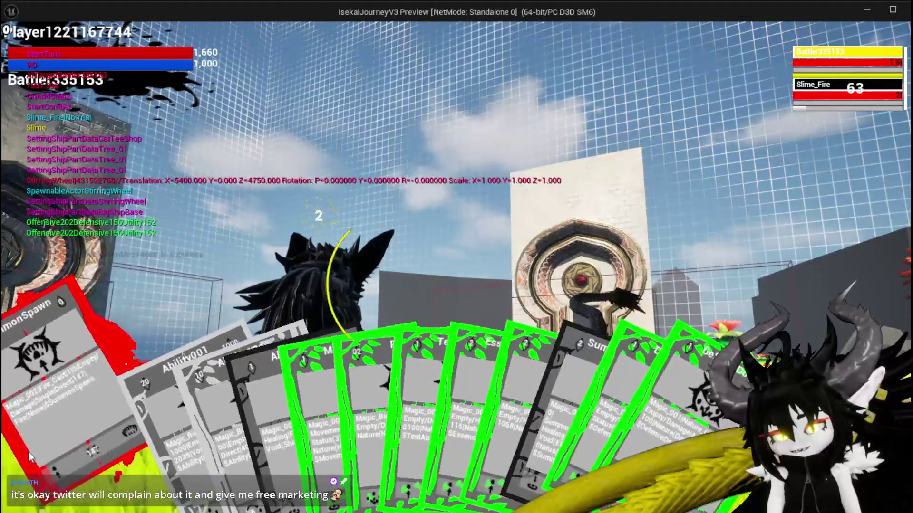
{"action": "left_click", "coordinate": [28, 451]}
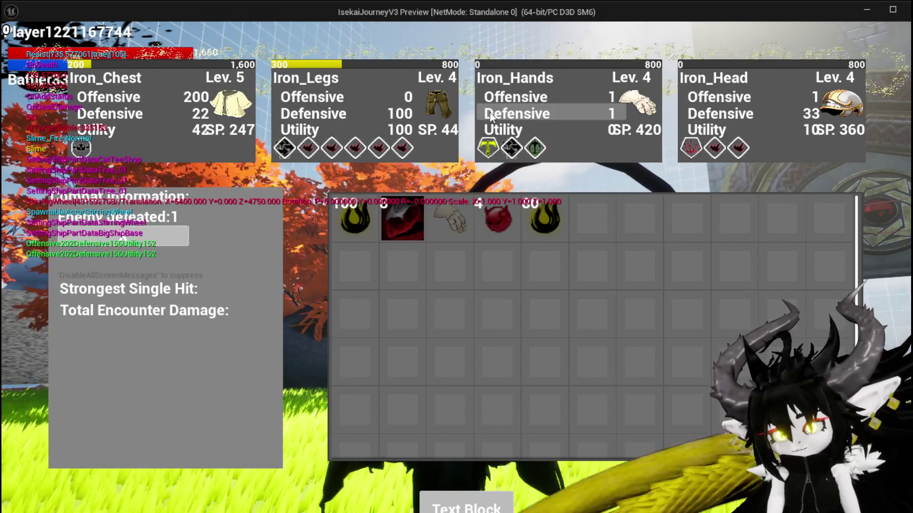
{"action": "key", "text": "Tab"}
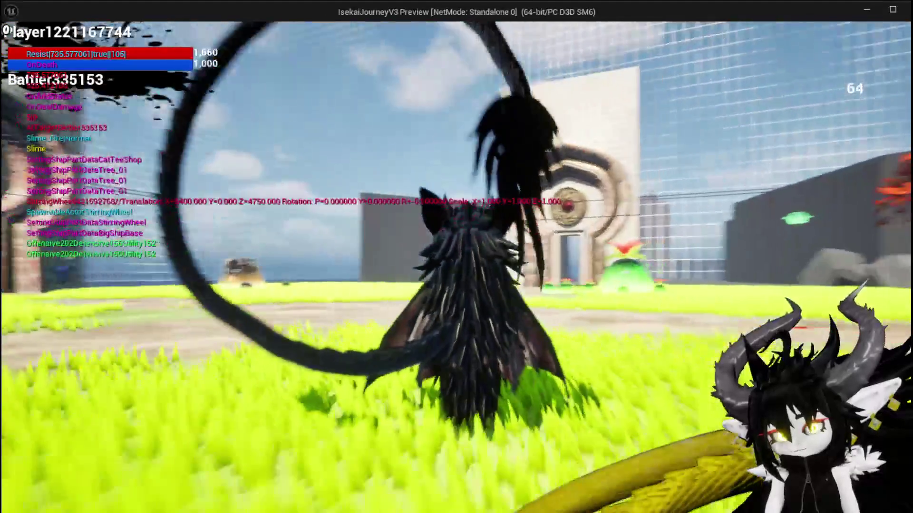
{"action": "key", "text": "space"}
{"action": "key", "text": "space"}
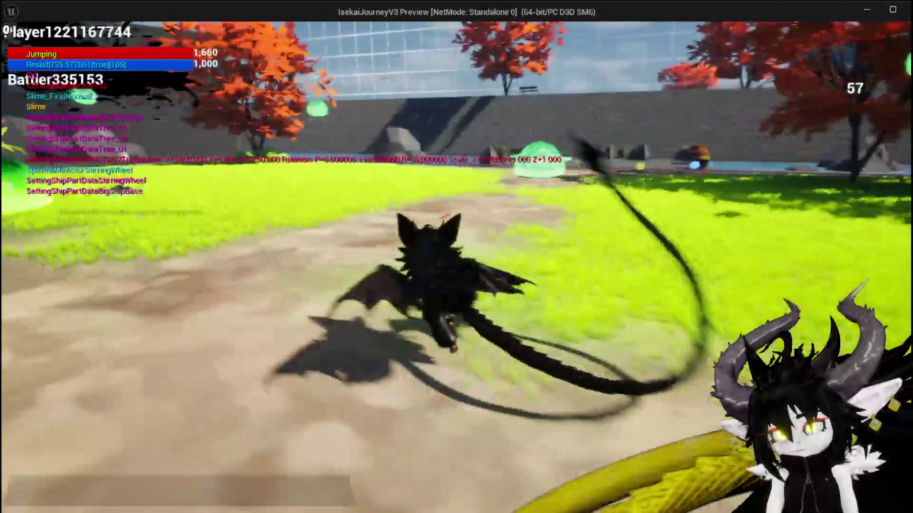
{"action": "key", "text": "w"}
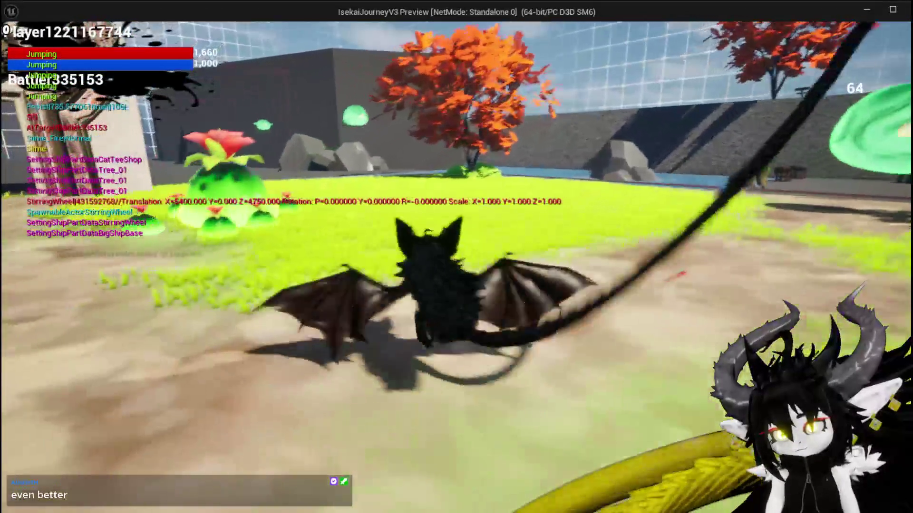
{"action": "key", "text": "Escape"}
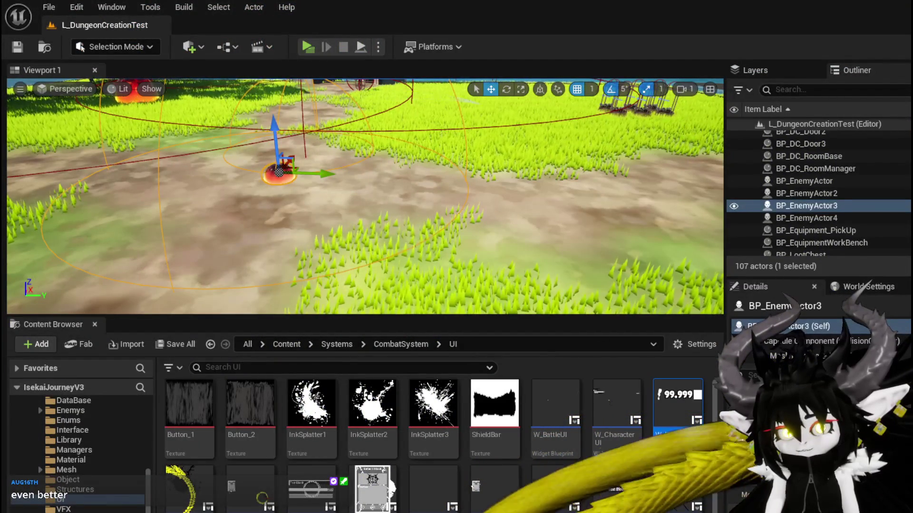
- Reopen W_DamageNumber, shift the Set Visibility node left, and pan to the SetNumber entry node
{"action": "double_click", "coordinate": [677, 404]}
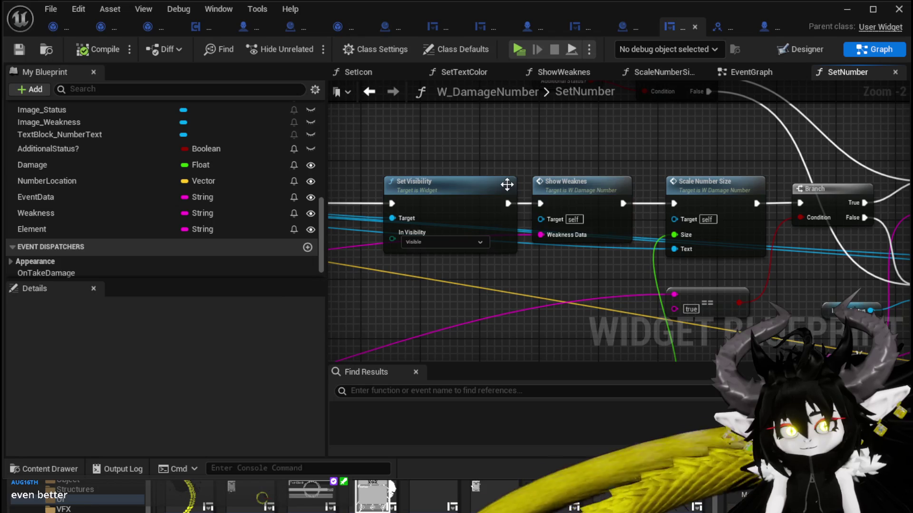
{"action": "left_click_drag", "start_coordinate": [510, 184], "coordinate": [479, 191]}
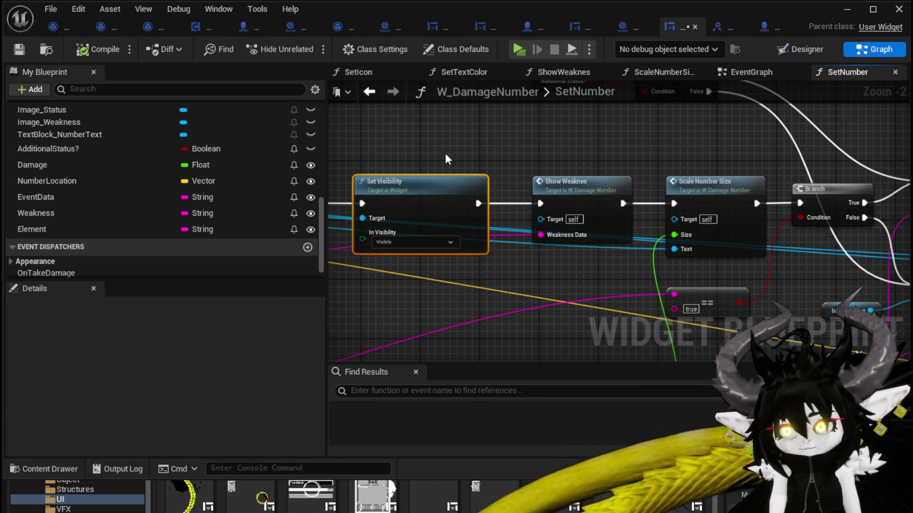
{"action": "scroll", "coordinate": [445, 153], "scroll_direction": "down", "scroll_amount": 2}
{"action": "mouse_move", "coordinate": [508, 232]}
{"action": "left_mouse_down"}
{"action": "mouse_move", "coordinate": [613, 180]}
{"action": "mouse_move", "coordinate": [523, 204]}
{"action": "mouse_move", "coordinate": [460, 197]}
{"action": "mouse_move", "coordinate": [584, 184]}
{"action": "mouse_move", "coordinate": [497, 204]}
{"action": "left_mouse_up"}
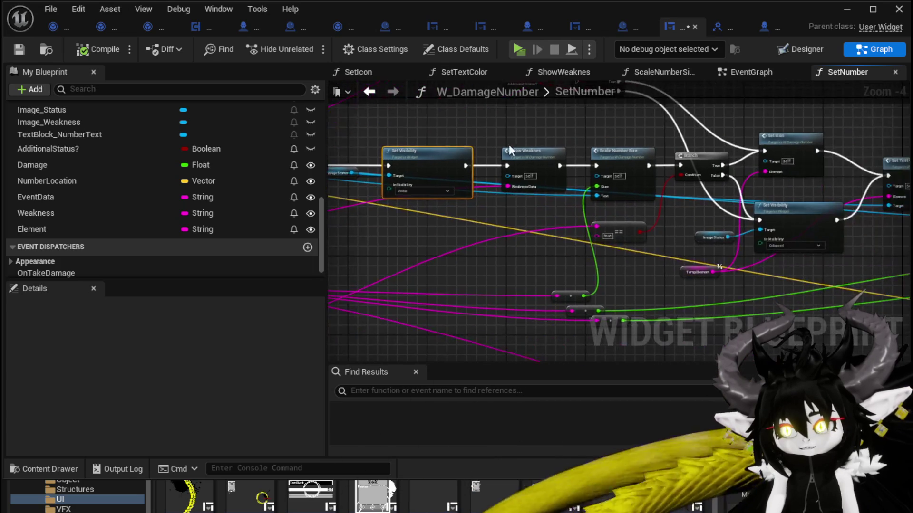
{"action": "scroll", "coordinate": [508, 144], "scroll_direction": "up", "scroll_amount": 2}
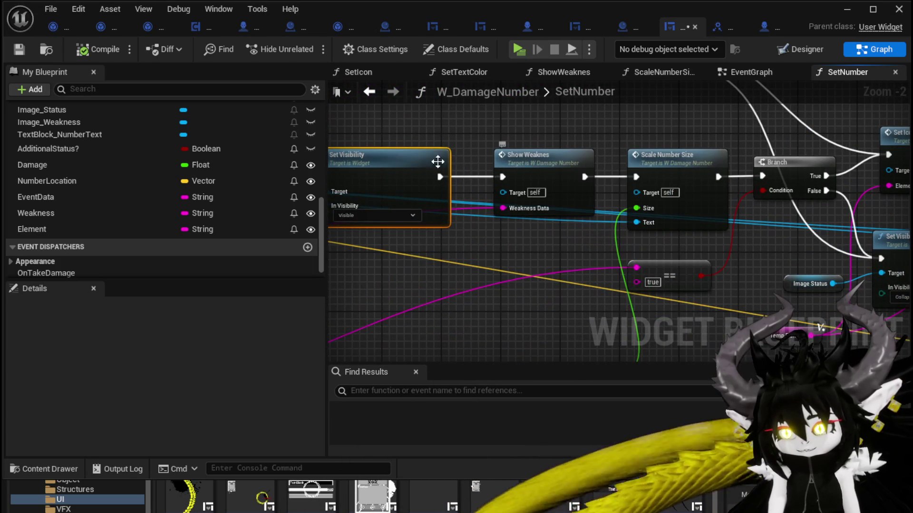
{"action": "mouse_move", "coordinate": [435, 158]}
{"action": "left_mouse_down"}
{"action": "mouse_move", "coordinate": [594, 180]}
{"action": "mouse_move", "coordinate": [481, 206]}
{"action": "mouse_move", "coordinate": [674, 207]}
{"action": "left_mouse_up"}
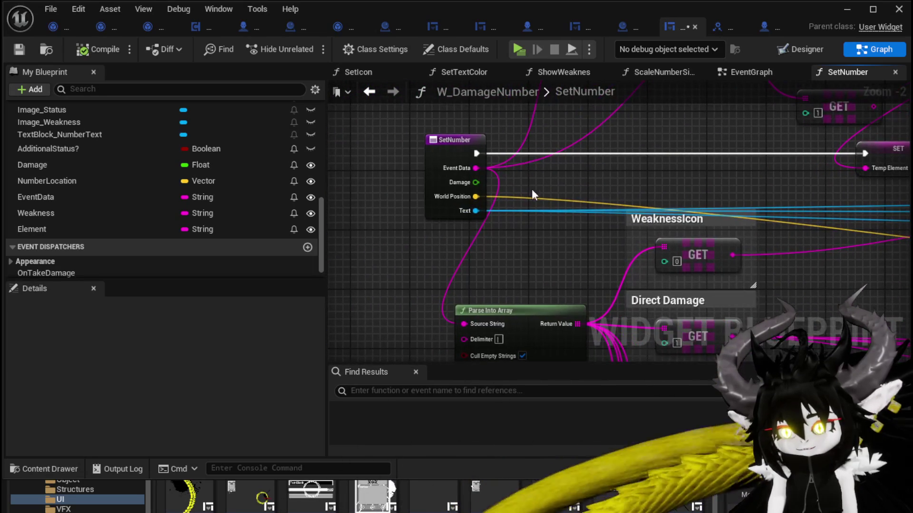
- Add a Print String node after SetNumber and wire Event Data into its In String
{"action": "mouse_move", "coordinate": [443, 151]}
{"action": "left_mouse_down"}
{"action": "mouse_move", "coordinate": [426, 159]}
{"action": "mouse_move", "coordinate": [679, 150]}
{"action": "left_mouse_up"}
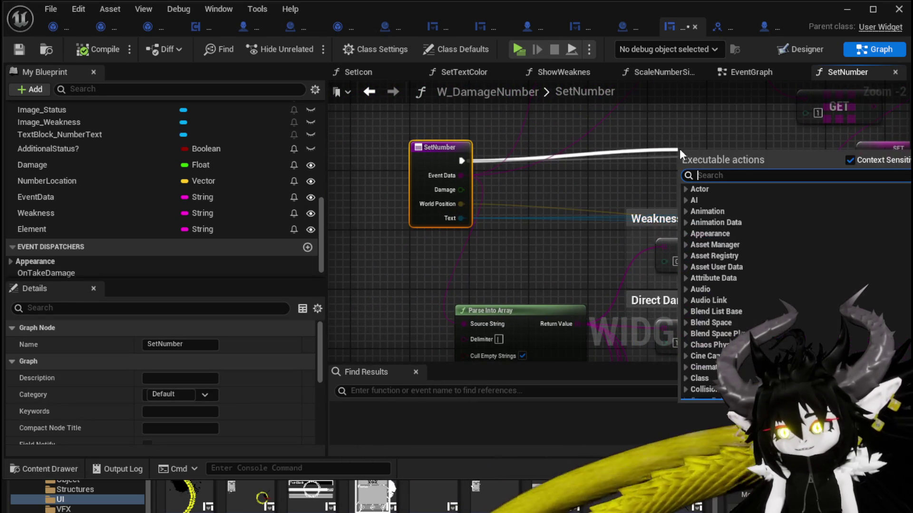
{"action": "type", "text": "Pri"}
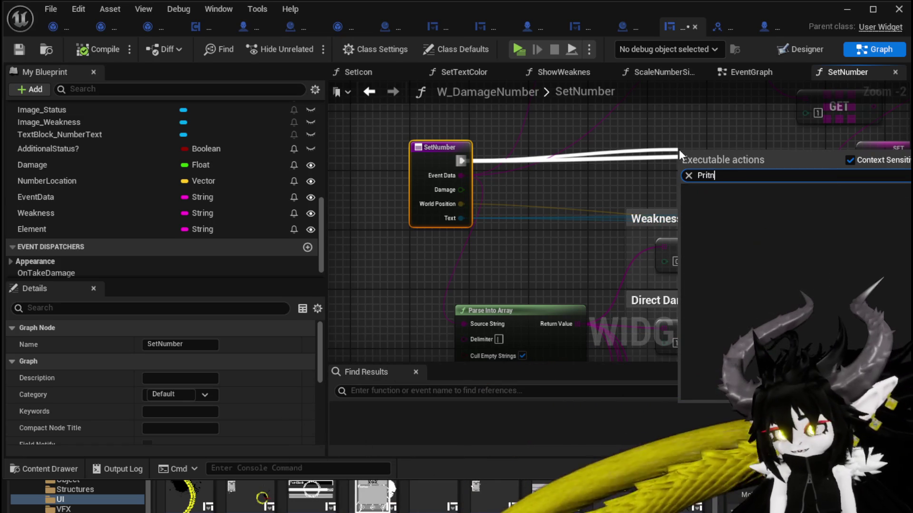
{"action": "type", "text": "nt String"}
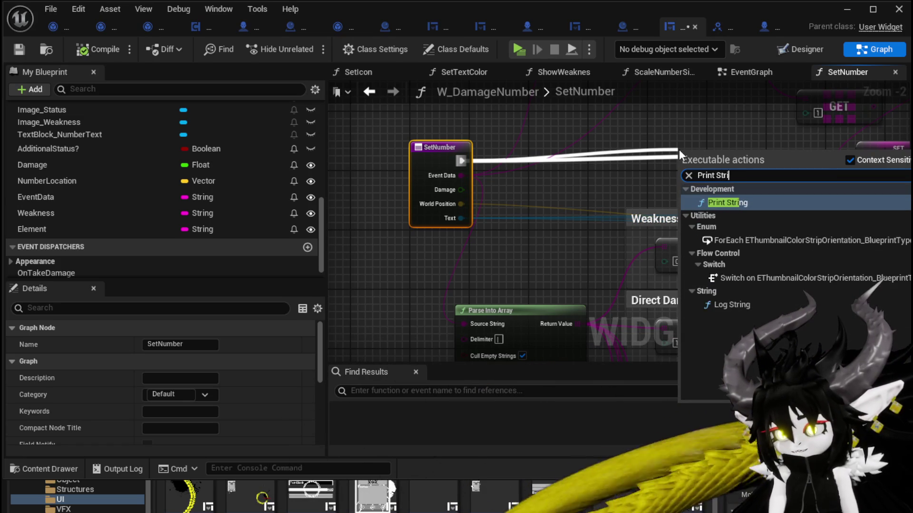
{"action": "key", "text": "Return"}
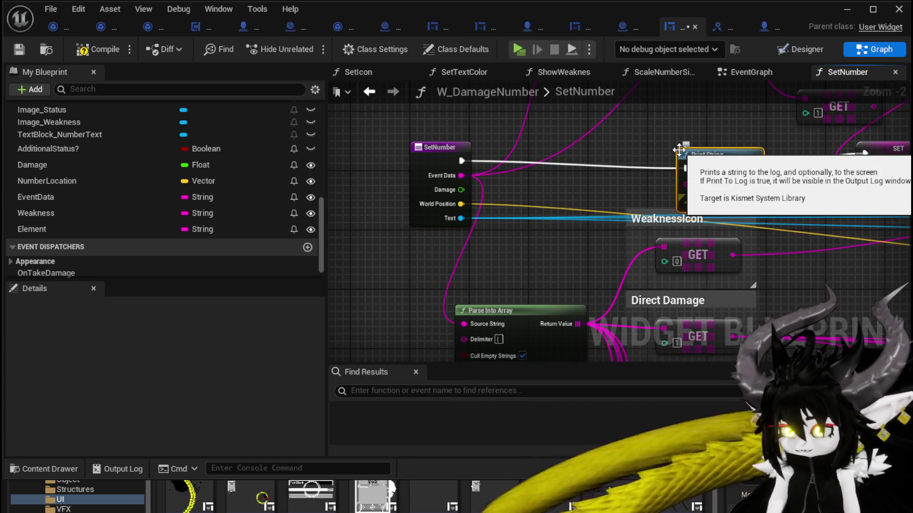
{"action": "left_click_drag", "start_coordinate": [459, 177], "coordinate": [716, 184]}
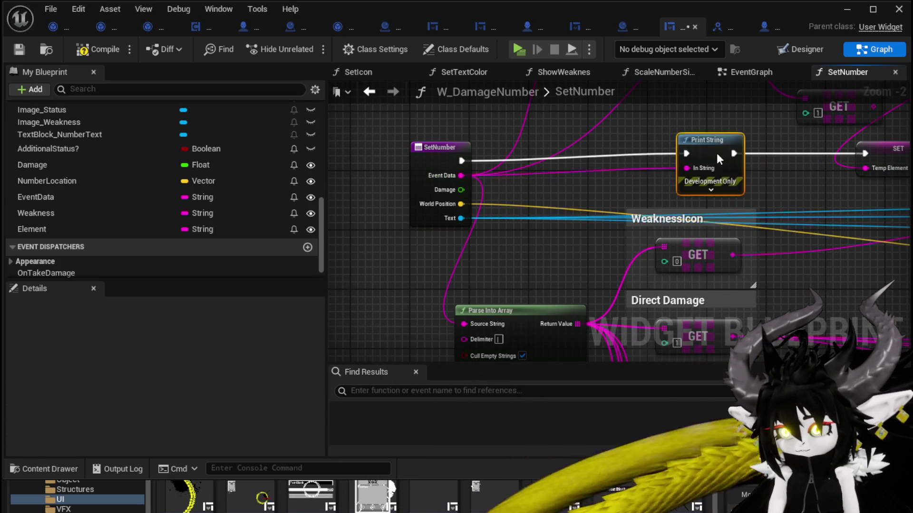
{"action": "left_click_drag", "start_coordinate": [717, 153], "coordinate": [523, 153]}
- Expand the Print String with a 40-second duration, tidy the nodes, and return to the level
{"action": "left_click", "coordinate": [530, 205]}
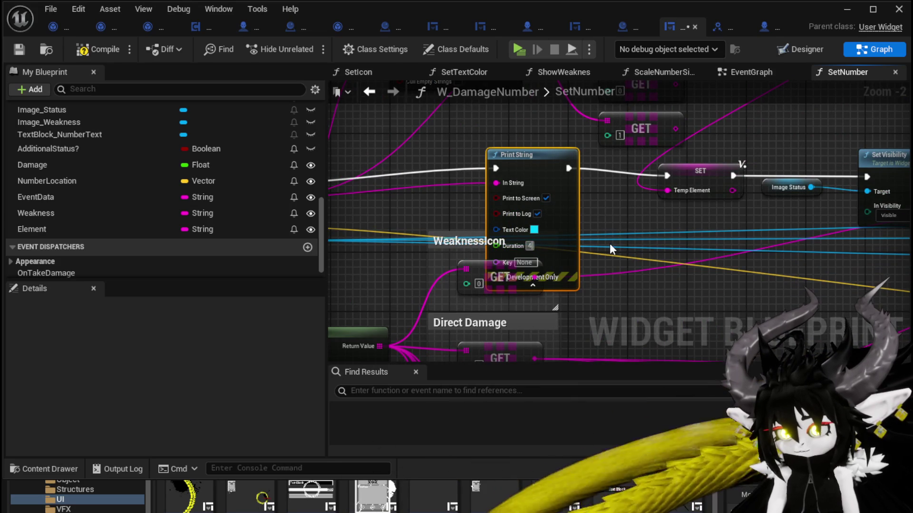
{"action": "mouse_move", "coordinate": [553, 188]}
{"action": "left_mouse_down"}
{"action": "mouse_move", "coordinate": [612, 213]}
{"action": "mouse_move", "coordinate": [615, 196]}
{"action": "left_mouse_up"}
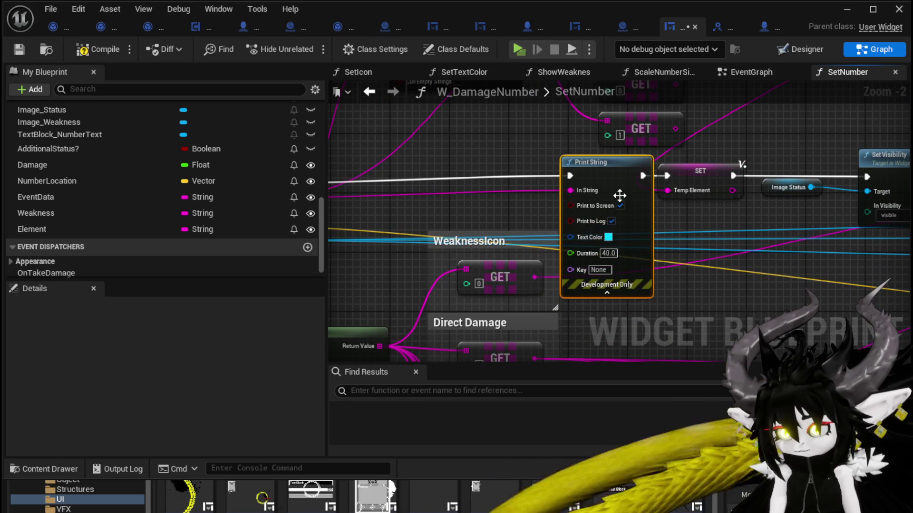
{"action": "left_click_drag", "start_coordinate": [438, 184], "coordinate": [441, 176]}
{"action": "left_click", "coordinate": [413, 109]}
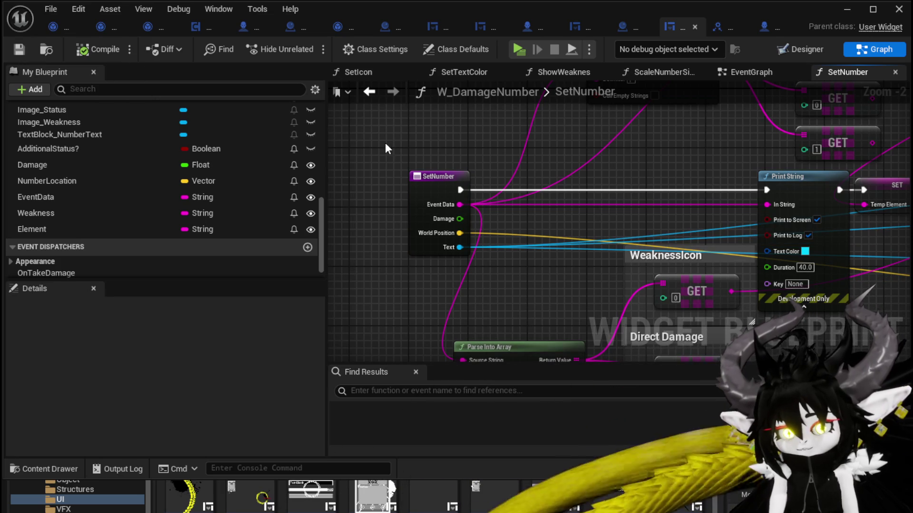
{"action": "left_click", "coordinate": [842, 9]}
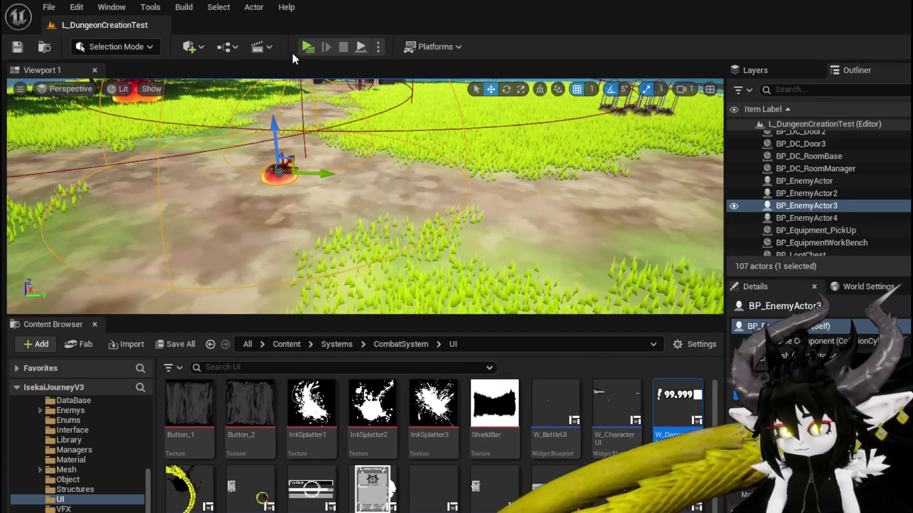
- Start a new game preview, move the dragon to the red slime, and play the SummonSpawn card
{"action": "left_click", "coordinate": [304, 49]}
{"action": "left_click", "coordinate": [385, 181]}
{"action": "key", "text": "space"}
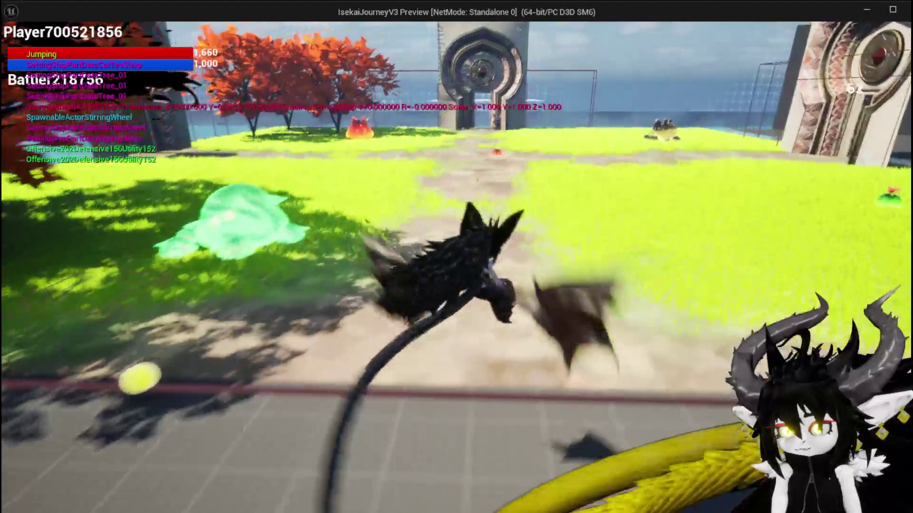
{"action": "key", "text": "w"}
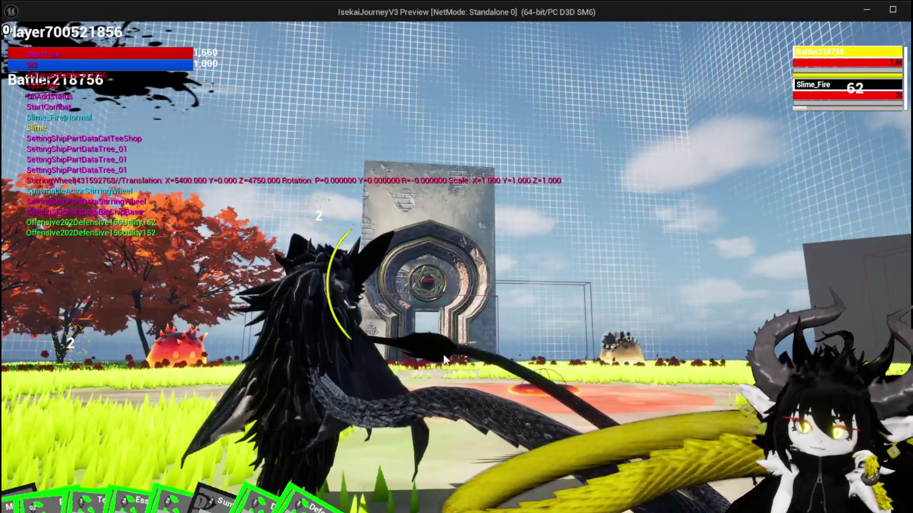
{"action": "mouse_move", "coordinate": [94, 478]}
{"action": "left_click", "coordinate": [36, 462]}
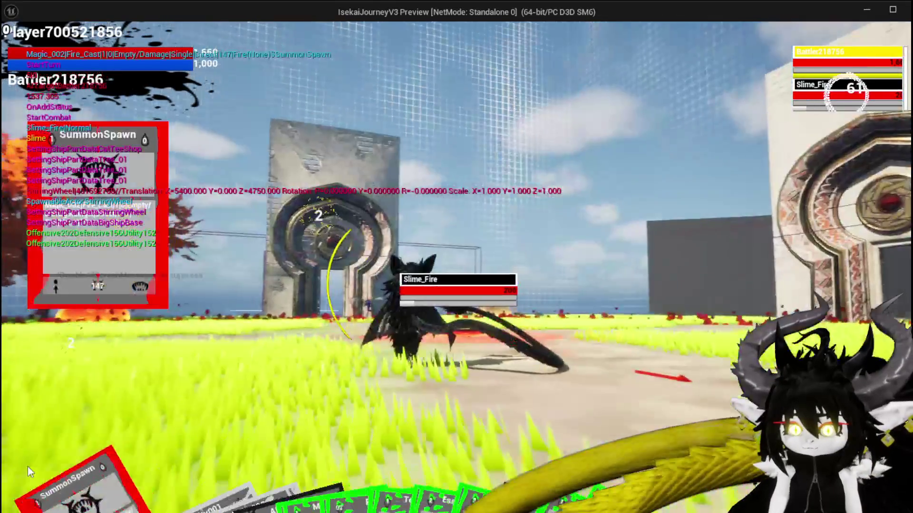
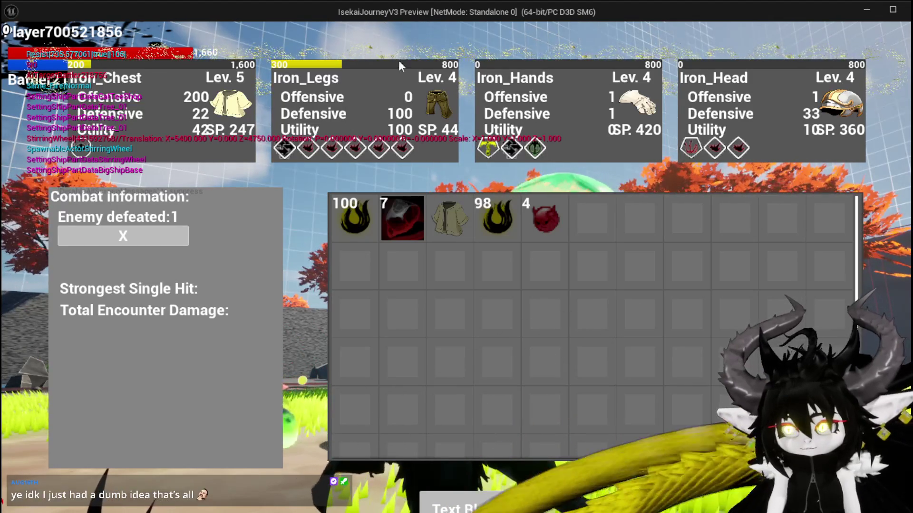
- Close the inventory, run and jump toward the slime and stone gate, then exit the preview
{"action": "key", "text": "Tab"}
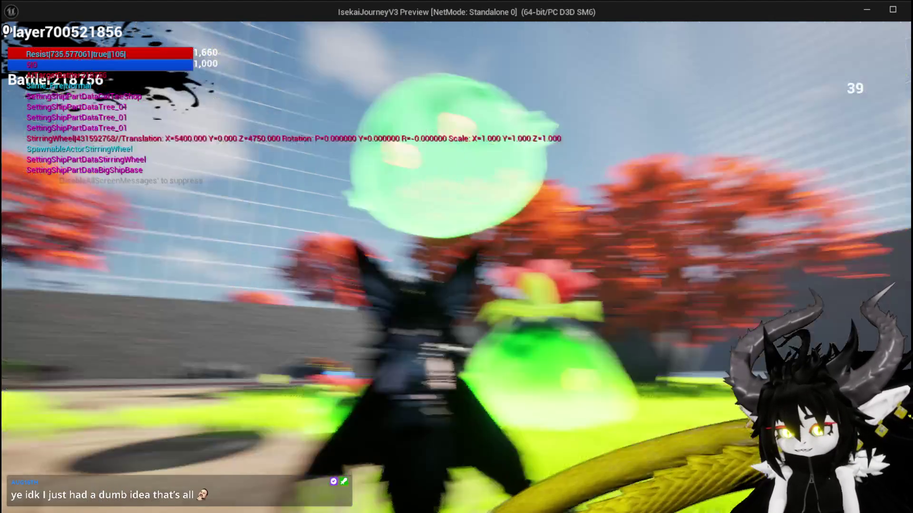
{"action": "key", "text": "space"}
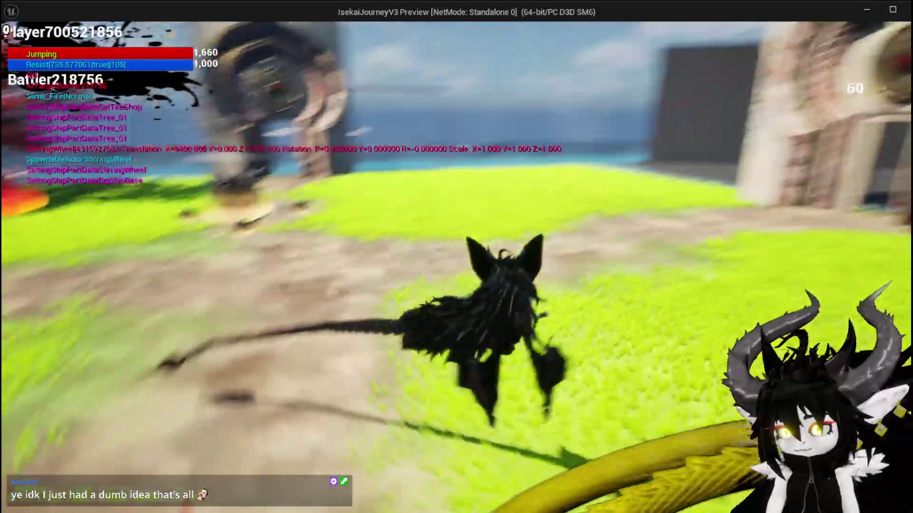
{"action": "key", "text": "space"}
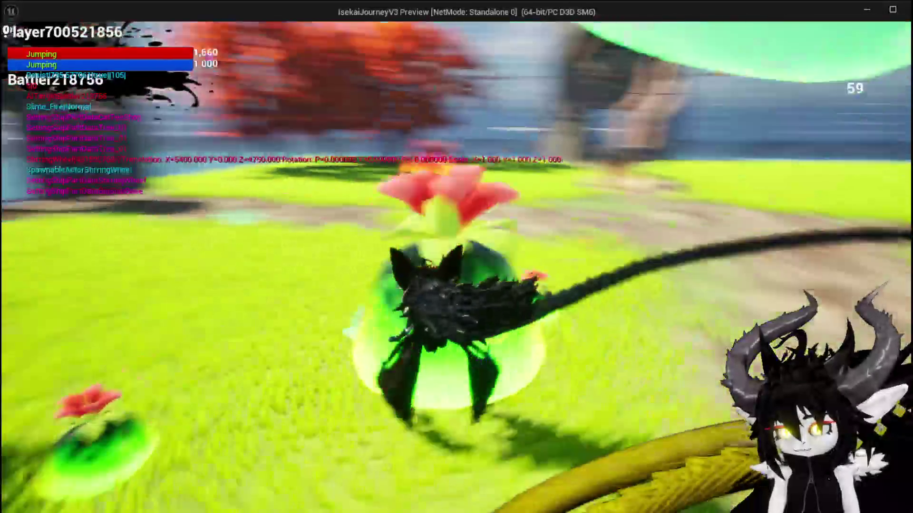
{"action": "key", "text": "space"}
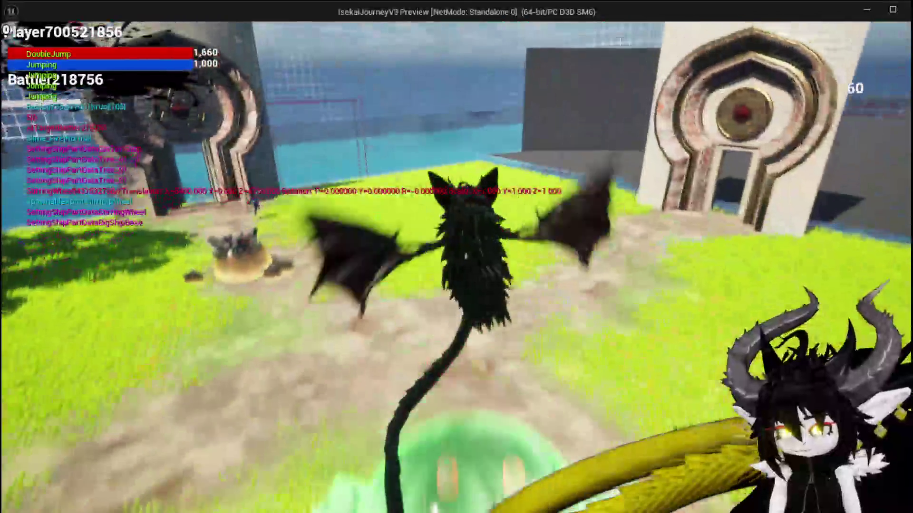
{"action": "key", "text": "space"}
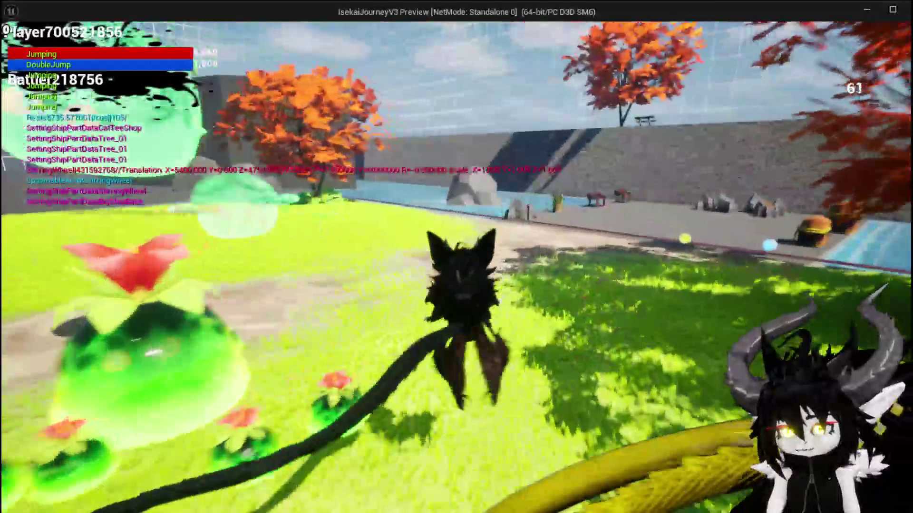
{"action": "key", "text": "space"}
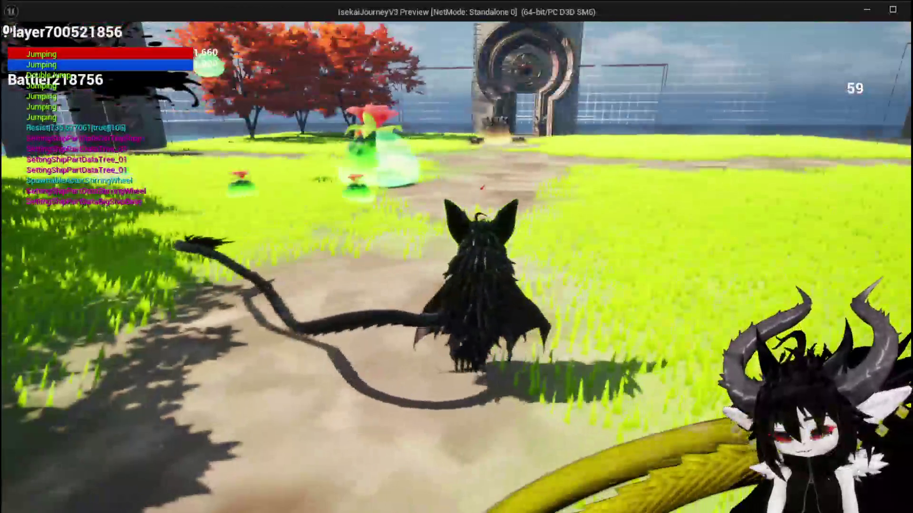
{"action": "key", "text": "Escape"}
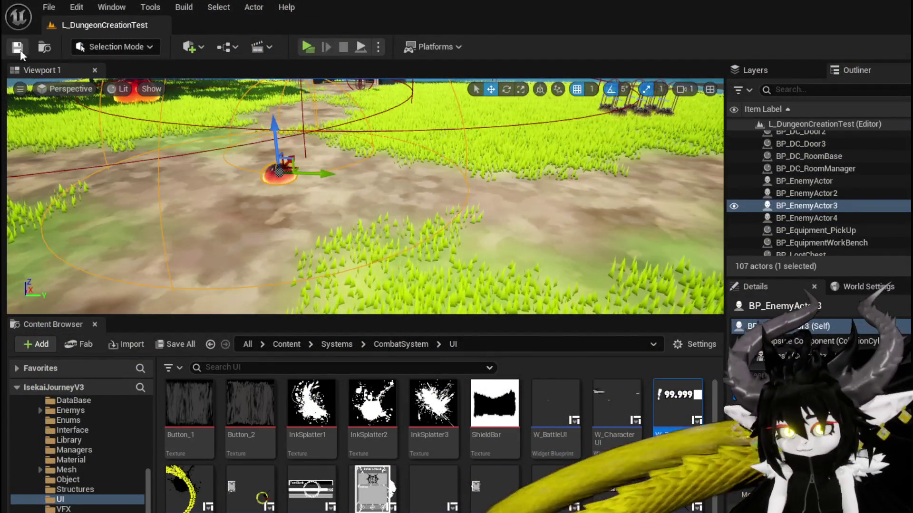
- Save all modified assets, open W_DamageNumber, and move the Image Status getter aside
{"action": "left_click", "coordinate": [19, 50]}
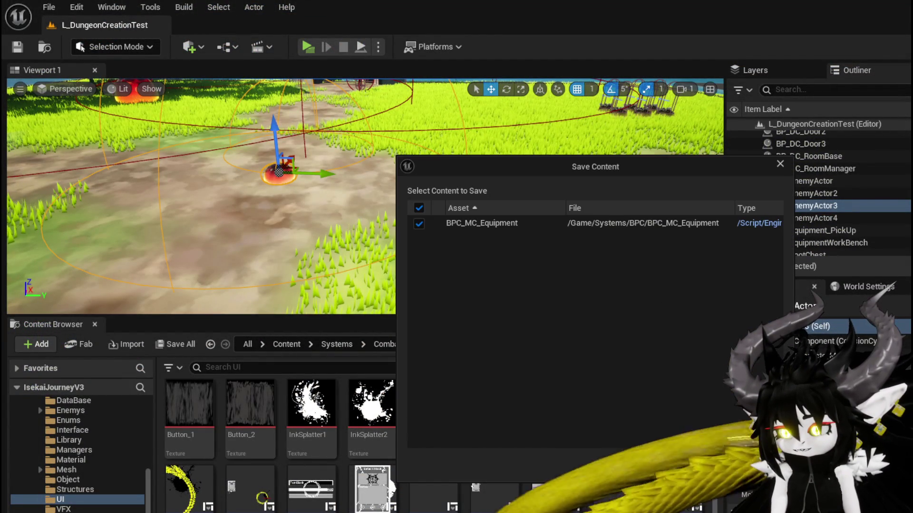
{"action": "double_click", "coordinate": [671, 440]}
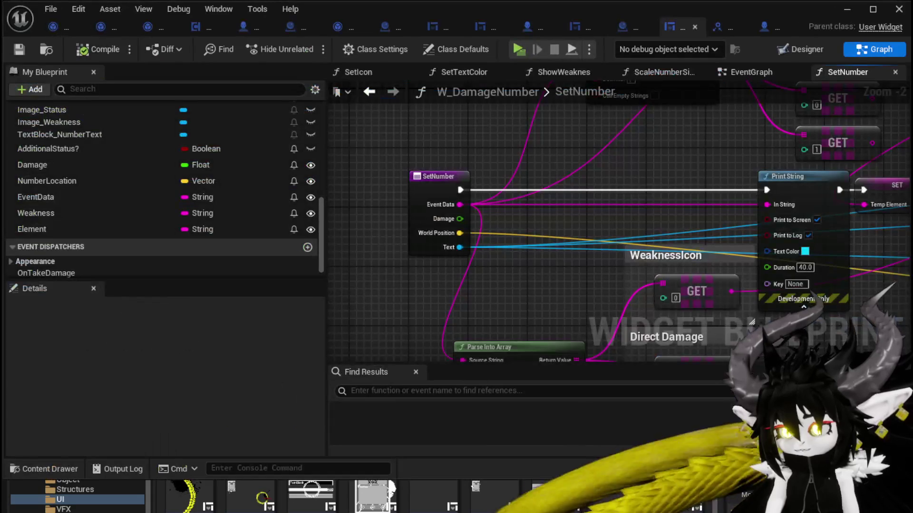
{"action": "mouse_move", "coordinate": [421, 318]}
{"action": "left_mouse_down"}
{"action": "mouse_move", "coordinate": [431, 310]}
{"action": "mouse_move", "coordinate": [489, 326]}
{"action": "left_mouse_up"}
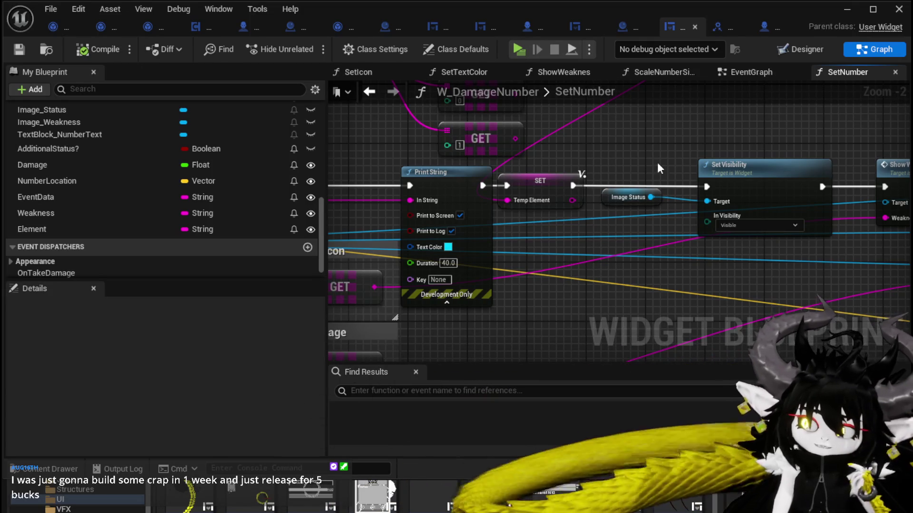
{"action": "mouse_move", "coordinate": [656, 162]}
{"action": "left_mouse_down"}
{"action": "mouse_move", "coordinate": [423, 162]}
{"action": "mouse_move", "coordinate": [516, 168]}
{"action": "left_mouse_up"}
{"action": "left_click_drag", "start_coordinate": [414, 218], "coordinate": [527, 162]}
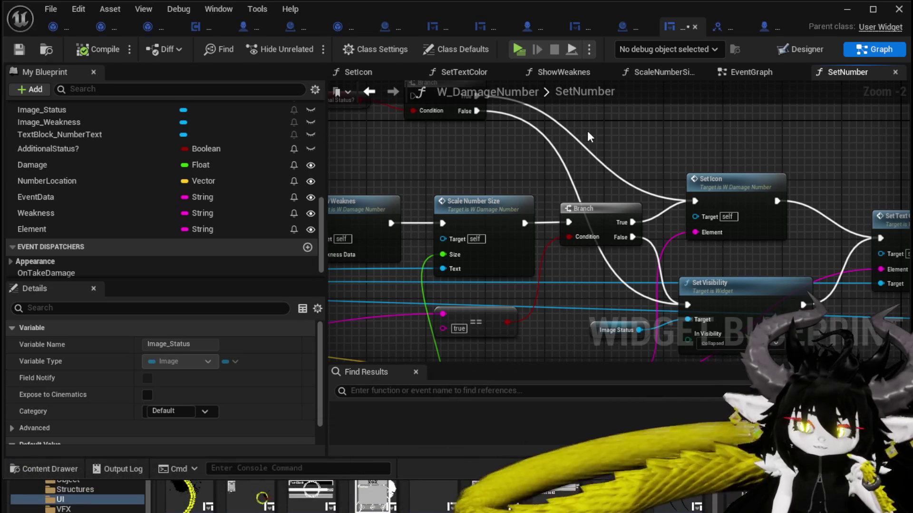
- Delete the Temp Element SET node with its Parse Into Array and GET nodes
{"action": "scroll", "coordinate": [586, 130], "scroll_direction": "down", "scroll_amount": 1}
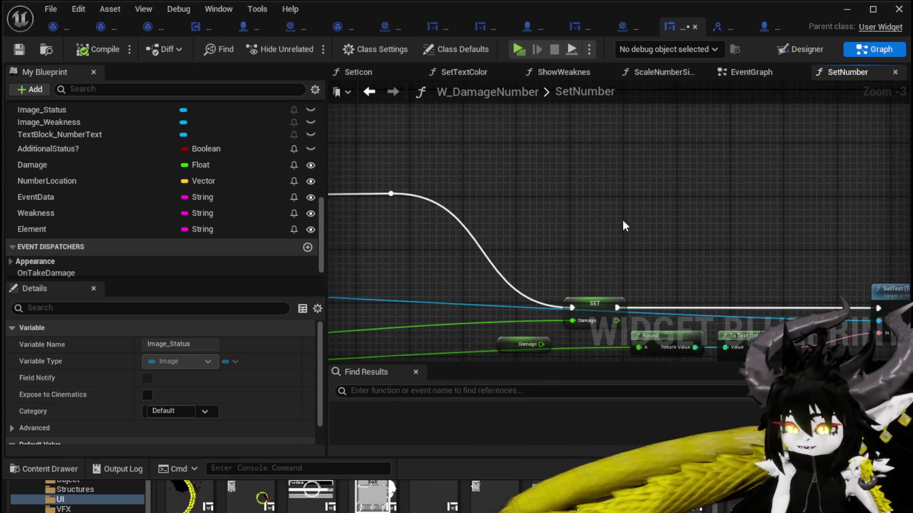
{"action": "scroll", "coordinate": [436, 182], "scroll_direction": "down", "scroll_amount": 2}
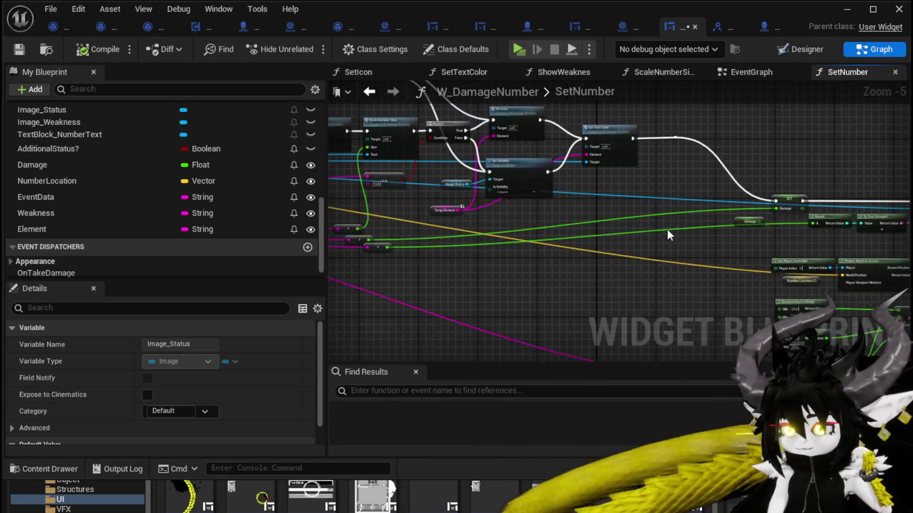
{"action": "scroll", "coordinate": [469, 246], "scroll_direction": "down", "scroll_amount": 2}
{"action": "scroll", "coordinate": [493, 268], "scroll_direction": "up", "scroll_amount": 3}
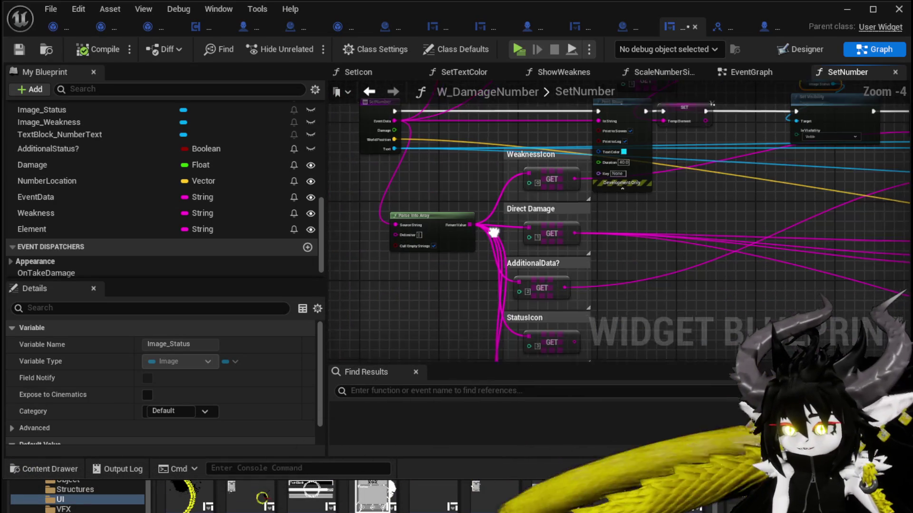
{"action": "mouse_move", "coordinate": [493, 232]}
{"action": "left_mouse_down"}
{"action": "mouse_move", "coordinate": [590, 245]}
{"action": "mouse_move", "coordinate": [413, 198]}
{"action": "mouse_move", "coordinate": [564, 224]}
{"action": "mouse_move", "coordinate": [569, 214]}
{"action": "mouse_move", "coordinate": [494, 255]}
{"action": "mouse_move", "coordinate": [550, 235]}
{"action": "mouse_move", "coordinate": [590, 193]}
{"action": "mouse_move", "coordinate": [581, 252]}
{"action": "mouse_move", "coordinate": [557, 272]}
{"action": "mouse_move", "coordinate": [589, 256]}
{"action": "mouse_move", "coordinate": [573, 315]}
{"action": "left_mouse_up"}
{"action": "mouse_move", "coordinate": [572, 258]}
{"action": "left_mouse_down"}
{"action": "mouse_move", "coordinate": [685, 247]}
{"action": "mouse_move", "coordinate": [670, 265]}
{"action": "left_mouse_up"}
{"action": "left_click_drag", "start_coordinate": [450, 212], "coordinate": [707, 119]}
{"action": "key", "text": "Delete"}
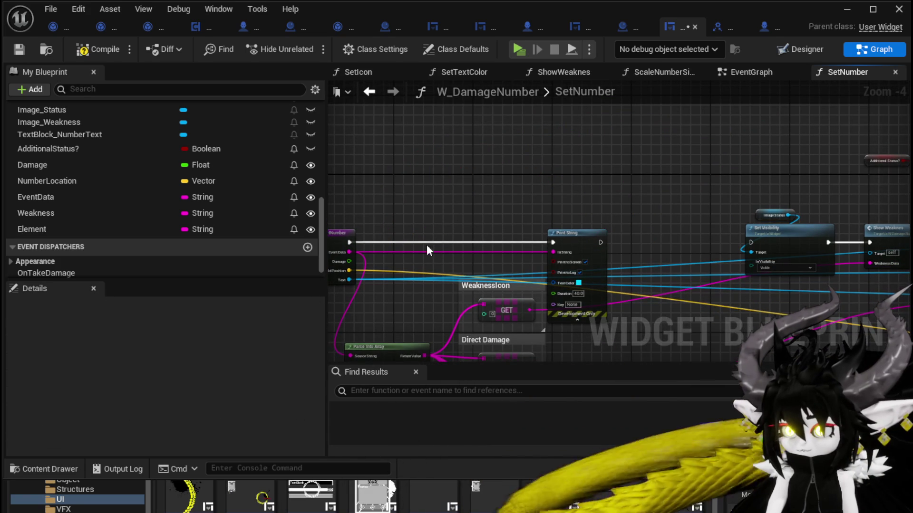
- Wire Print String's execution output directly into Set Visibility
{"action": "left_click_drag", "start_coordinate": [601, 243], "coordinate": [751, 243]}
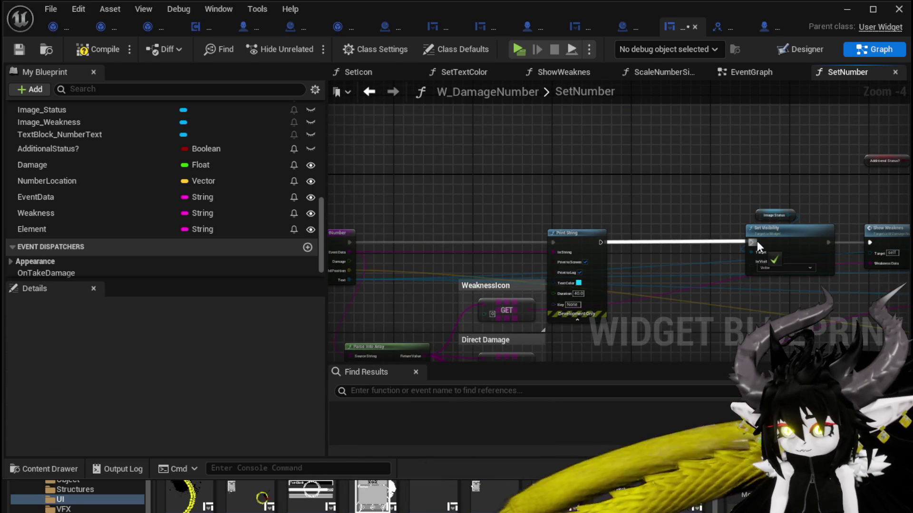
{"action": "left_click_drag", "start_coordinate": [570, 233], "coordinate": [604, 233]}
{"action": "scroll", "coordinate": [520, 257], "scroll_direction": "up", "scroll_amount": 2}
- Make Print String's text colour magenta, then compile and save the widget
{"action": "left_click", "coordinate": [516, 254]}
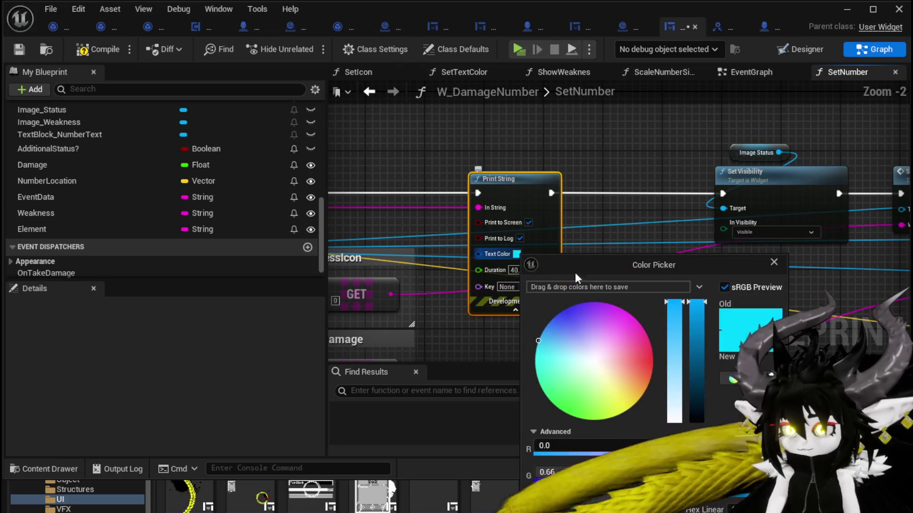
{"action": "left_click", "coordinate": [621, 347]}
{"action": "left_click", "coordinate": [732, 402]}
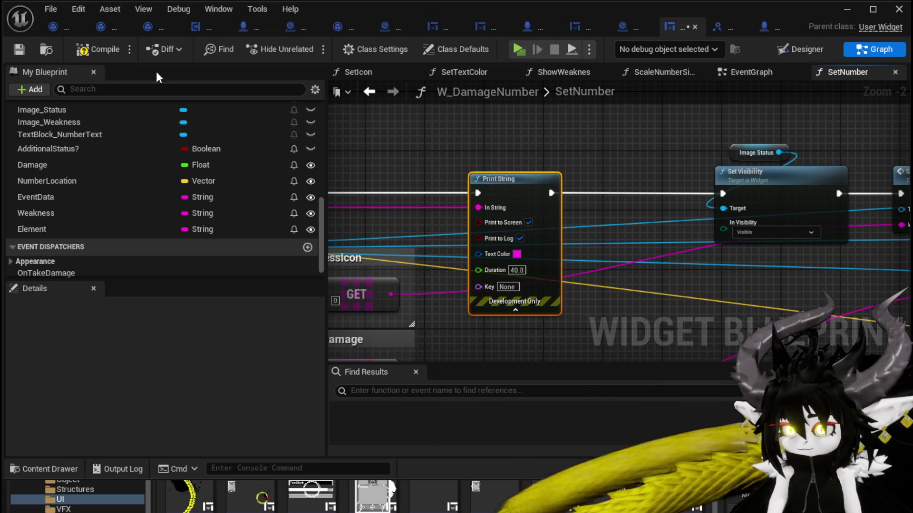
{"action": "left_click", "coordinate": [81, 51]}
{"action": "left_click", "coordinate": [17, 51]}
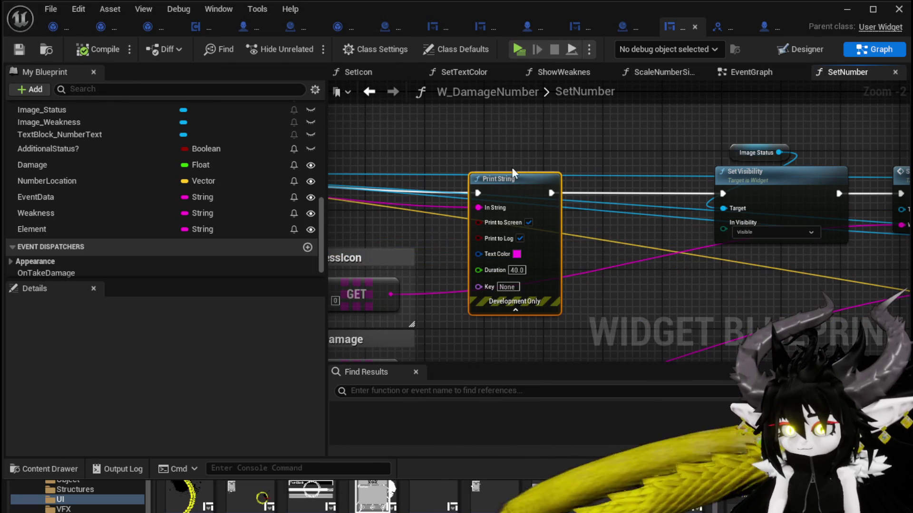
{"action": "scroll", "coordinate": [513, 176], "scroll_direction": "down", "scroll_amount": 2}
{"action": "left_click_drag", "start_coordinate": [567, 209], "coordinate": [607, 214]}
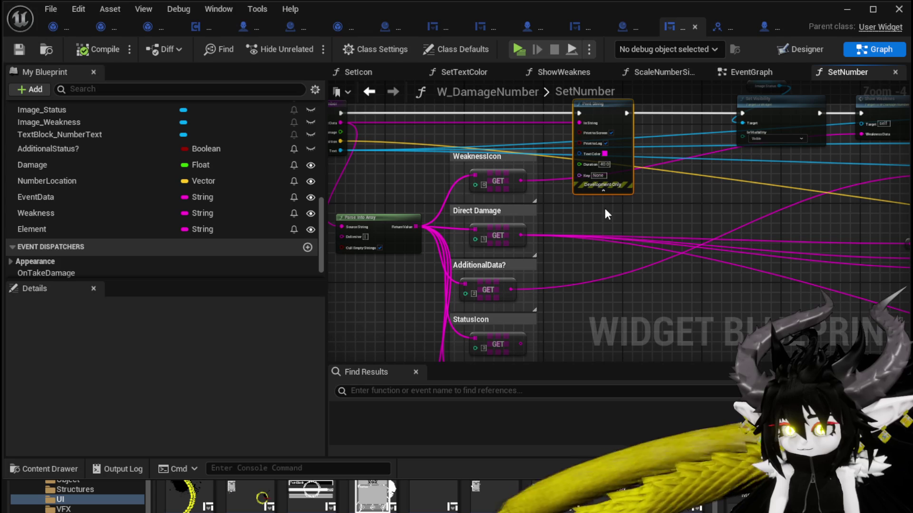
{"action": "mouse_move", "coordinate": [672, 28]}
{"action": "left_mouse_down"}
{"action": "mouse_move", "coordinate": [286, 40]}
{"action": "mouse_move", "coordinate": [156, 24]}
{"action": "left_mouse_up"}
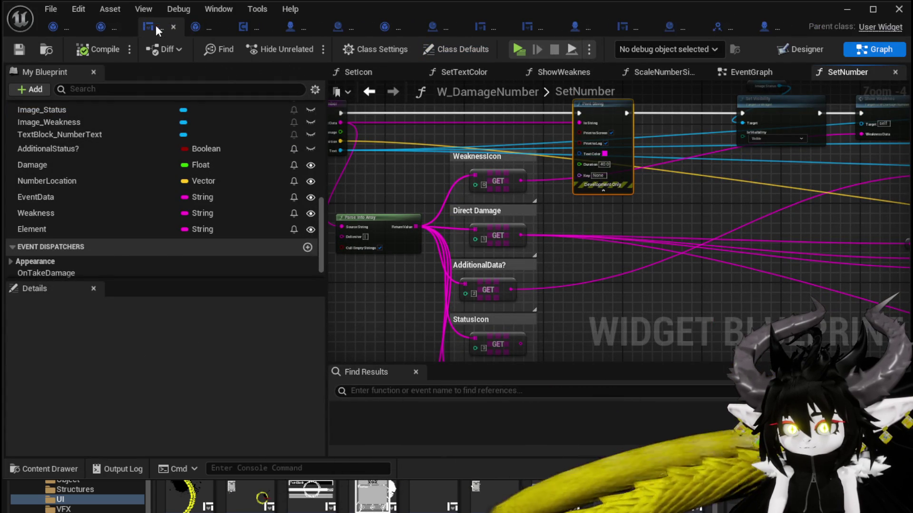
- In Object_DamageSequence, frame the Append node near Show Damage Number, moving Target Location aside
{"action": "left_click", "coordinate": [104, 24]}
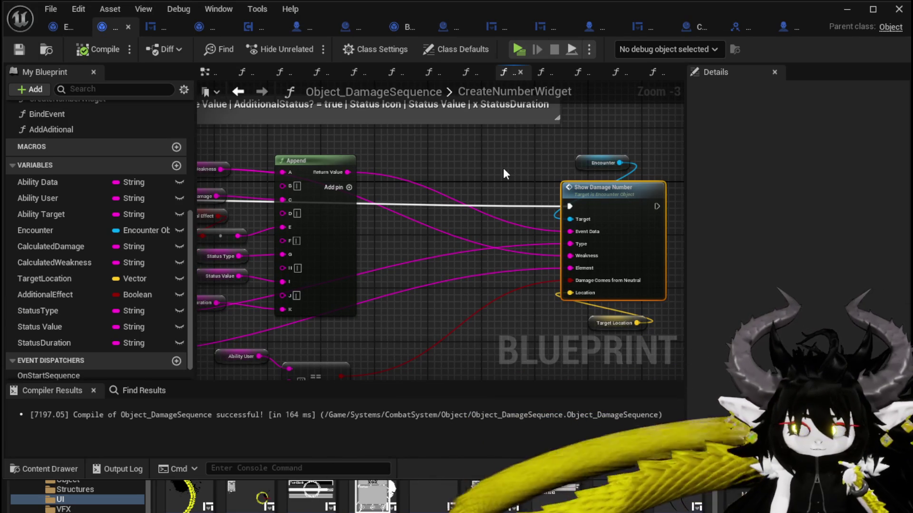
{"action": "left_click_drag", "start_coordinate": [503, 167], "coordinate": [467, 129]}
{"action": "left_click_drag", "start_coordinate": [478, 201], "coordinate": [433, 168]}
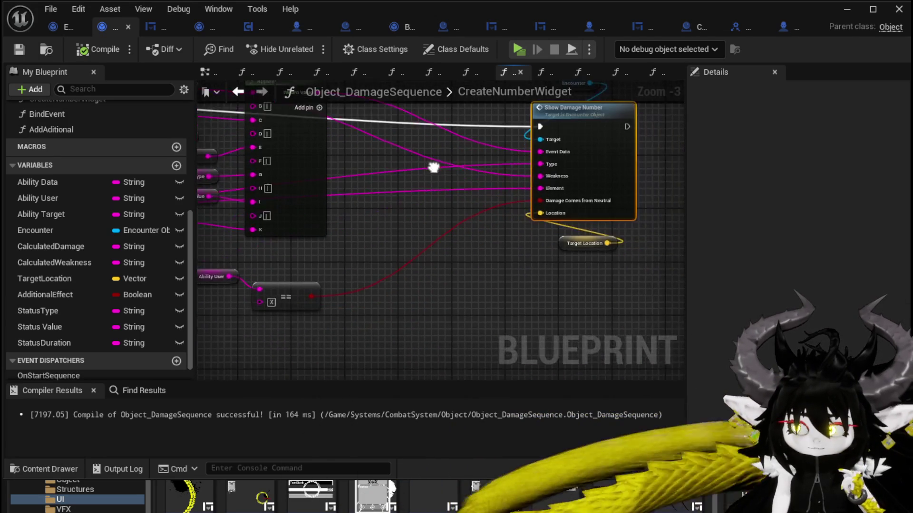
{"action": "mouse_move", "coordinate": [475, 238]}
{"action": "left_mouse_down"}
{"action": "mouse_move", "coordinate": [486, 210]}
{"action": "mouse_move", "coordinate": [456, 214]}
{"action": "mouse_move", "coordinate": [521, 223]}
{"action": "mouse_move", "coordinate": [565, 257]}
{"action": "left_mouse_up"}
{"action": "left_click_drag", "start_coordinate": [428, 209], "coordinate": [463, 228]}
{"action": "left_click_drag", "start_coordinate": [404, 223], "coordinate": [466, 247]}
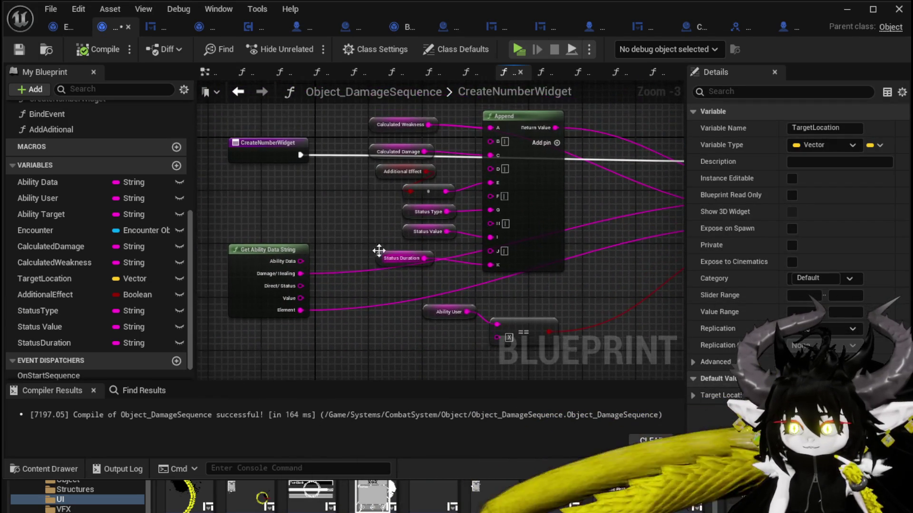
{"action": "mouse_move", "coordinate": [379, 251]}
{"action": "left_mouse_down"}
{"action": "mouse_move", "coordinate": [330, 171]}
{"action": "mouse_move", "coordinate": [203, 179]}
{"action": "left_mouse_up"}
{"action": "mouse_move", "coordinate": [489, 153]}
{"action": "left_mouse_down"}
{"action": "mouse_move", "coordinate": [403, 156]}
{"action": "mouse_move", "coordinate": [477, 152]}
{"action": "left_mouse_up"}
{"action": "left_click_drag", "start_coordinate": [340, 157], "coordinate": [448, 153]}
{"action": "left_click", "coordinate": [457, 130]}
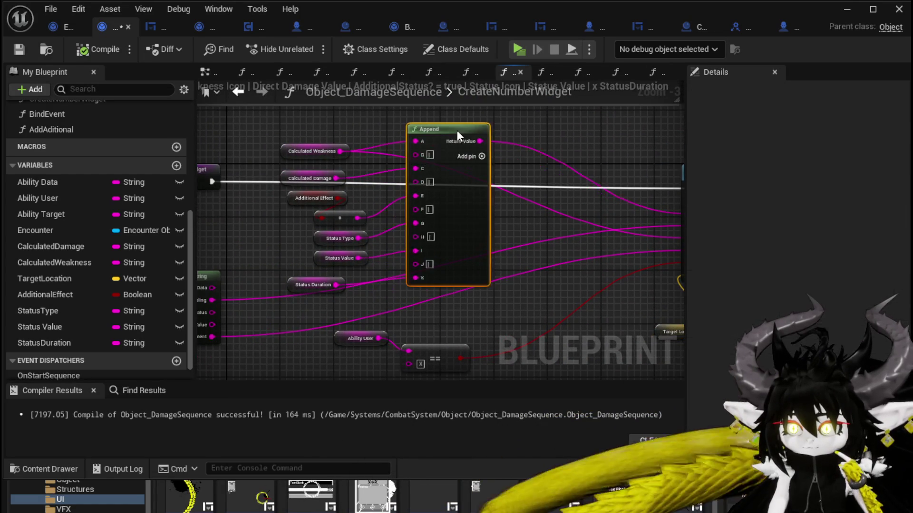
{"action": "mouse_move", "coordinate": [544, 128]}
{"action": "left_mouse_down"}
{"action": "mouse_move", "coordinate": [590, 184]}
{"action": "mouse_move", "coordinate": [372, 163]}
{"action": "left_mouse_up"}
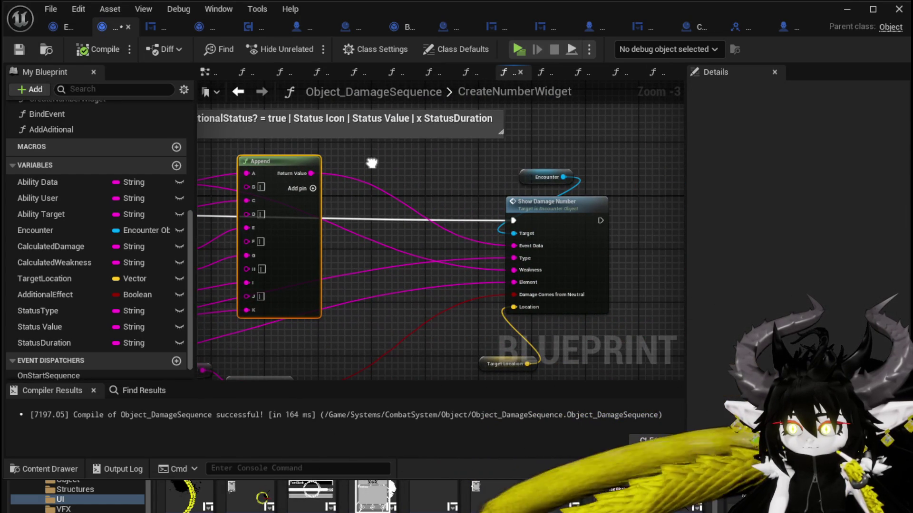
- Disconnect the wires feeding the Type, Weakness and Element inputs
{"action": "left_click", "coordinate": [523, 259], "text": "alt"}
{"action": "left_click", "coordinate": [522, 272], "text": "alt"}
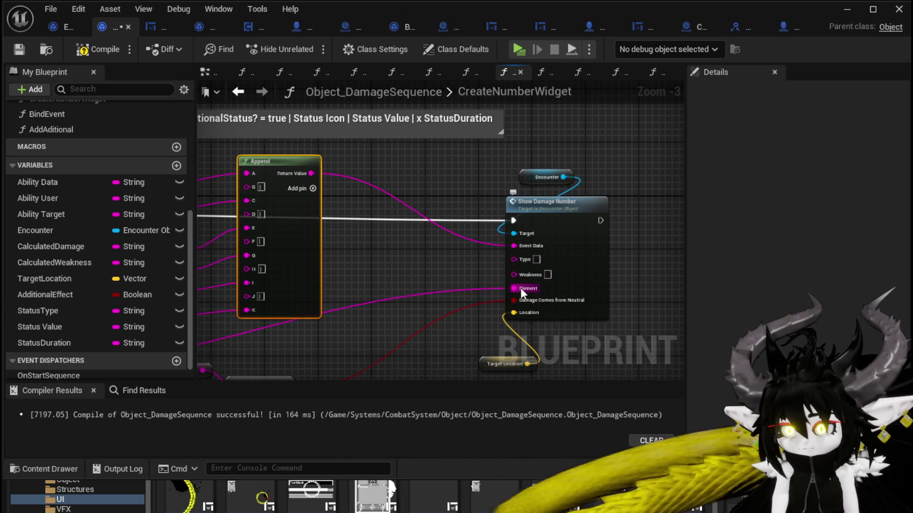
{"action": "left_click", "coordinate": [521, 288], "text": "alt"}
{"action": "scroll", "coordinate": [435, 253], "scroll_direction": "down", "scroll_amount": 1}
{"action": "mouse_move", "coordinate": [440, 244]}
{"action": "left_mouse_down"}
{"action": "mouse_move", "coordinate": [464, 202]}
{"action": "mouse_move", "coordinate": [492, 216]}
{"action": "left_mouse_up"}
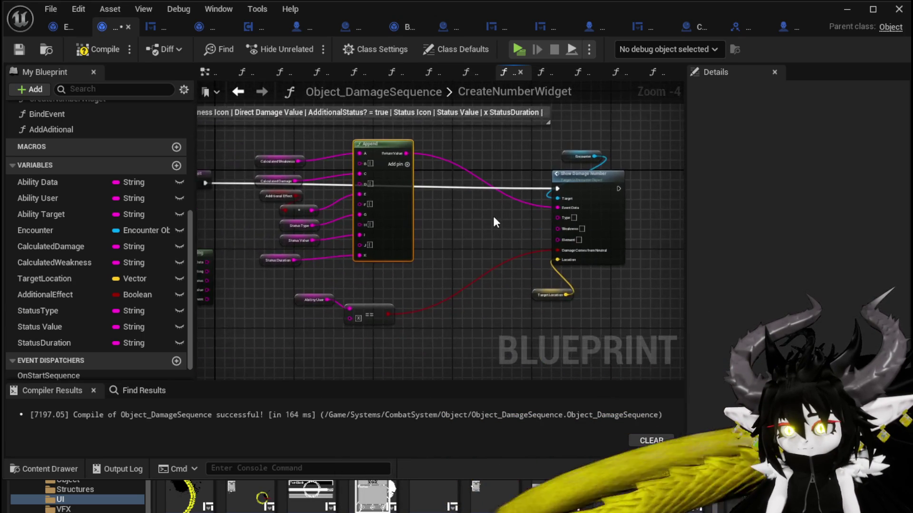
{"action": "scroll", "coordinate": [492, 216], "scroll_direction": "up", "scroll_amount": 2}
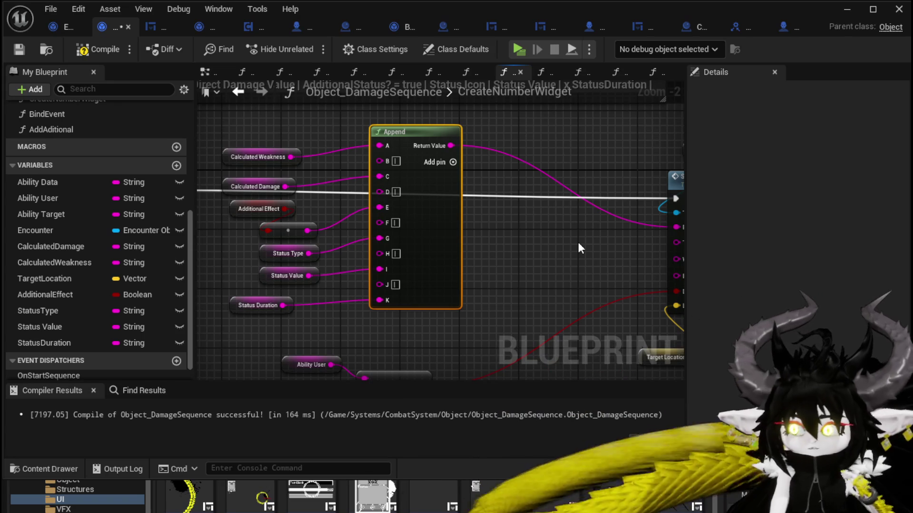
- Shift the Additional Effect, Status Type and Status Value getters left and compile
{"action": "mouse_move", "coordinate": [230, 270]}
{"action": "left_mouse_down"}
{"action": "mouse_move", "coordinate": [292, 211]}
{"action": "mouse_move", "coordinate": [267, 233]}
{"action": "left_mouse_up"}
{"action": "left_click", "coordinate": [533, 221]}
{"action": "left_click", "coordinate": [95, 50]}
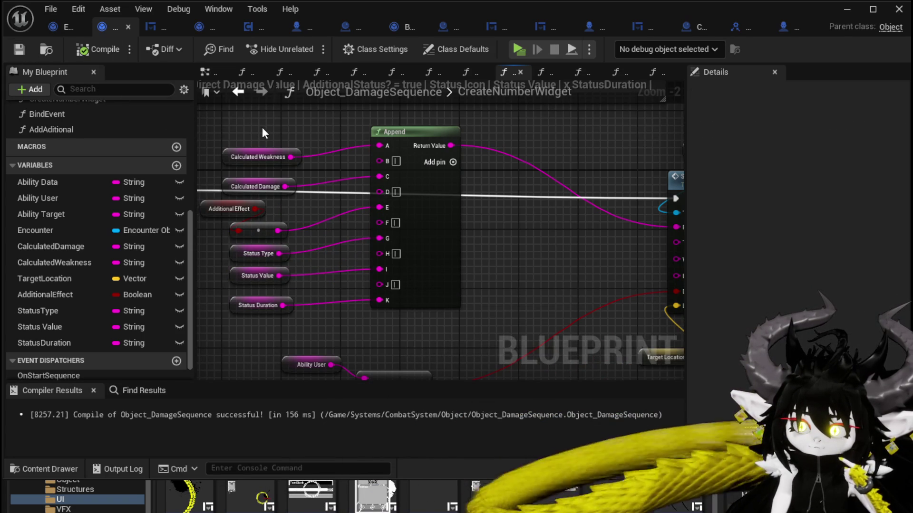
- Reposition the Calculated Weakness and Calculated Damage getters beside the Append node
{"action": "left_click_drag", "start_coordinate": [264, 133], "coordinate": [338, 166]}
{"action": "mouse_move", "coordinate": [292, 204]}
{"action": "left_mouse_down"}
{"action": "mouse_move", "coordinate": [324, 229]}
{"action": "mouse_move", "coordinate": [316, 184]}
{"action": "mouse_move", "coordinate": [340, 194]}
{"action": "mouse_move", "coordinate": [271, 177]}
{"action": "left_mouse_up"}
{"action": "left_click", "coordinate": [283, 167]}
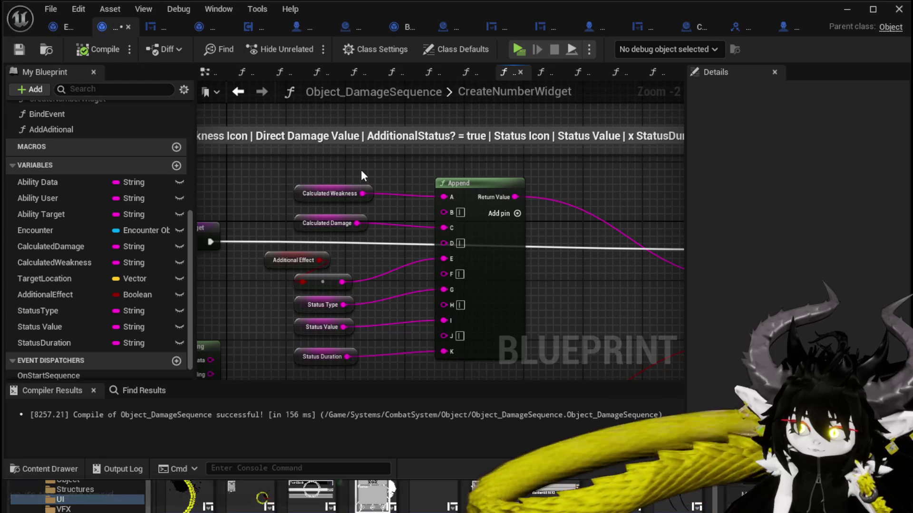
- Move Additional Effect further left and raise the node feeding Append's E pin
{"action": "mouse_move", "coordinate": [361, 170]}
{"action": "left_mouse_down"}
{"action": "mouse_move", "coordinate": [398, 166]}
{"action": "mouse_move", "coordinate": [387, 149]}
{"action": "left_mouse_up"}
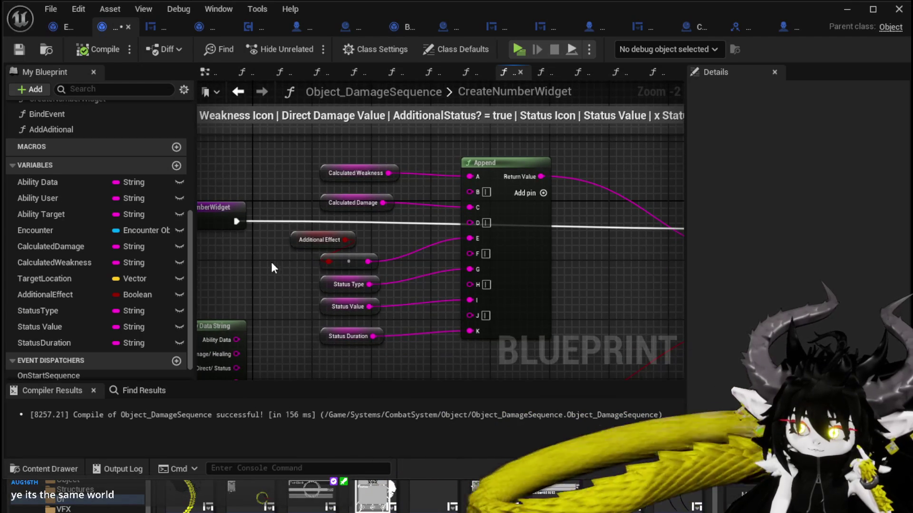
{"action": "left_click_drag", "start_coordinate": [295, 241], "coordinate": [250, 241]}
{"action": "left_click_drag", "start_coordinate": [351, 251], "coordinate": [356, 242]}
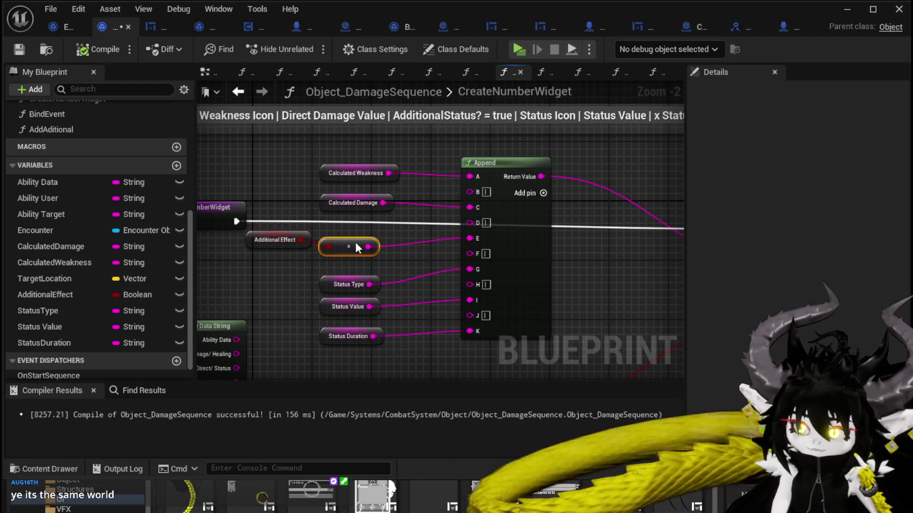
{"action": "left_click_drag", "start_coordinate": [421, 253], "coordinate": [417, 212]}
{"action": "left_click", "coordinate": [326, 245]}
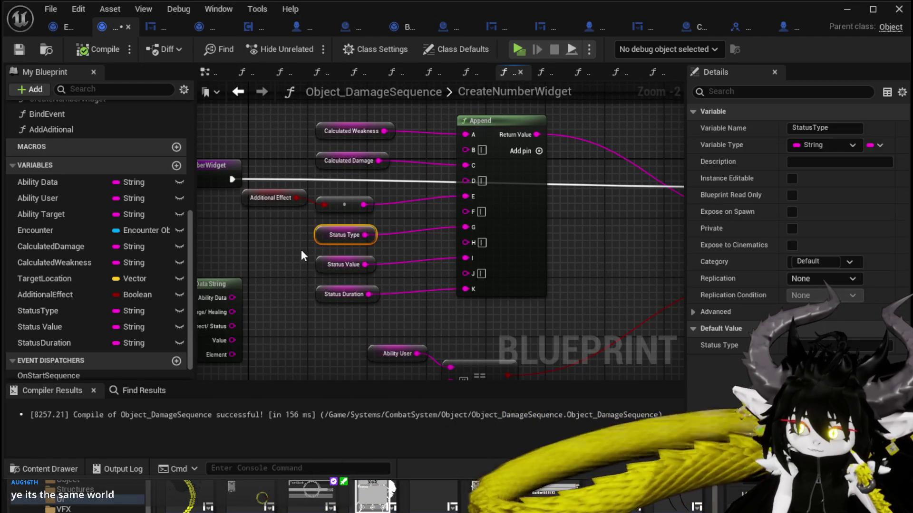
{"action": "left_click", "coordinate": [285, 255]}
{"action": "mouse_move", "coordinate": [281, 257]}
{"action": "left_mouse_down"}
{"action": "mouse_move", "coordinate": [336, 219]}
{"action": "mouse_move", "coordinate": [369, 224]}
{"action": "mouse_move", "coordinate": [344, 252]}
{"action": "left_mouse_up"}
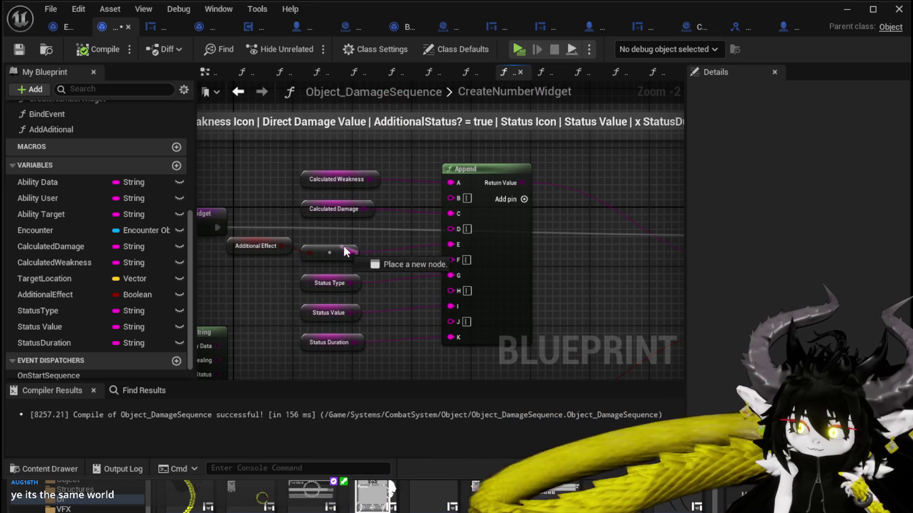
{"action": "left_click_drag", "start_coordinate": [462, 176], "coordinate": [427, 195]}
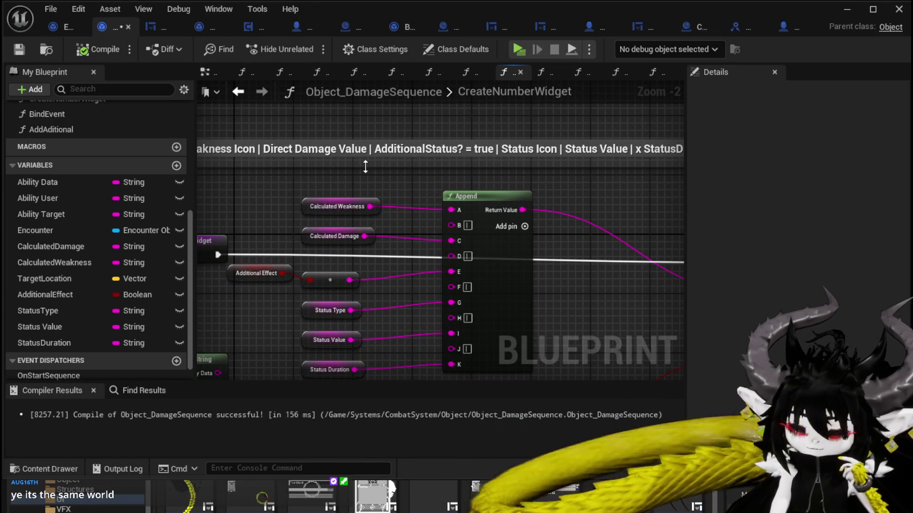
- Save the Object_DamageSequence blueprint
{"action": "left_click", "coordinate": [20, 49]}
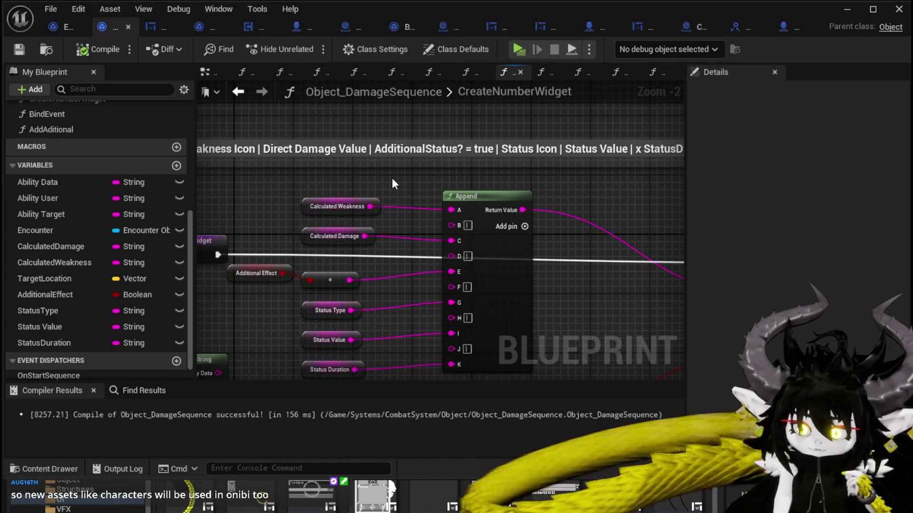
{"action": "key", "text": "Home"}
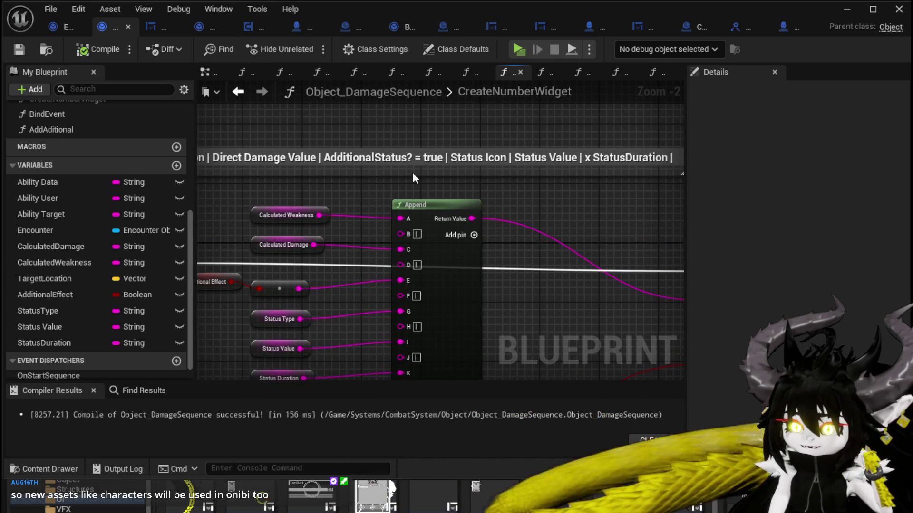
{"action": "scroll", "coordinate": [412, 174], "scroll_direction": "down", "scroll_amount": 2}
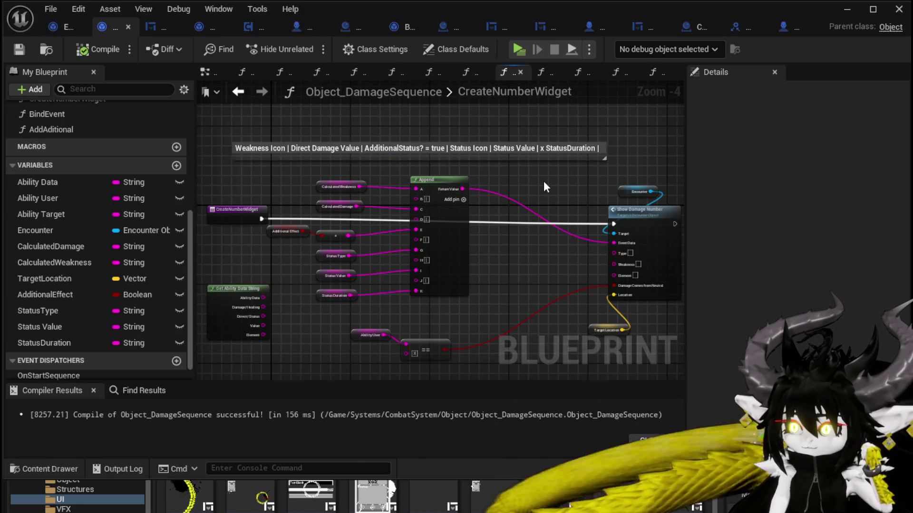
- Add a Get Ability Data String node to the graph beside Show Damage Number
{"action": "mouse_move", "coordinate": [543, 181]}
{"action": "left_mouse_down"}
{"action": "mouse_move", "coordinate": [533, 164]}
{"action": "mouse_move", "coordinate": [540, 155]}
{"action": "left_mouse_up"}
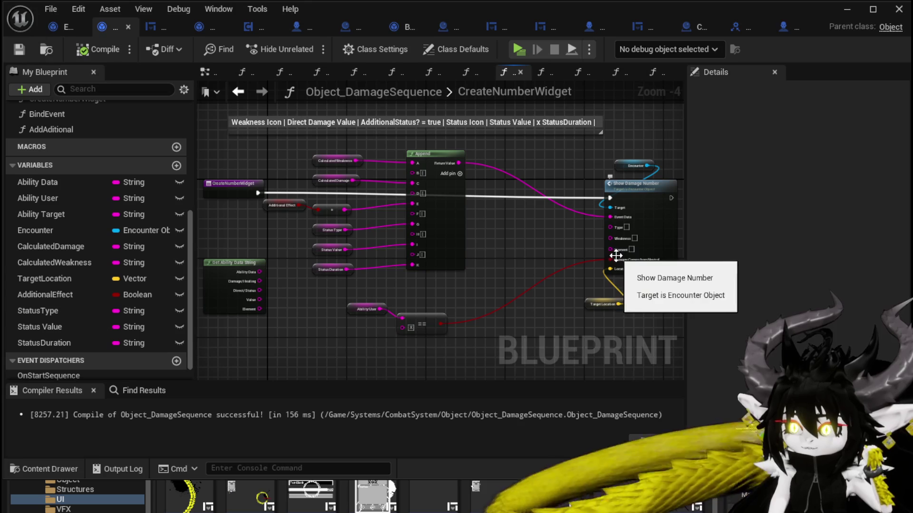
{"action": "left_click_drag", "start_coordinate": [602, 247], "coordinate": [551, 233]}
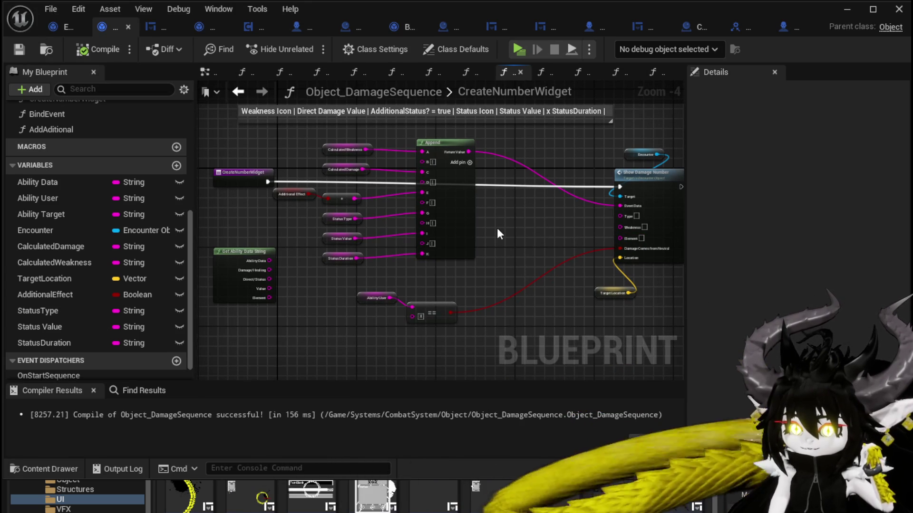
{"action": "scroll", "coordinate": [108, 162], "scroll_direction": "up", "scroll_amount": 5}
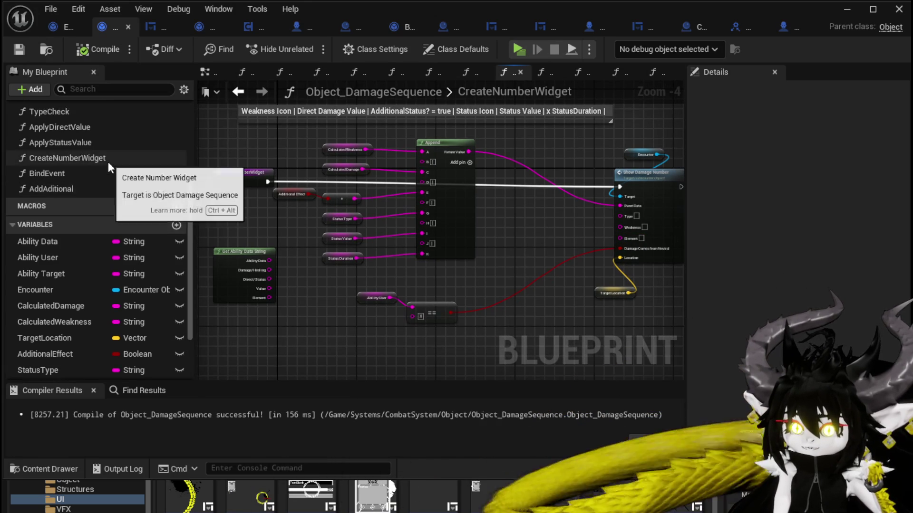
{"action": "scroll", "coordinate": [108, 162], "scroll_direction": "up", "scroll_amount": 3}
{"action": "left_click_drag", "start_coordinate": [109, 171], "coordinate": [492, 208]}
{"action": "left_click", "coordinate": [518, 208]}
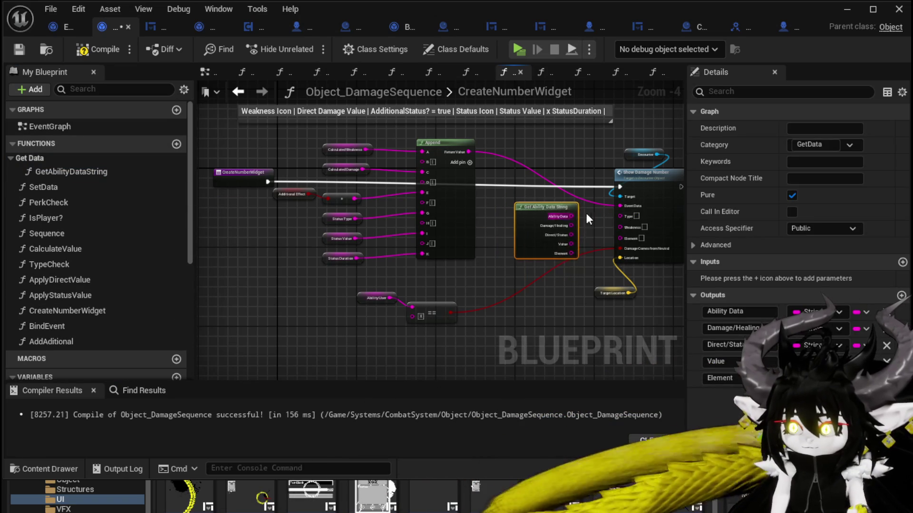
- Connect its Element output to Show Damage Number's Element input and tidy the node
{"action": "scroll", "coordinate": [589, 213], "scroll_direction": "up", "scroll_amount": 3}
{"action": "scroll", "coordinate": [383, 201], "scroll_direction": "up", "scroll_amount": 1}
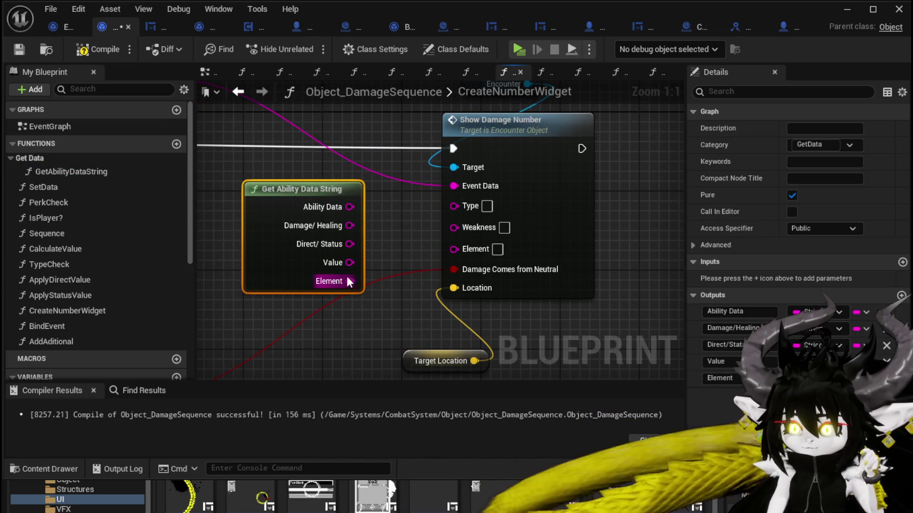
{"action": "mouse_move", "coordinate": [350, 281]}
{"action": "left_mouse_down"}
{"action": "mouse_move", "coordinate": [454, 249]}
{"action": "mouse_move", "coordinate": [466, 228]}
{"action": "left_mouse_up"}
{"action": "scroll", "coordinate": [487, 233], "scroll_direction": "down", "scroll_amount": 2}
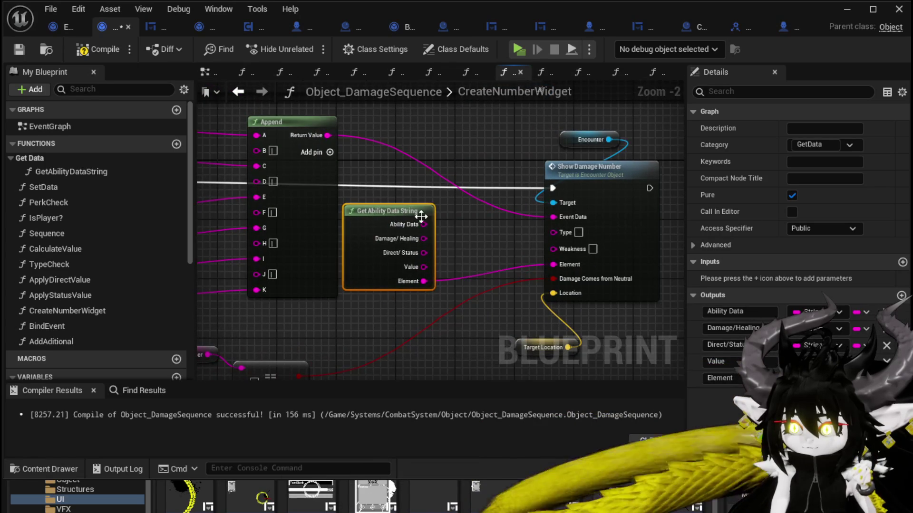
{"action": "left_click_drag", "start_coordinate": [381, 170], "coordinate": [557, 178]}
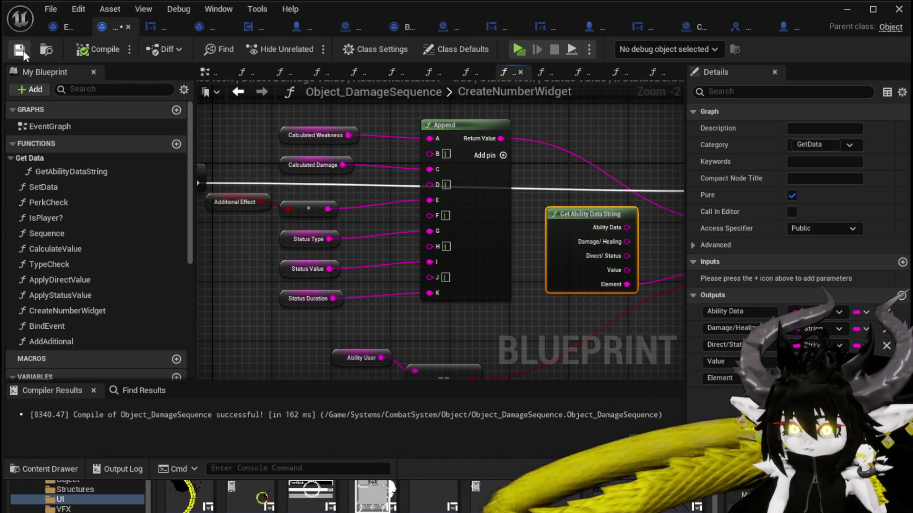
- Switch through W_DamageNumber and Object_DamageSequence over to the BP_EnemyActor blueprint
{"action": "left_click", "coordinate": [151, 26]}
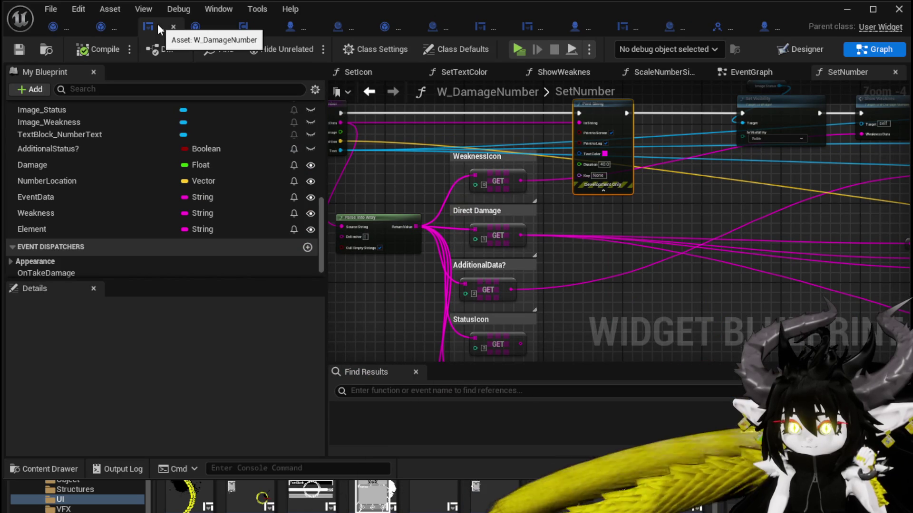
{"action": "left_click", "coordinate": [94, 25]}
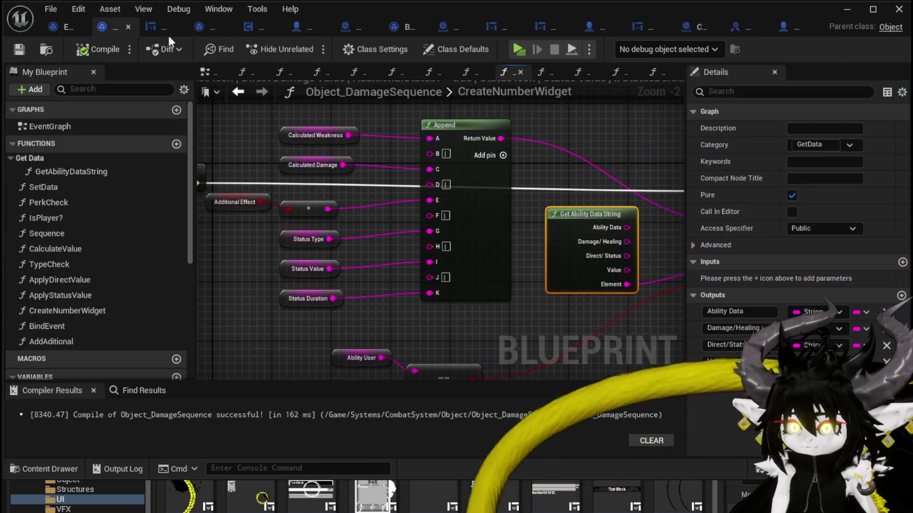
{"action": "left_click", "coordinate": [295, 30]}
- Survey BP_EnemyActor's event graph, close it, then pan BP_ThirdPersonCharacter's graph to Event ShowDamageNumber
{"action": "mouse_move", "coordinate": [315, 182]}
{"action": "left_mouse_down"}
{"action": "mouse_move", "coordinate": [391, 258]}
{"action": "mouse_move", "coordinate": [248, 175]}
{"action": "mouse_move", "coordinate": [498, 132]}
{"action": "mouse_move", "coordinate": [139, 197]}
{"action": "left_mouse_up"}
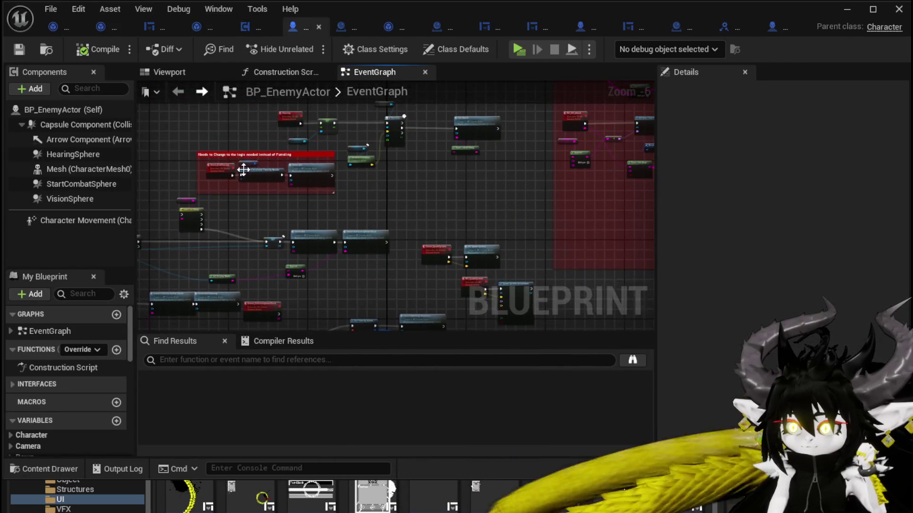
{"action": "scroll", "coordinate": [387, 183], "scroll_direction": "down", "scroll_amount": 6}
{"action": "mouse_move", "coordinate": [387, 184]}
{"action": "left_mouse_down"}
{"action": "mouse_move", "coordinate": [356, 265]}
{"action": "mouse_move", "coordinate": [572, 248]}
{"action": "mouse_move", "coordinate": [526, 148]}
{"action": "mouse_move", "coordinate": [323, 143]}
{"action": "mouse_move", "coordinate": [544, 149]}
{"action": "left_mouse_up"}
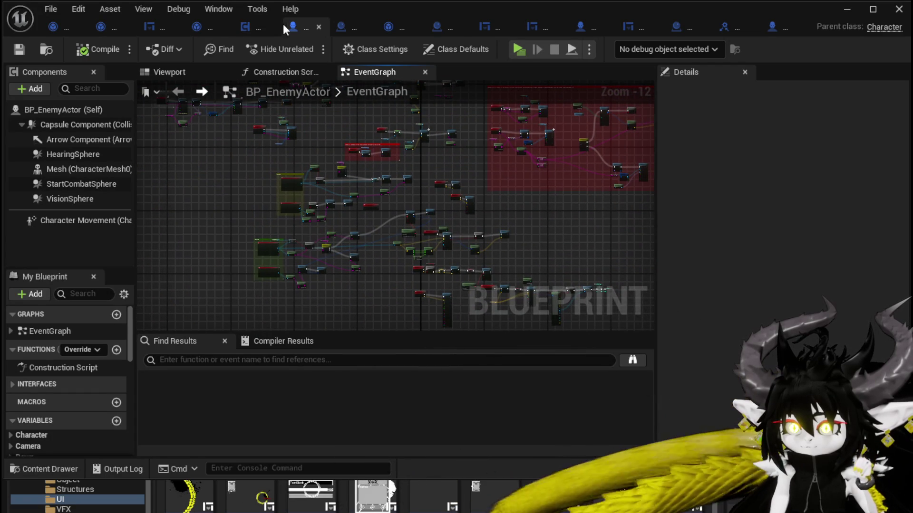
{"action": "left_click", "coordinate": [318, 27]}
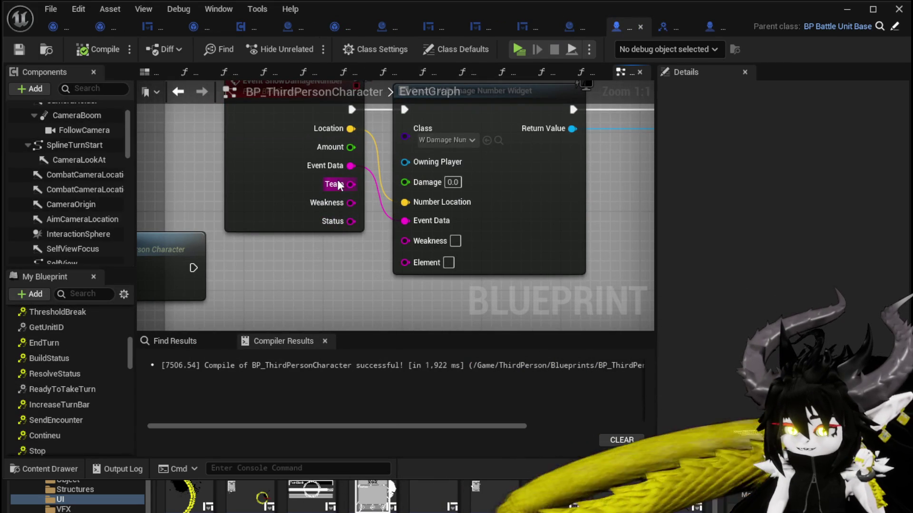
{"action": "left_click_drag", "start_coordinate": [293, 221], "coordinate": [305, 269]}
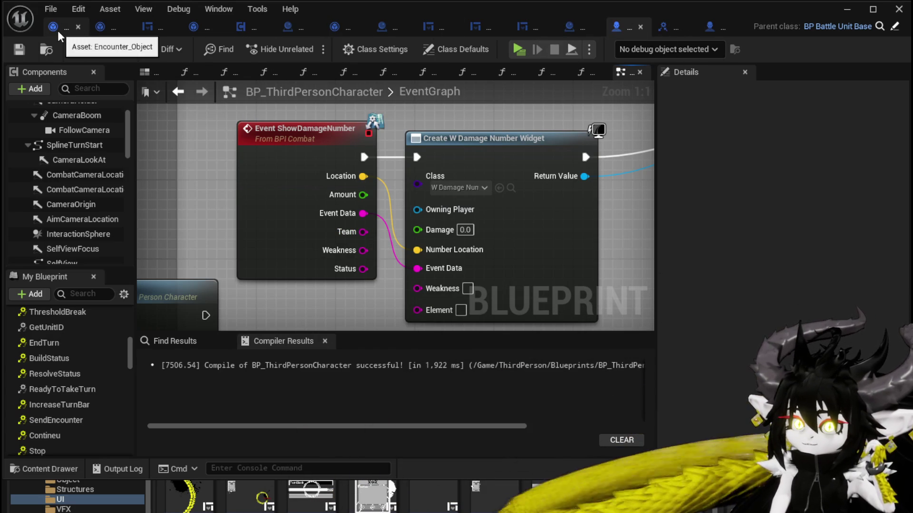
- Check BPC_Perks' Damage Battler nodes, then close WP_BattlerTurnBar, W_BattleUI and another widget tab
{"action": "left_click", "coordinate": [250, 29]}
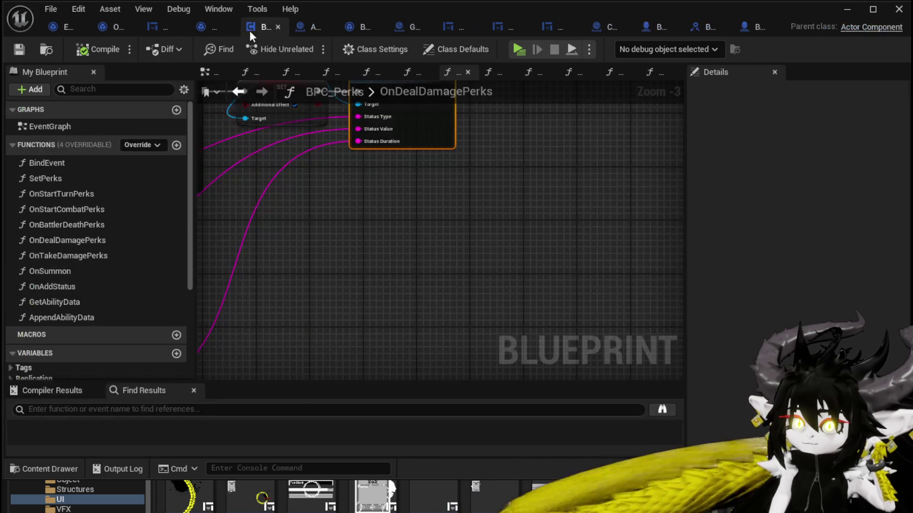
{"action": "mouse_move", "coordinate": [412, 203]}
{"action": "left_mouse_down"}
{"action": "mouse_move", "coordinate": [471, 277]}
{"action": "mouse_move", "coordinate": [506, 290]}
{"action": "mouse_move", "coordinate": [591, 289]}
{"action": "mouse_move", "coordinate": [660, 195]}
{"action": "left_mouse_up"}
{"action": "scroll", "coordinate": [620, 191], "scroll_direction": "down", "scroll_amount": 2}
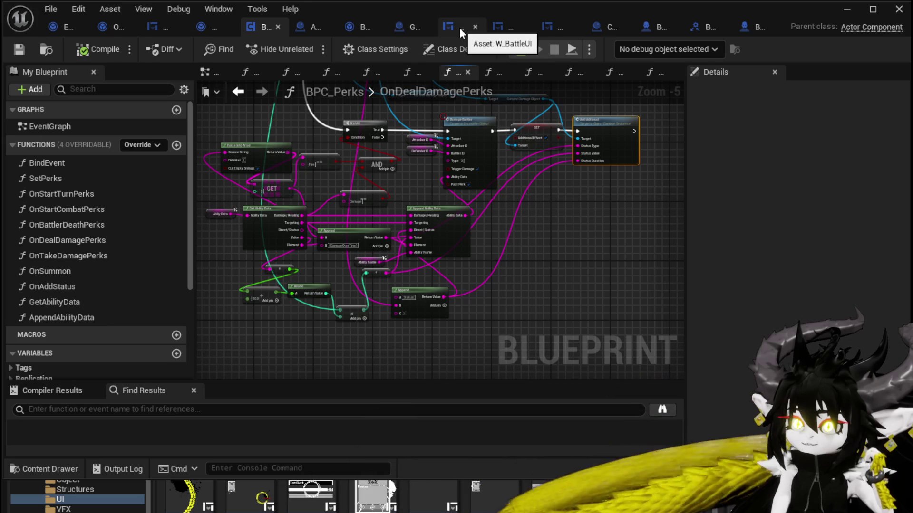
{"action": "left_click", "coordinate": [524, 27]}
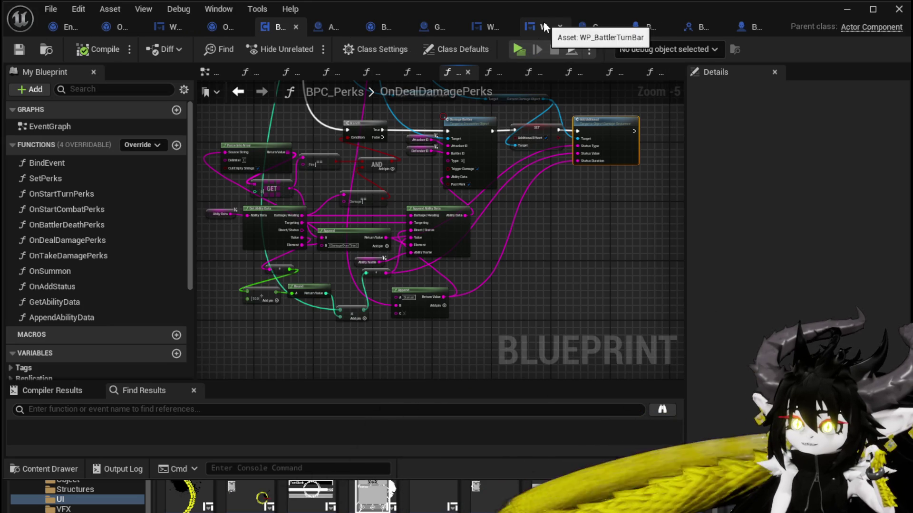
{"action": "left_click", "coordinate": [558, 26]}
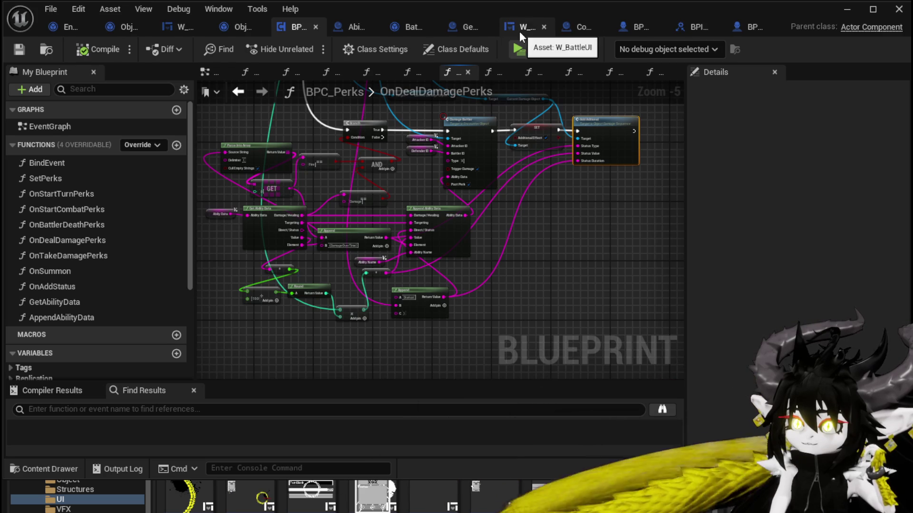
{"action": "left_click", "coordinate": [544, 27]}
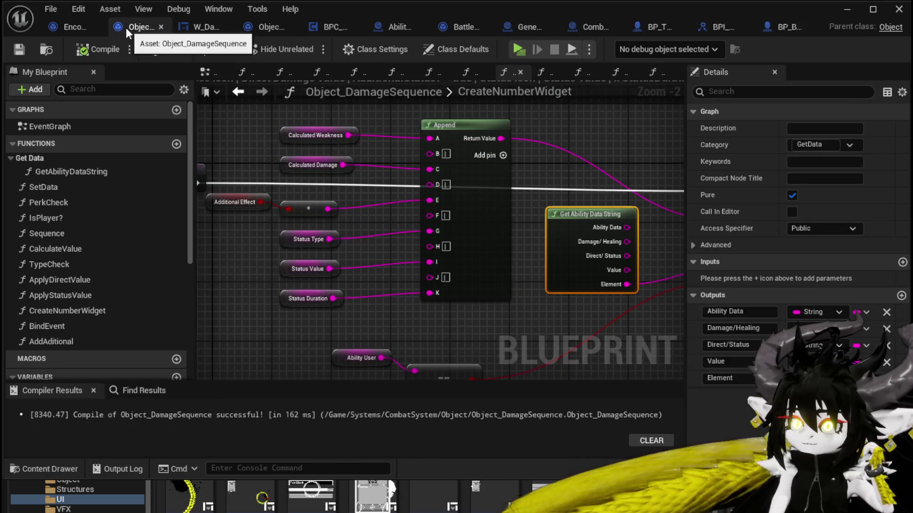
- Open Encounter_Object's ShowDamageNumber function and frame the loop and branch nodes
{"action": "mouse_move", "coordinate": [616, 158]}
{"action": "left_mouse_down"}
{"action": "mouse_move", "coordinate": [219, 136]}
{"action": "mouse_move", "coordinate": [342, 142]}
{"action": "left_mouse_up"}
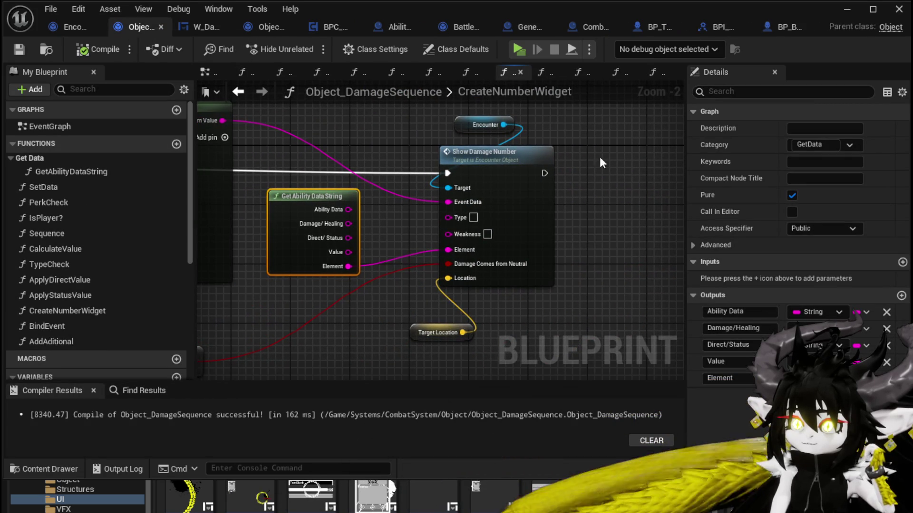
{"action": "double_click", "coordinate": [506, 198]}
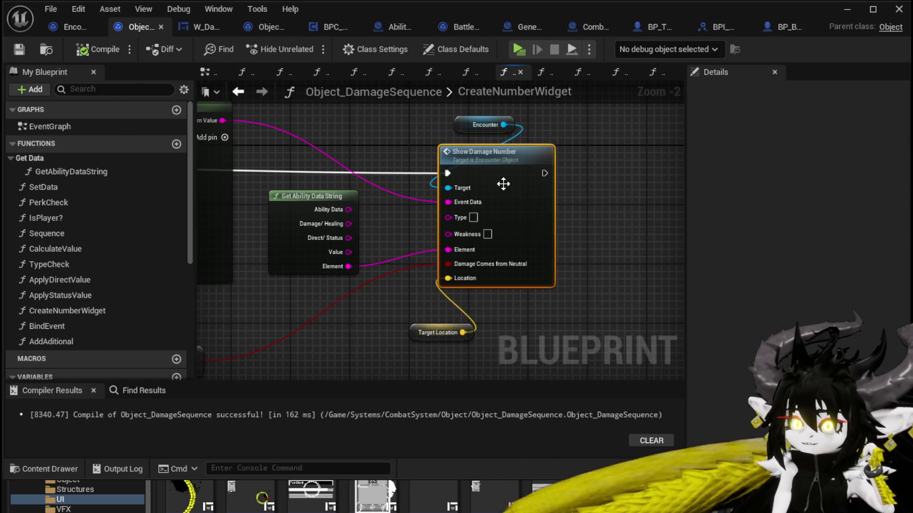
{"action": "mouse_move", "coordinate": [357, 183]}
{"action": "left_mouse_down"}
{"action": "mouse_move", "coordinate": [523, 198]}
{"action": "mouse_move", "coordinate": [508, 227]}
{"action": "mouse_move", "coordinate": [570, 221]}
{"action": "left_mouse_up"}
- Relink the lower Show Damage Number's Status input to the Status value and compile
{"action": "scroll", "coordinate": [418, 218], "scroll_direction": "up", "scroll_amount": 3}
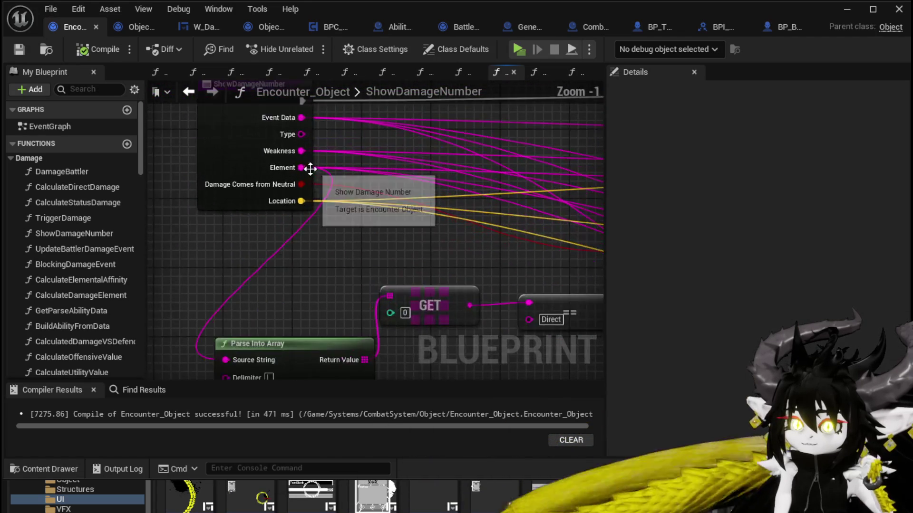
{"action": "mouse_move", "coordinate": [306, 167]}
{"action": "left_mouse_down"}
{"action": "mouse_move", "coordinate": [680, 237]}
{"action": "mouse_move", "coordinate": [71, 102]}
{"action": "mouse_move", "coordinate": [614, 242]}
{"action": "mouse_move", "coordinate": [427, 348]}
{"action": "mouse_move", "coordinate": [419, 271]}
{"action": "mouse_move", "coordinate": [378, 200]}
{"action": "left_mouse_up"}
{"action": "scroll", "coordinate": [455, 192], "scroll_direction": "down", "scroll_amount": 2}
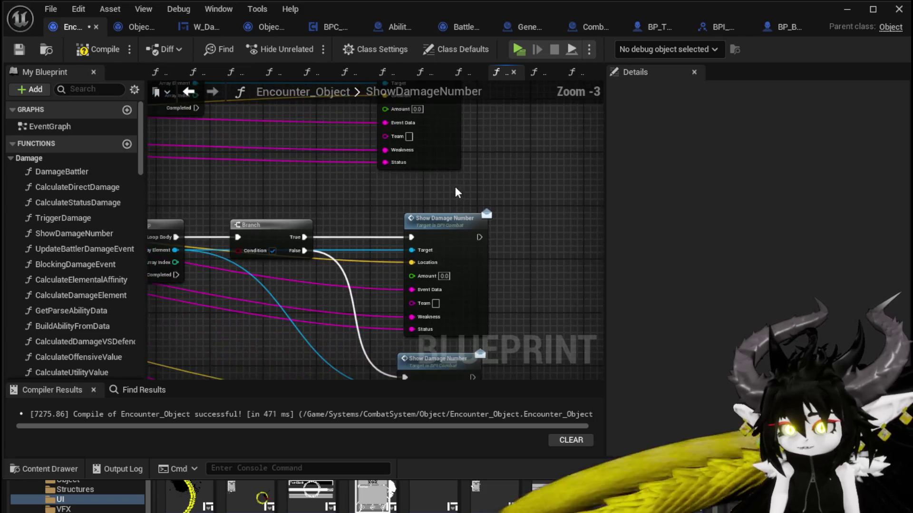
{"action": "left_click_drag", "start_coordinate": [397, 162], "coordinate": [412, 329]}
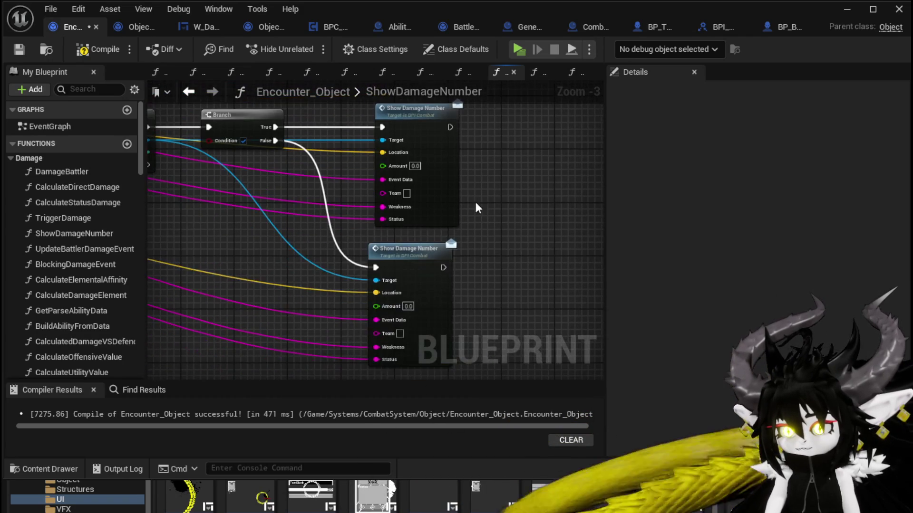
{"action": "left_click_drag", "start_coordinate": [384, 215], "coordinate": [376, 360]}
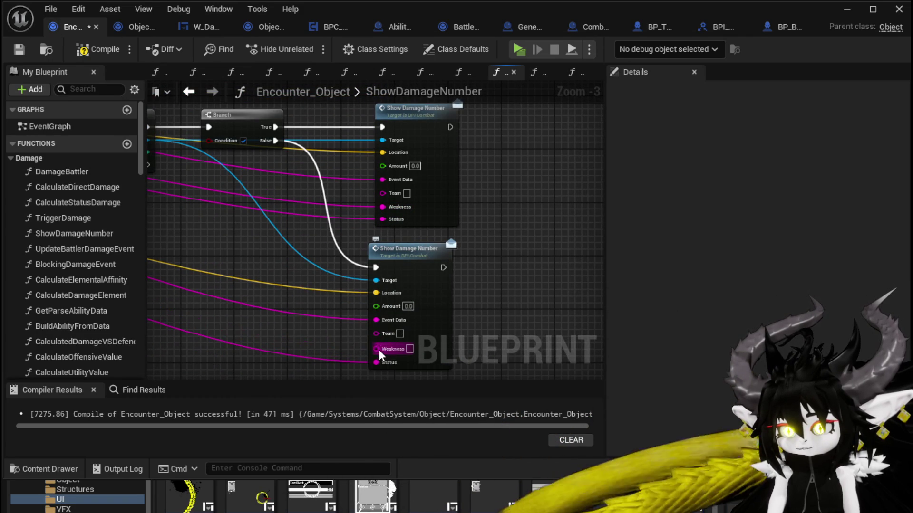
{"action": "left_click_drag", "start_coordinate": [399, 196], "coordinate": [420, 341]}
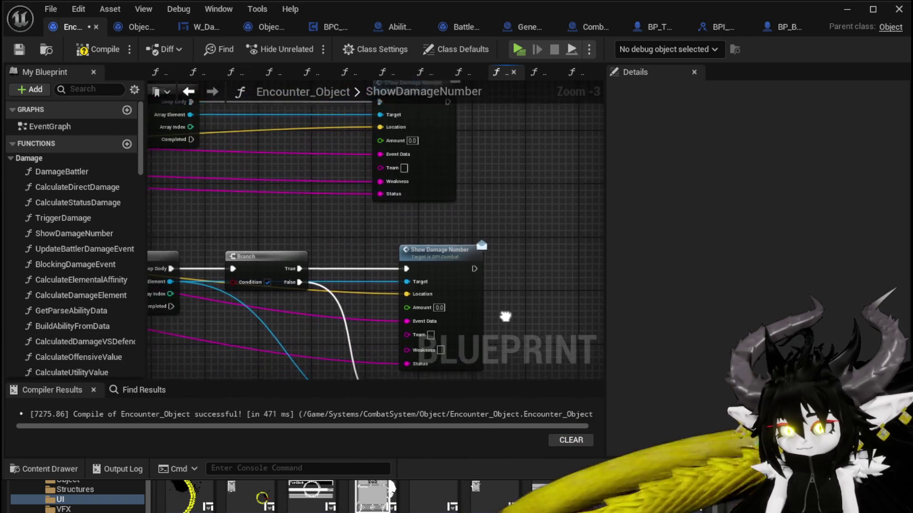
{"action": "scroll", "coordinate": [511, 219], "scroll_direction": "down", "scroll_amount": 2}
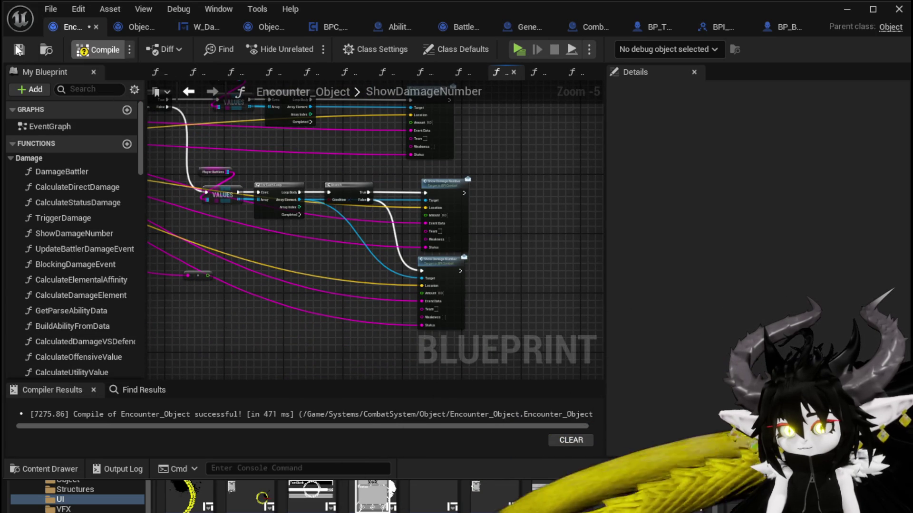
{"action": "left_click", "coordinate": [19, 50]}
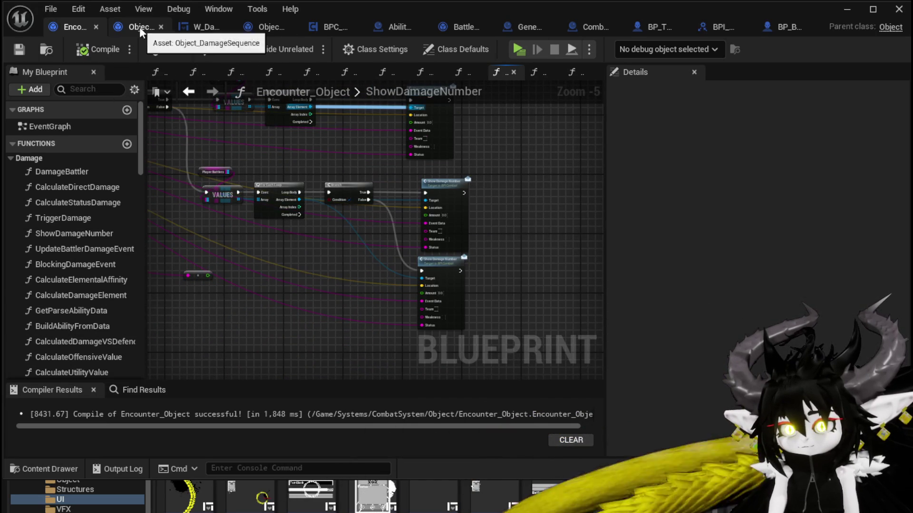
- Compile and save BP_ThirdPersonCharacter
{"action": "left_click", "coordinate": [652, 26]}
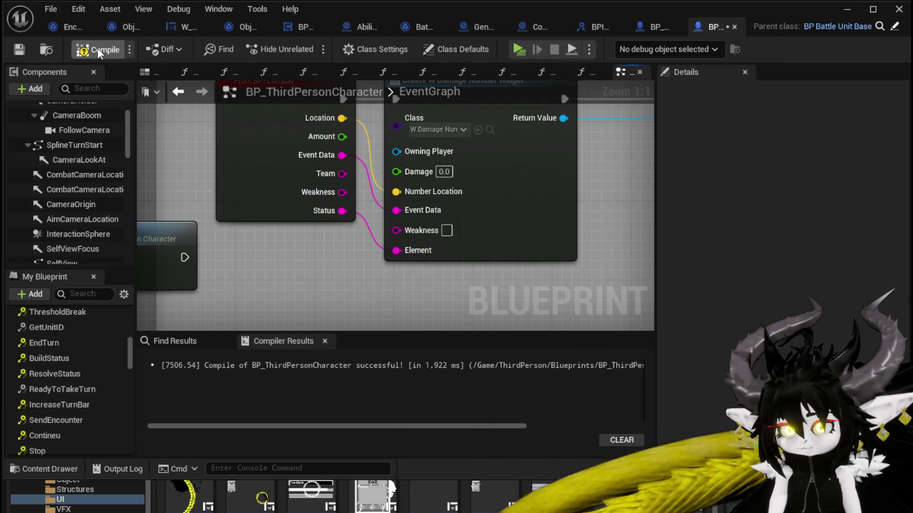
{"action": "left_click", "coordinate": [19, 47]}
{"action": "double_click", "coordinate": [435, 85]}
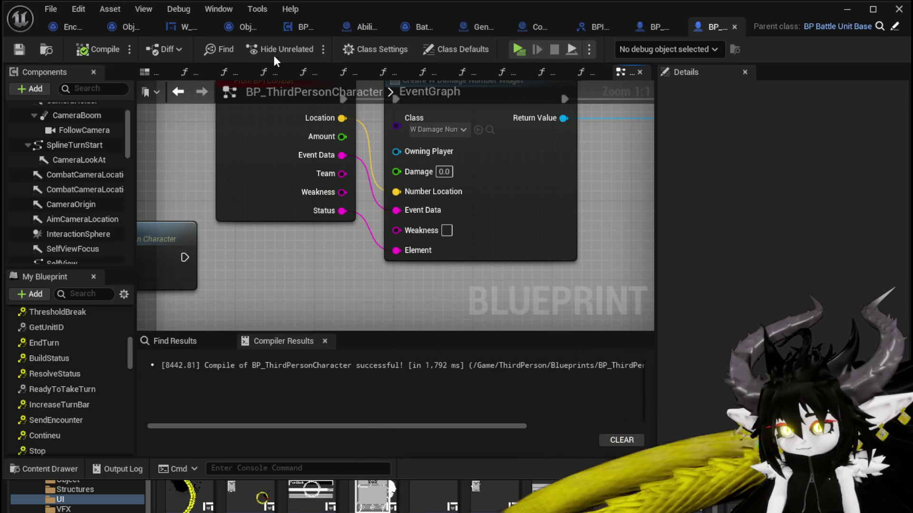
- Return to W_DamageNumber and show its EventGraph with Set Number feeding Play Animation
{"action": "left_click", "coordinate": [181, 27]}
{"action": "mouse_move", "coordinate": [417, 182]}
{"action": "left_mouse_down"}
{"action": "mouse_move", "coordinate": [475, 215]}
{"action": "mouse_move", "coordinate": [521, 221]}
{"action": "mouse_move", "coordinate": [438, 210]}
{"action": "left_mouse_up"}
{"action": "left_click", "coordinate": [755, 70]}
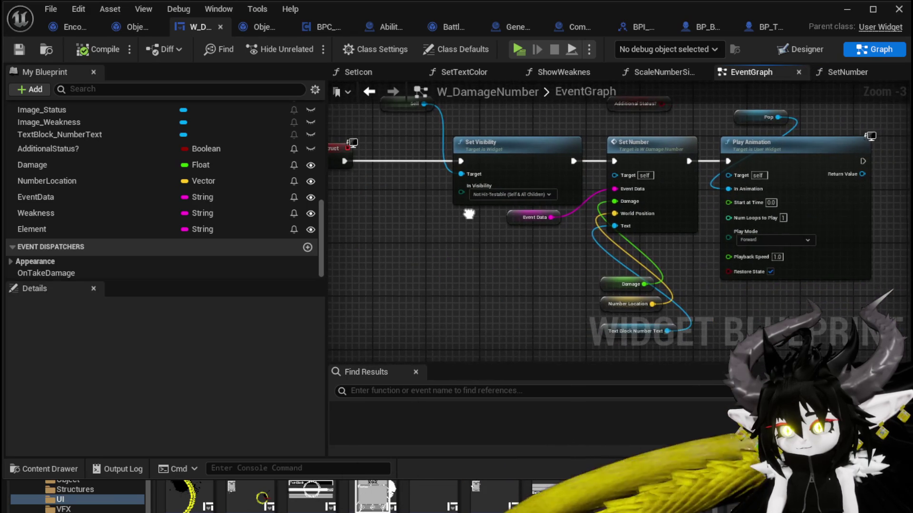
- Place an Element getter in the EventGraph and add a new String input to SetNumber
{"action": "mouse_move", "coordinate": [94, 233]}
{"action": "left_mouse_down"}
{"action": "mouse_move", "coordinate": [501, 238]}
{"action": "mouse_move", "coordinate": [531, 263]}
{"action": "left_mouse_up"}
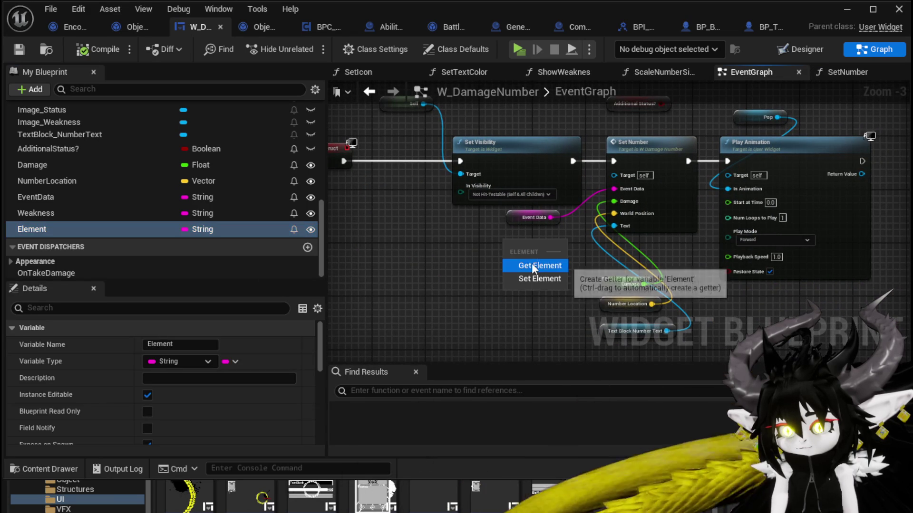
{"action": "left_click", "coordinate": [540, 265]}
{"action": "double_click", "coordinate": [632, 143]}
{"action": "left_click", "coordinate": [411, 198]}
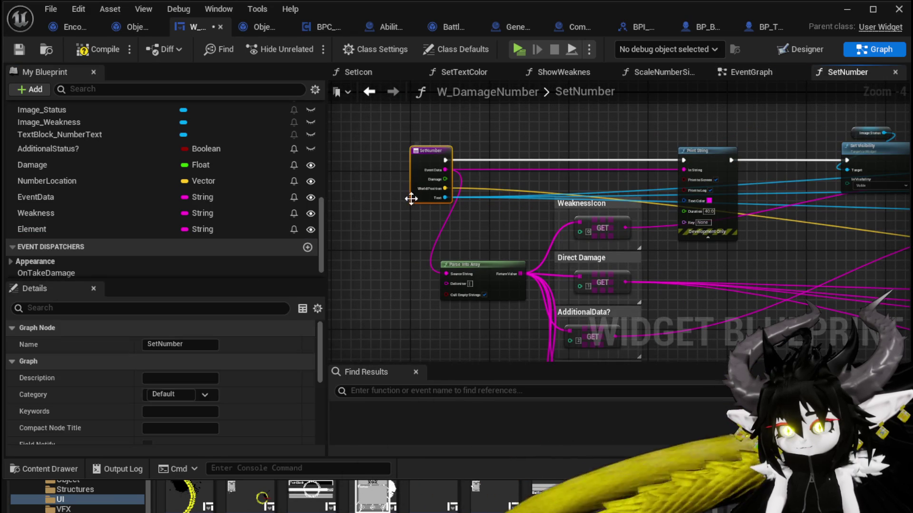
{"action": "scroll", "coordinate": [253, 354], "scroll_direction": "down", "scroll_amount": 5}
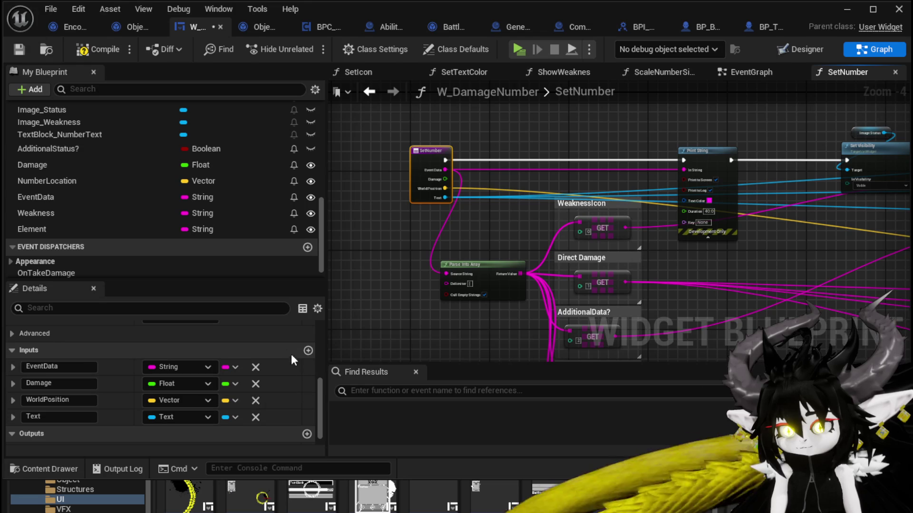
{"action": "left_click", "coordinate": [309, 350]}
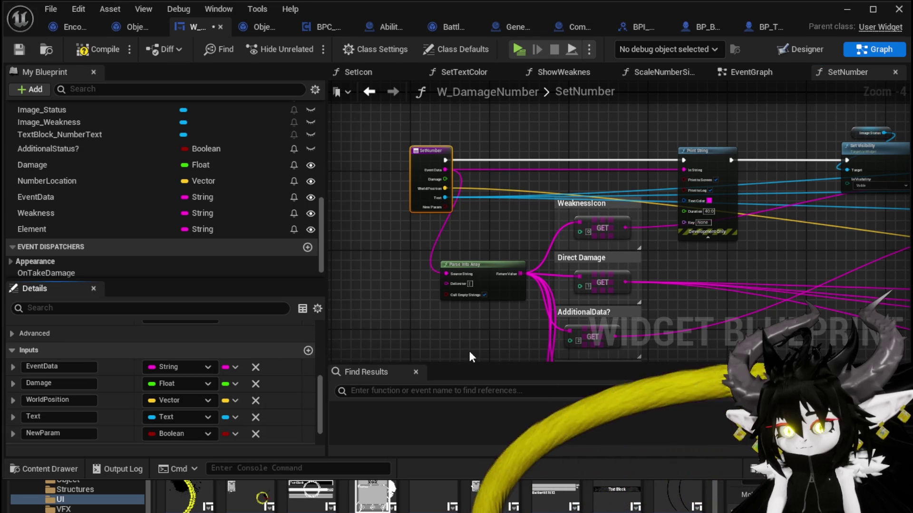
{"action": "left_click", "coordinate": [161, 437]}
{"action": "left_click", "coordinate": [179, 274]}
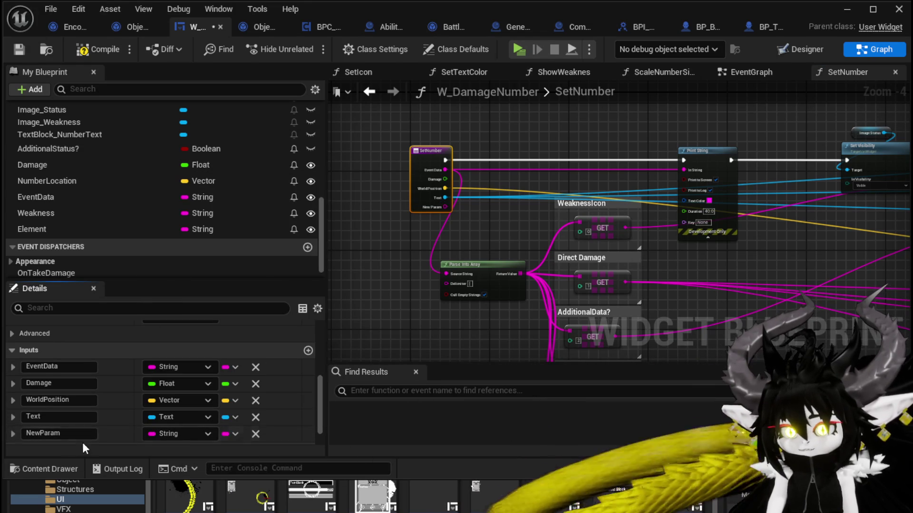
- Name the new input Element, compile, and reopen the SetNumber graph
{"action": "left_click", "coordinate": [72, 435]}
{"action": "type", "text": "E"}
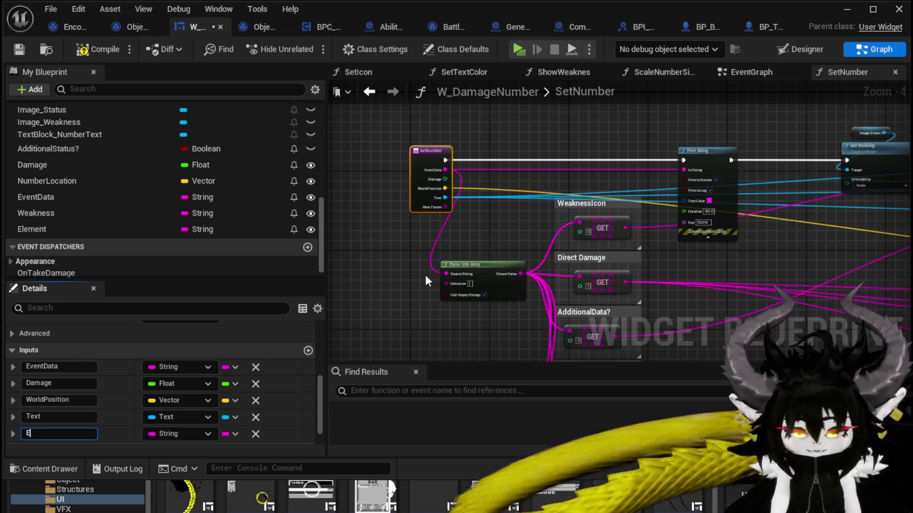
{"action": "type", "text": "lement"}
{"action": "key", "text": "Return"}
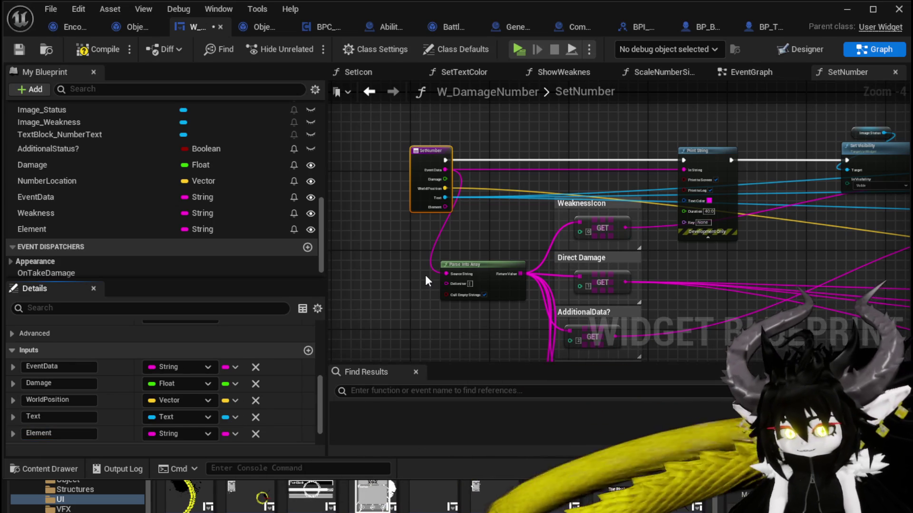
{"action": "left_click", "coordinate": [15, 50]}
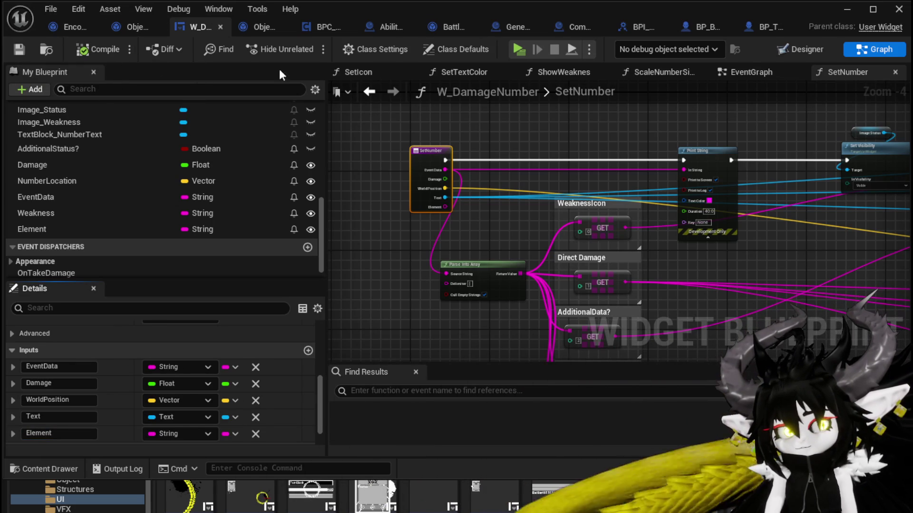
{"action": "left_click", "coordinate": [369, 91]}
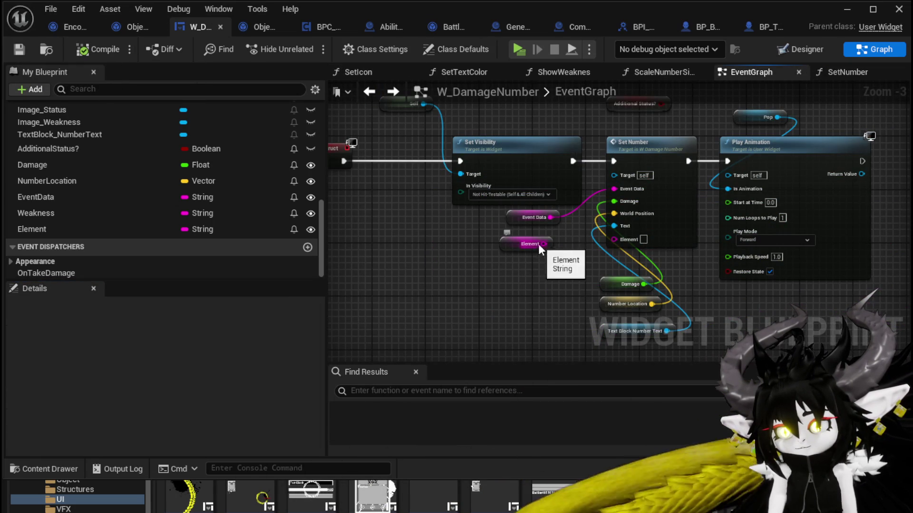
{"action": "double_click", "coordinate": [625, 184]}
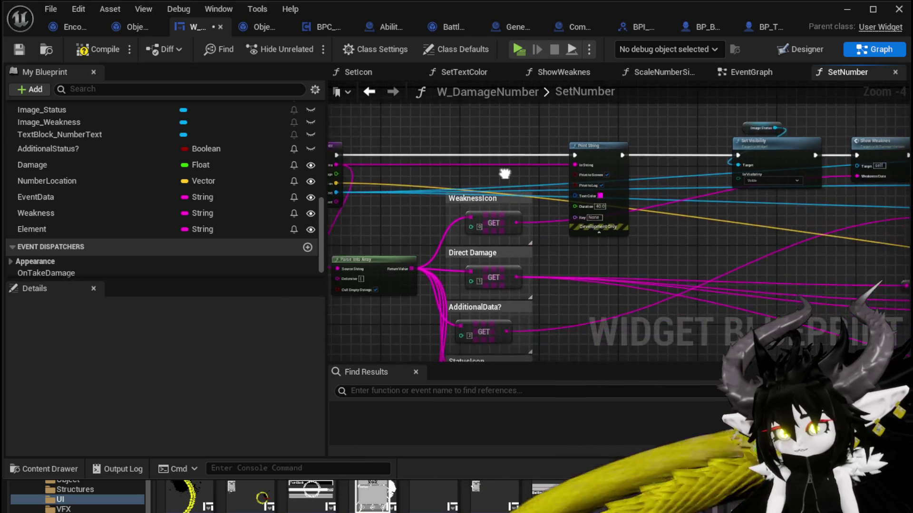
- Create a Parse Into Array node from the Element value
{"action": "scroll", "coordinate": [557, 137], "scroll_direction": "up", "scroll_amount": 3}
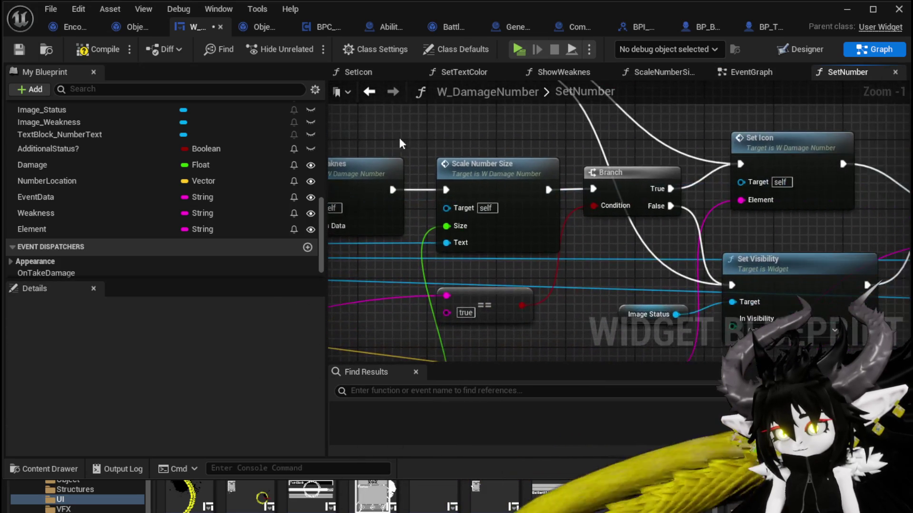
{"action": "scroll", "coordinate": [432, 142], "scroll_direction": "down", "scroll_amount": 2}
{"action": "left_click_drag", "start_coordinate": [718, 204], "coordinate": [494, 194]}
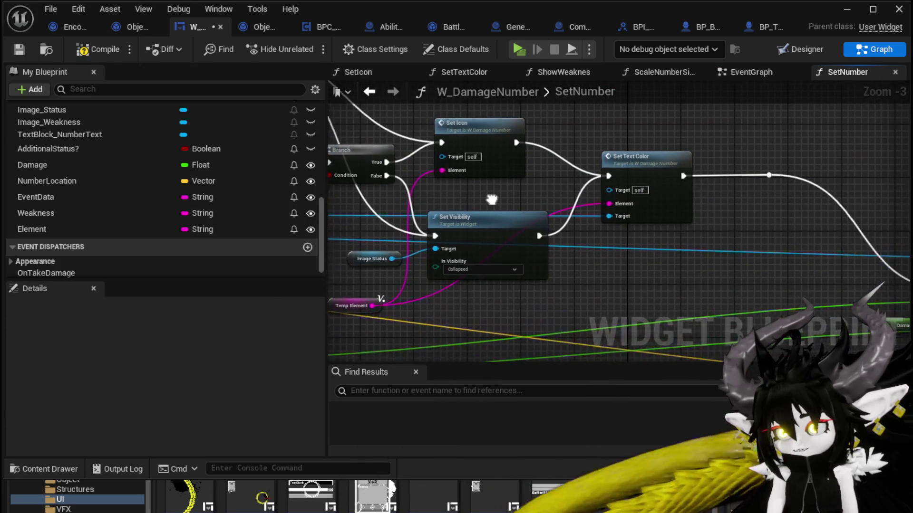
{"action": "left_click_drag", "start_coordinate": [532, 233], "coordinate": [506, 232]}
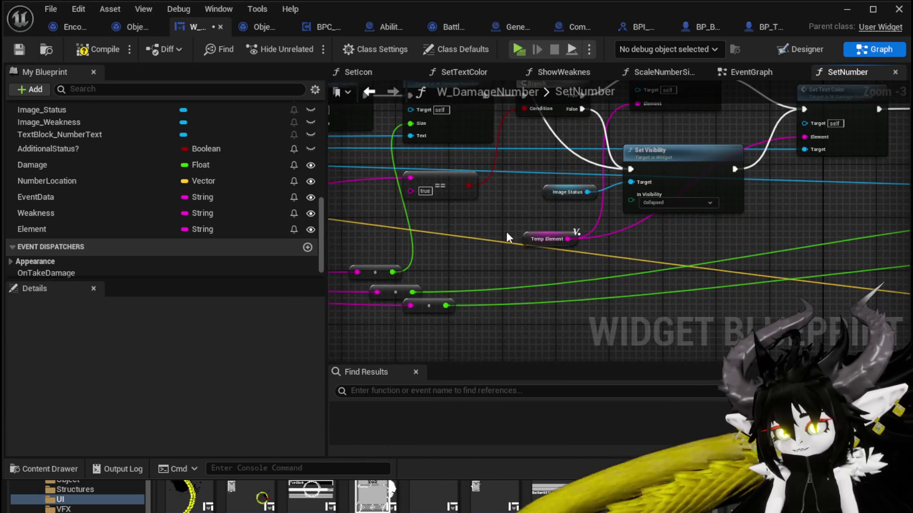
{"action": "scroll", "coordinate": [495, 200], "scroll_direction": "down", "scroll_amount": 2}
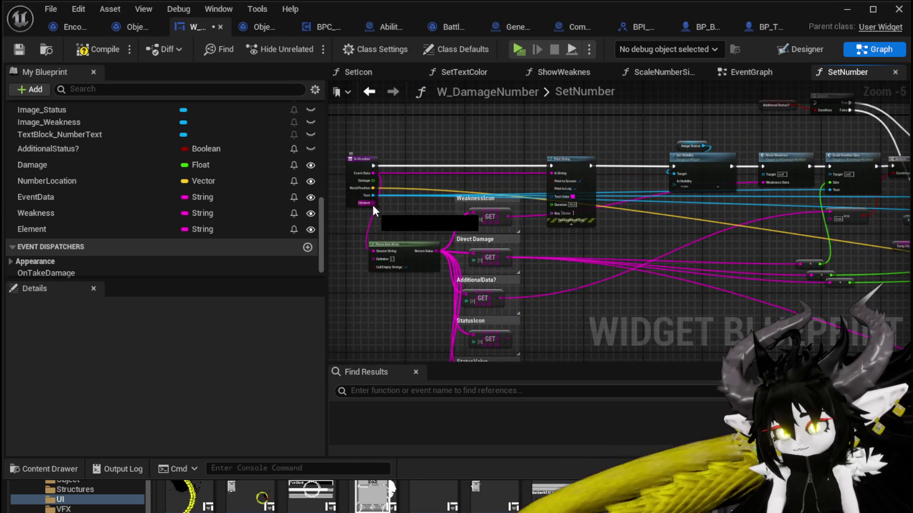
{"action": "mouse_move", "coordinate": [373, 205]}
{"action": "left_mouse_down"}
{"action": "mouse_move", "coordinate": [803, 134]}
{"action": "mouse_move", "coordinate": [695, 162]}
{"action": "left_mouse_up"}
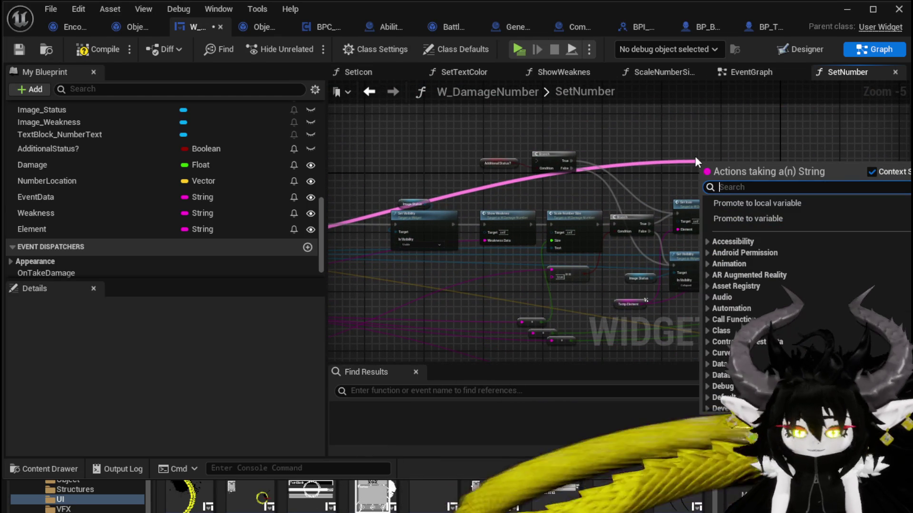
{"action": "type", "text": "Pas"}
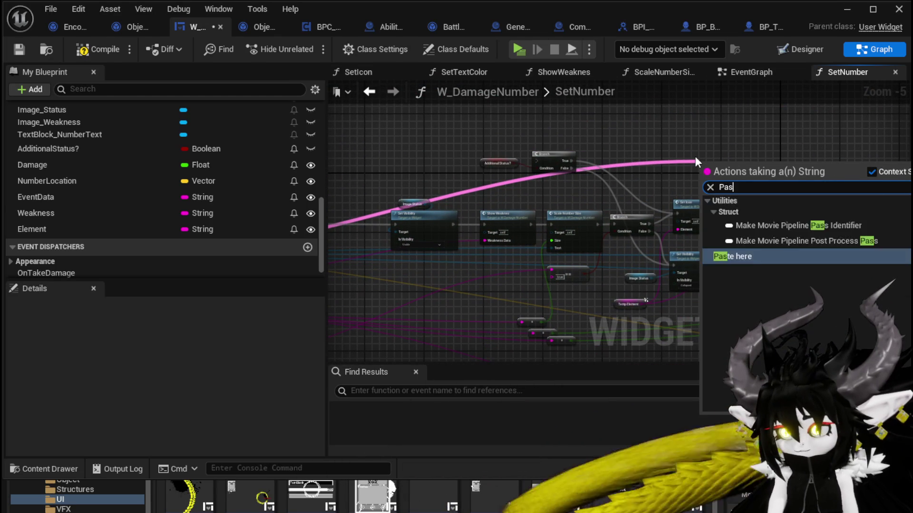
{"action": "key", "text": "BackSpace"}
{"action": "key", "text": "BackSpace"}
{"action": "type", "text": "arse"}
{"action": "key", "text": "Return"}
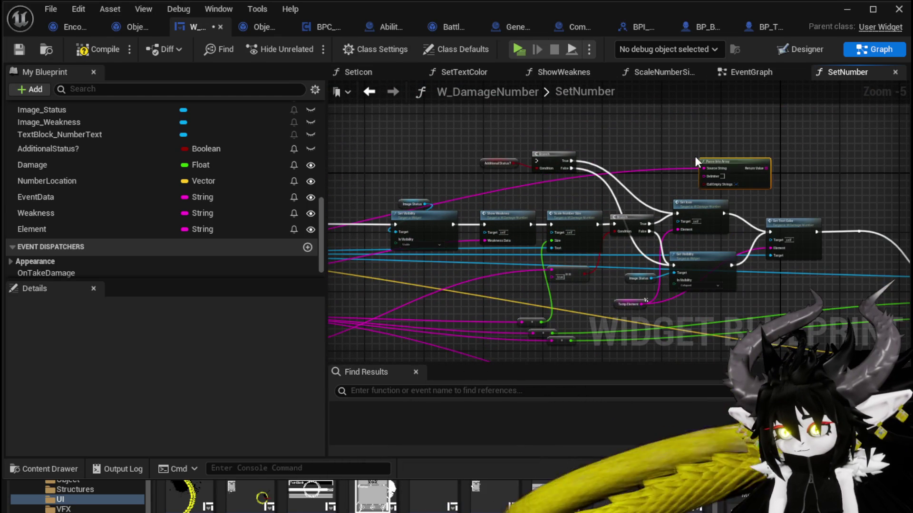
- Add a GET on the parsed array and feed its output into a second Parse Into Array
{"action": "scroll", "coordinate": [694, 156], "scroll_direction": "up", "scroll_amount": 3}
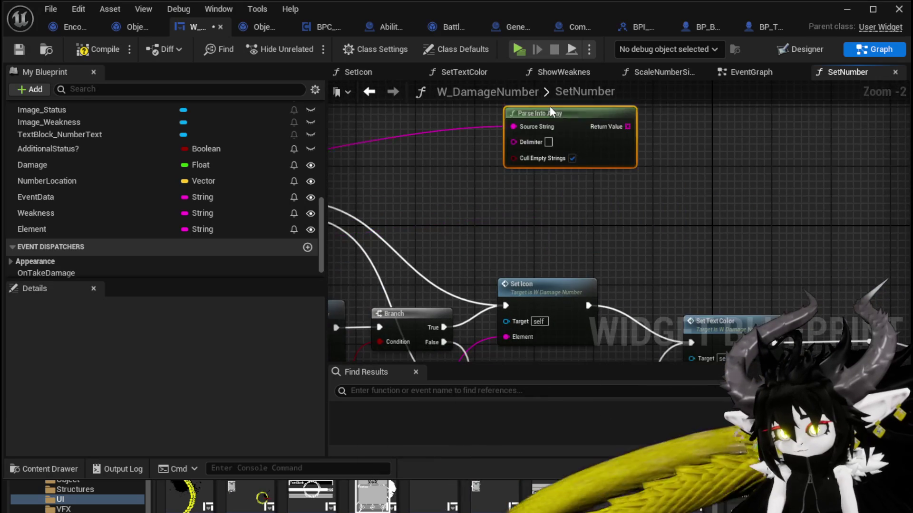
{"action": "left_click_drag", "start_coordinate": [612, 142], "coordinate": [673, 176]}
{"action": "type", "text": "get"}
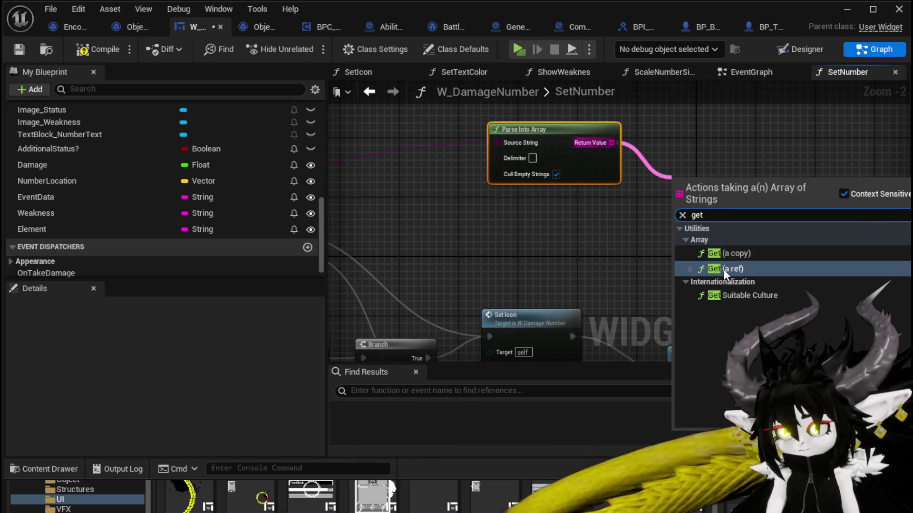
{"action": "key", "text": "Return"}
{"action": "left_click", "coordinate": [533, 158]}
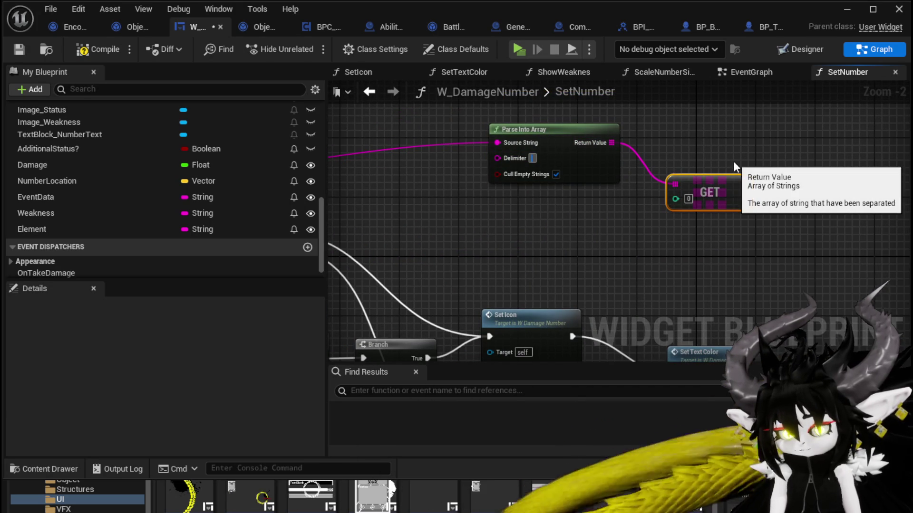
{"action": "mouse_move", "coordinate": [713, 190]}
{"action": "left_mouse_down"}
{"action": "mouse_move", "coordinate": [692, 160]}
{"action": "mouse_move", "coordinate": [774, 171]}
{"action": "left_mouse_up"}
{"action": "type", "text": "Pars"}
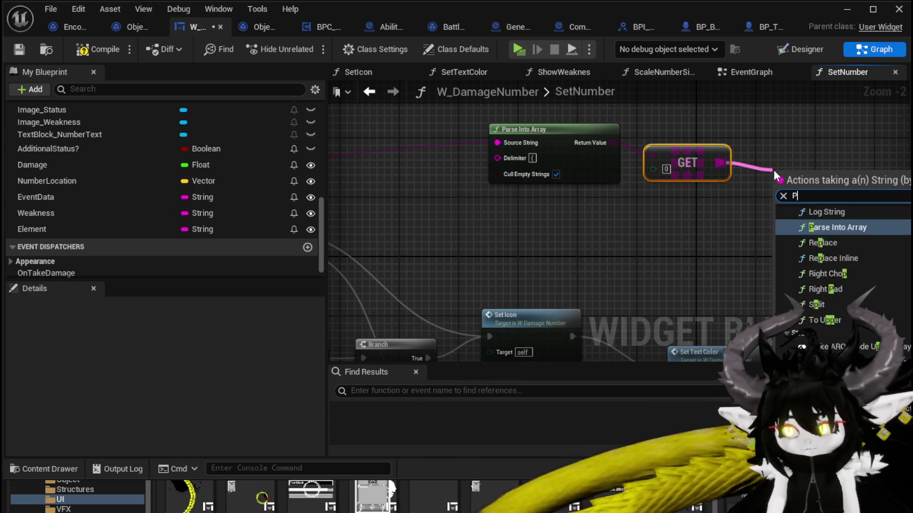
{"action": "key", "text": "Return"}
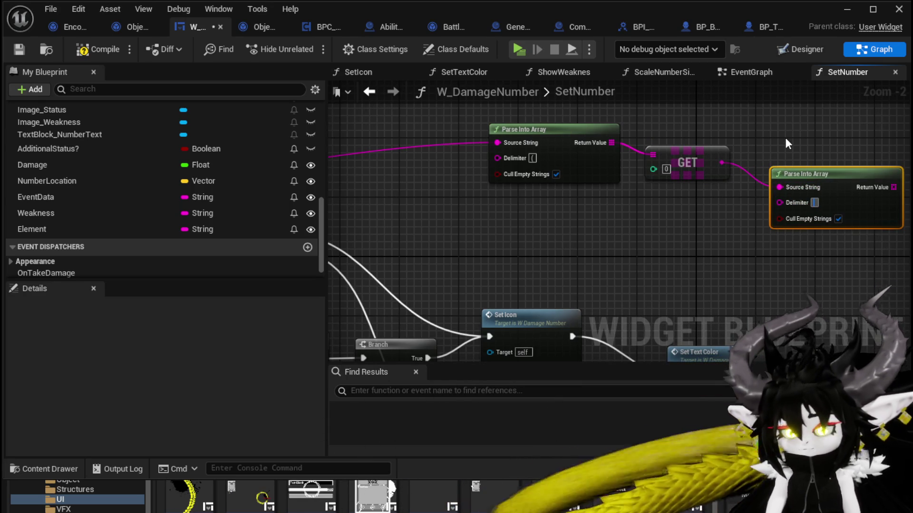
{"action": "left_click_drag", "start_coordinate": [799, 174], "coordinate": [531, 197]}
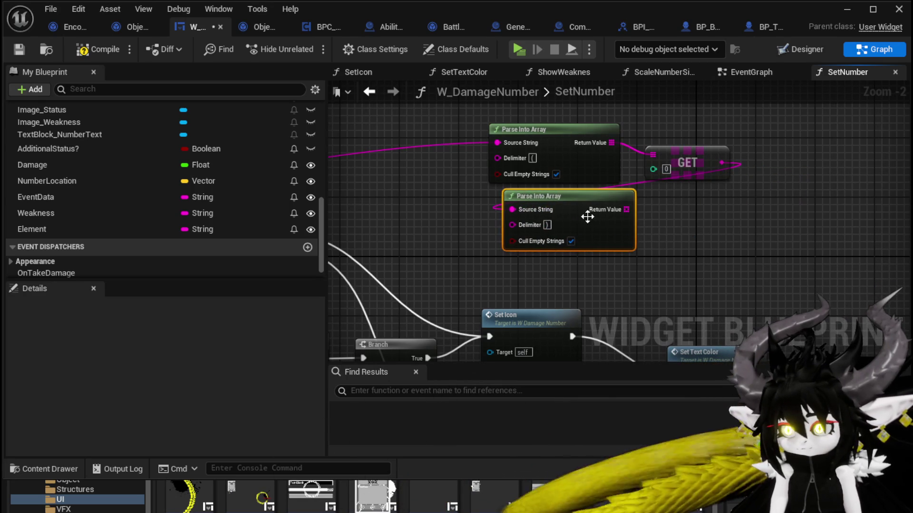
- Add a GET at index 0 on the second split and keep empty strings in the parse nodes
{"action": "left_click_drag", "start_coordinate": [626, 210], "coordinate": [666, 212]}
{"action": "type", "text": "get"}
{"action": "left_click", "coordinate": [717, 297]}
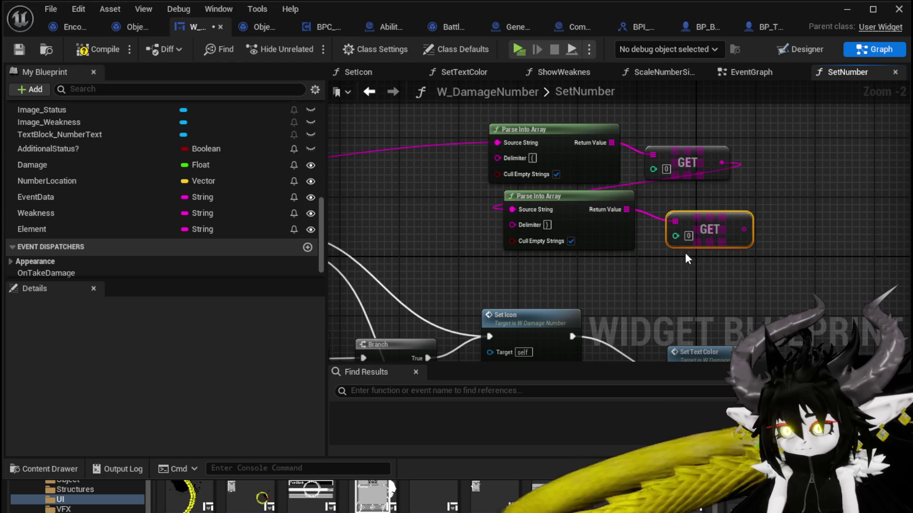
{"action": "mouse_move", "coordinate": [692, 177]}
{"action": "left_mouse_down"}
{"action": "mouse_move", "coordinate": [640, 148]}
{"action": "mouse_move", "coordinate": [571, 179]}
{"action": "mouse_move", "coordinate": [598, 176]}
{"action": "left_mouse_up"}
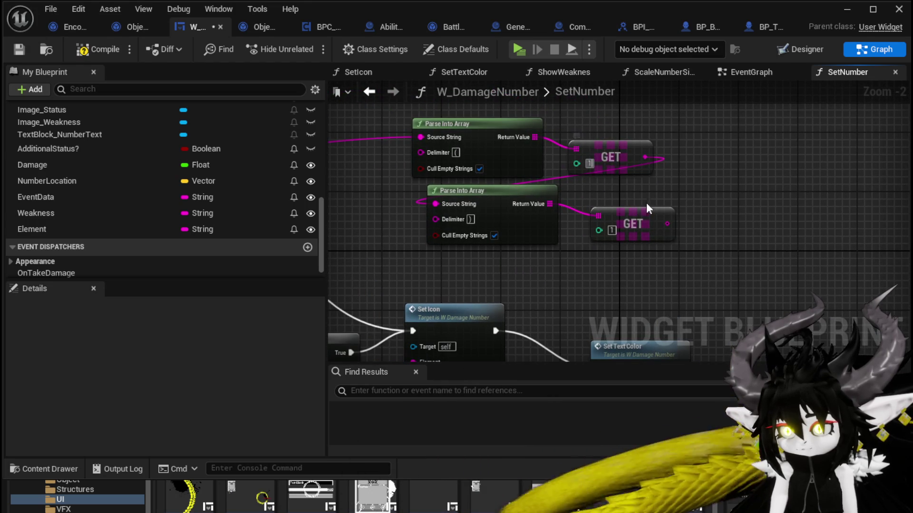
{"action": "type", "text": "0"}
{"action": "left_click", "coordinate": [494, 236]}
{"action": "left_click", "coordinate": [479, 169]}
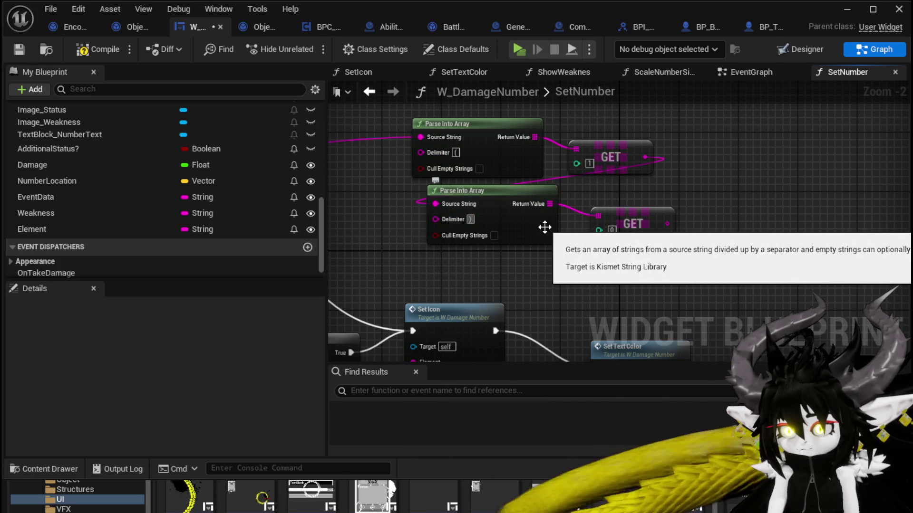
- Wire the new GET output into both Set Text Color's and Set Icon's Element pins
{"action": "mouse_move", "coordinate": [667, 223]}
{"action": "left_mouse_down"}
{"action": "mouse_move", "coordinate": [657, 162]}
{"action": "mouse_move", "coordinate": [578, 275]}
{"action": "left_mouse_up"}
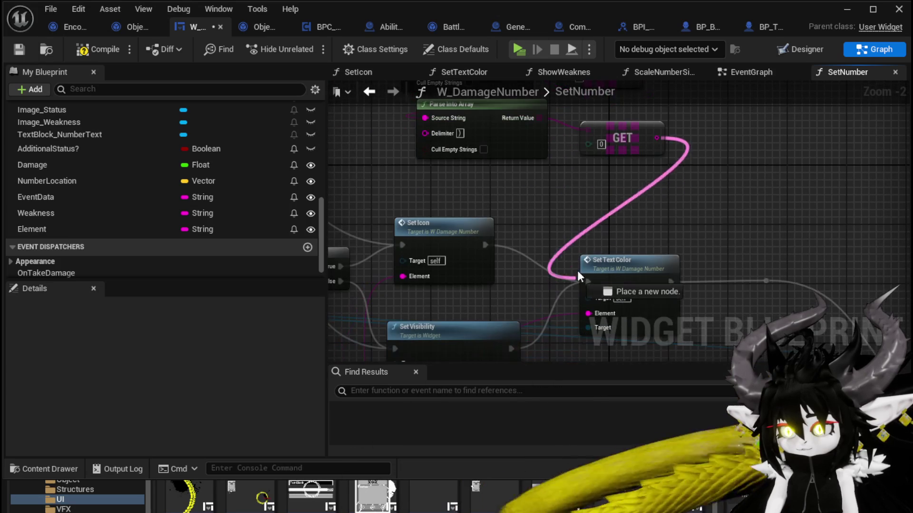
{"action": "left_click_drag", "start_coordinate": [591, 320], "coordinate": [477, 299]}
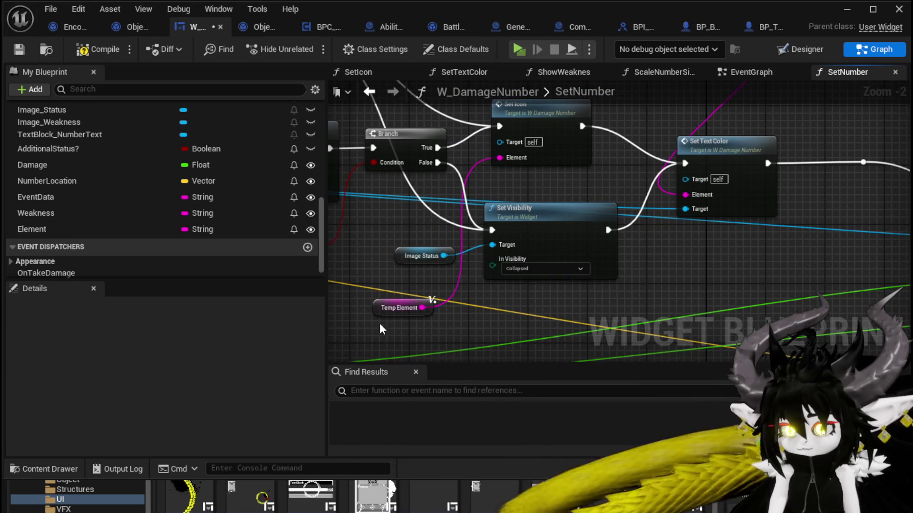
{"action": "left_click_drag", "start_coordinate": [379, 328], "coordinate": [406, 433]}
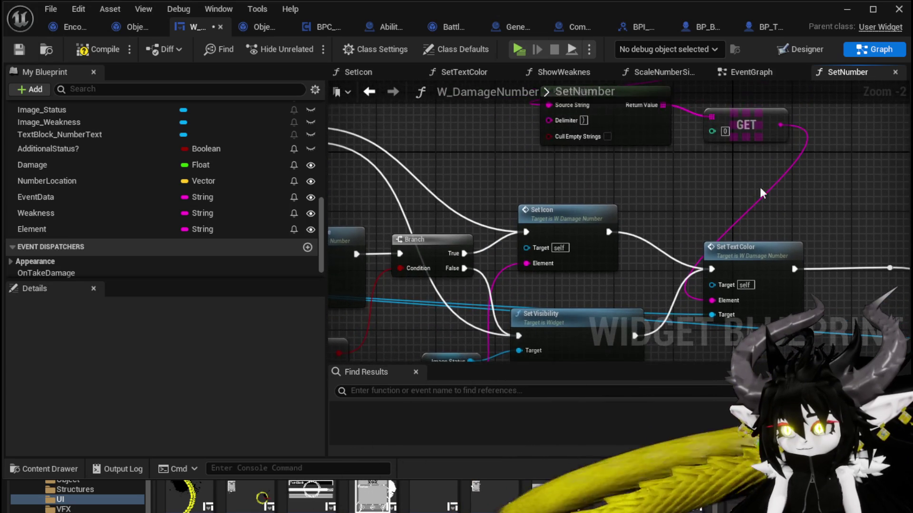
{"action": "mouse_move", "coordinate": [780, 125]}
{"action": "left_mouse_down"}
{"action": "mouse_move", "coordinate": [481, 249]}
{"action": "mouse_move", "coordinate": [526, 263]}
{"action": "left_mouse_up"}
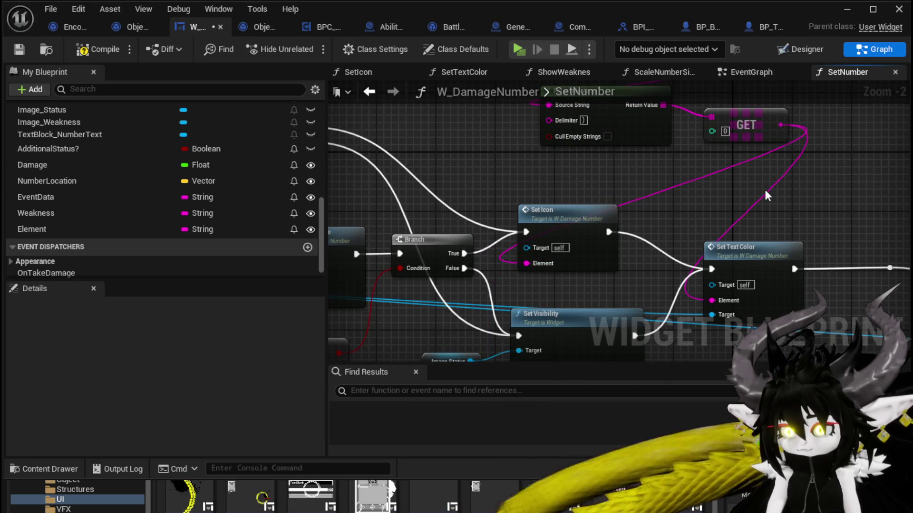
{"action": "scroll", "coordinate": [765, 195], "scroll_direction": "down", "scroll_amount": 2}
{"action": "left_click_drag", "start_coordinate": [761, 155], "coordinate": [658, 146]}
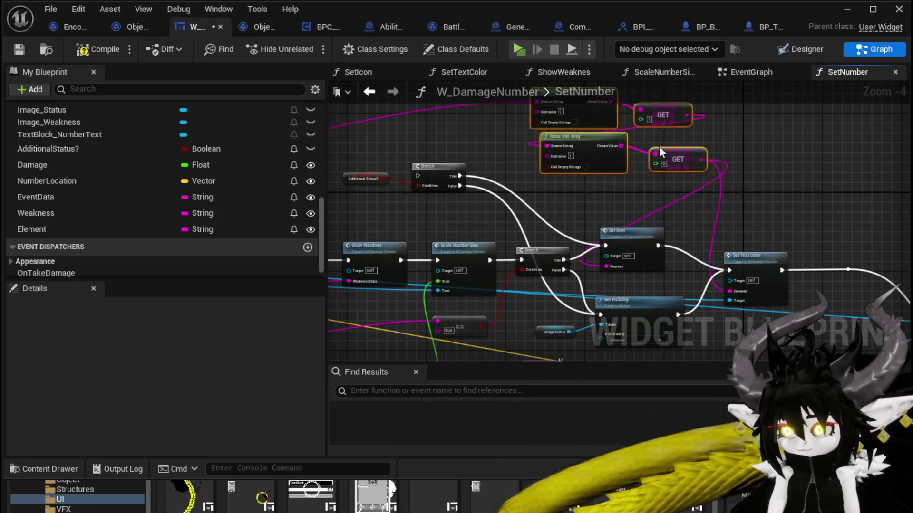
- Delete the unused TempElement node, compile and save, and start a standalone play test
{"action": "left_click", "coordinate": [563, 293]}
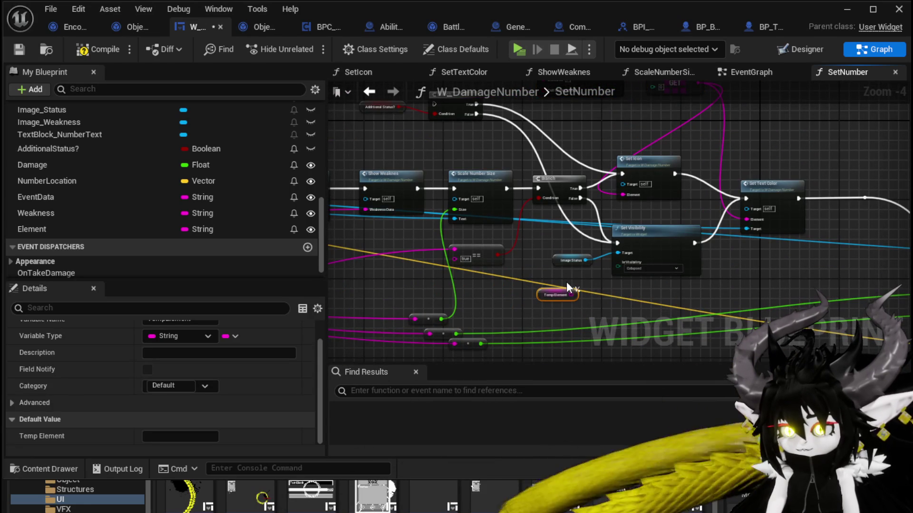
{"action": "key", "text": "Delete"}
{"action": "mouse_move", "coordinate": [492, 287]}
{"action": "left_mouse_down"}
{"action": "mouse_move", "coordinate": [464, 272]}
{"action": "mouse_move", "coordinate": [518, 270]}
{"action": "mouse_move", "coordinate": [551, 229]}
{"action": "mouse_move", "coordinate": [540, 230]}
{"action": "mouse_move", "coordinate": [576, 261]}
{"action": "mouse_move", "coordinate": [606, 219]}
{"action": "mouse_move", "coordinate": [682, 269]}
{"action": "left_mouse_up"}
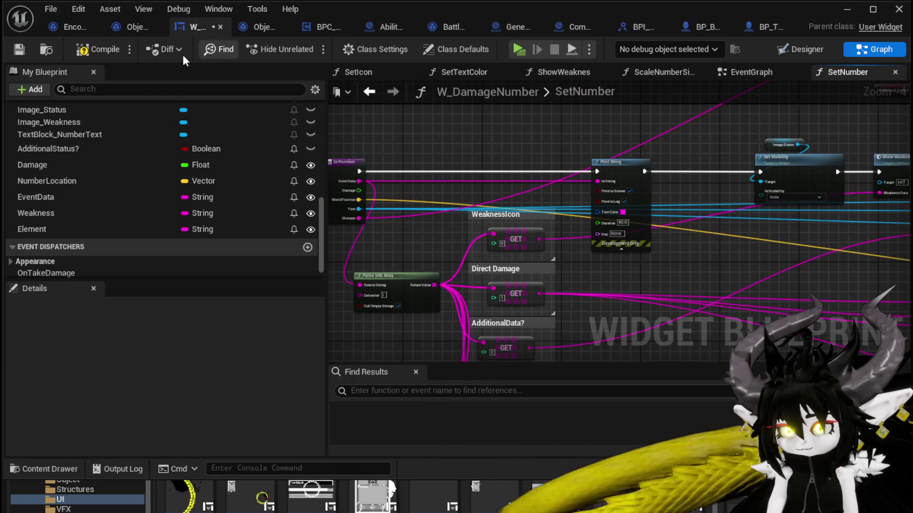
{"action": "left_click", "coordinate": [18, 49]}
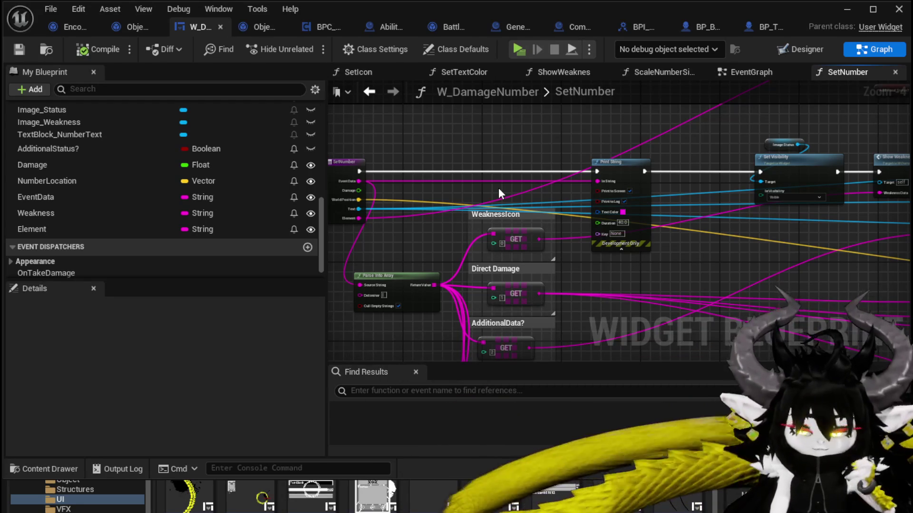
{"action": "left_click", "coordinate": [848, 14]}
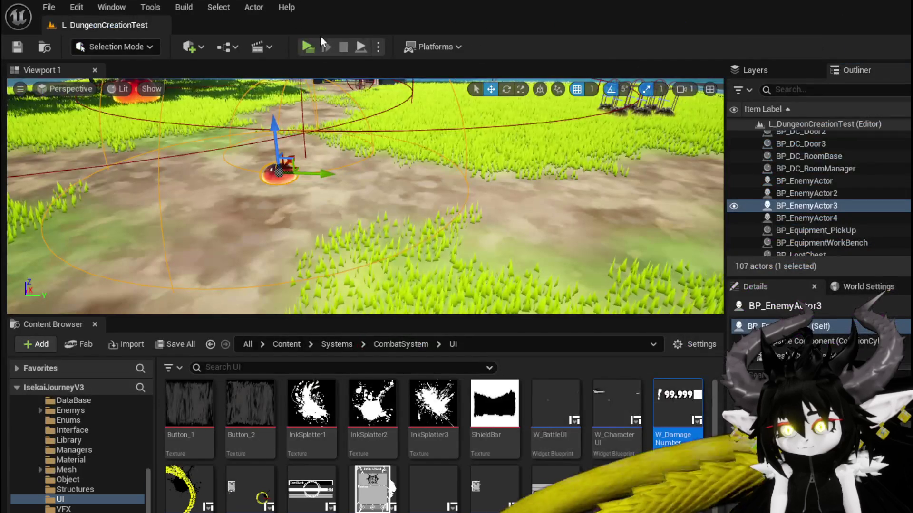
{"action": "left_click", "coordinate": [303, 49]}
- Stop the play test and bring up the AddAditional function's parse nodes
{"action": "key", "text": "w"}
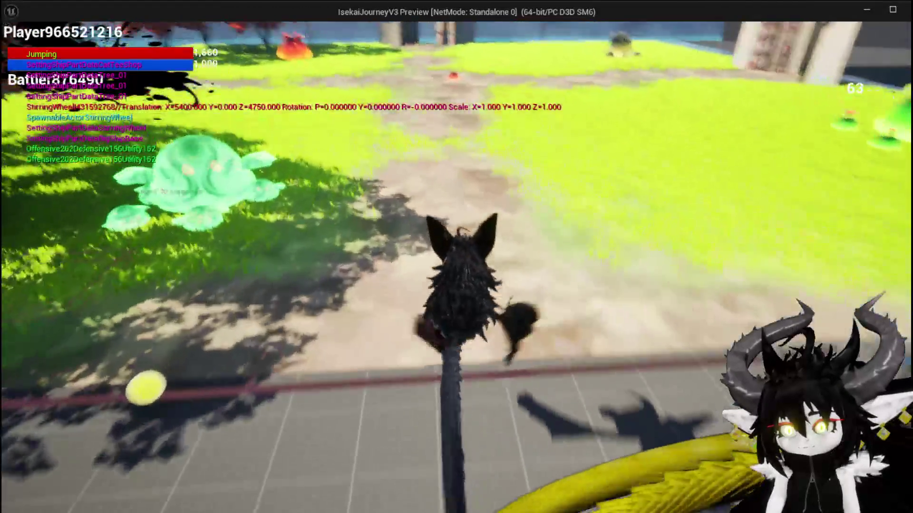
{"action": "key", "text": "Escape"}
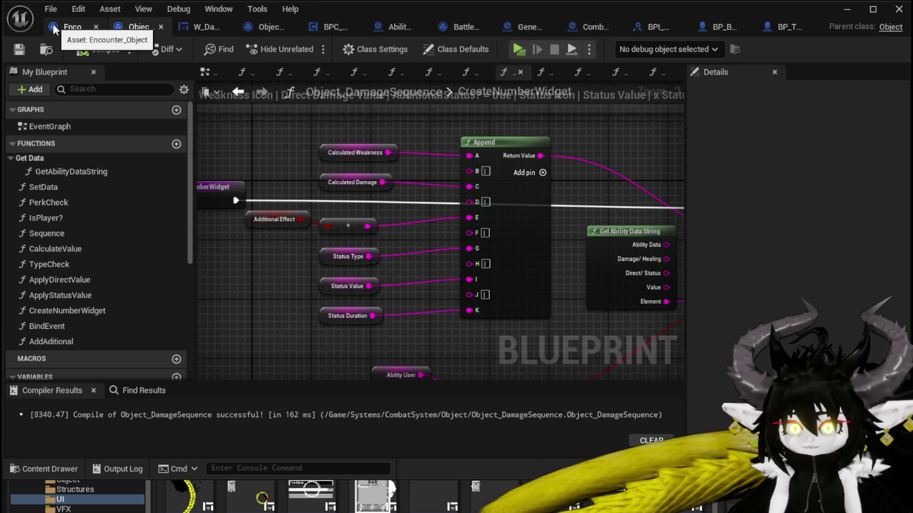
{"action": "double_click", "coordinate": [79, 341]}
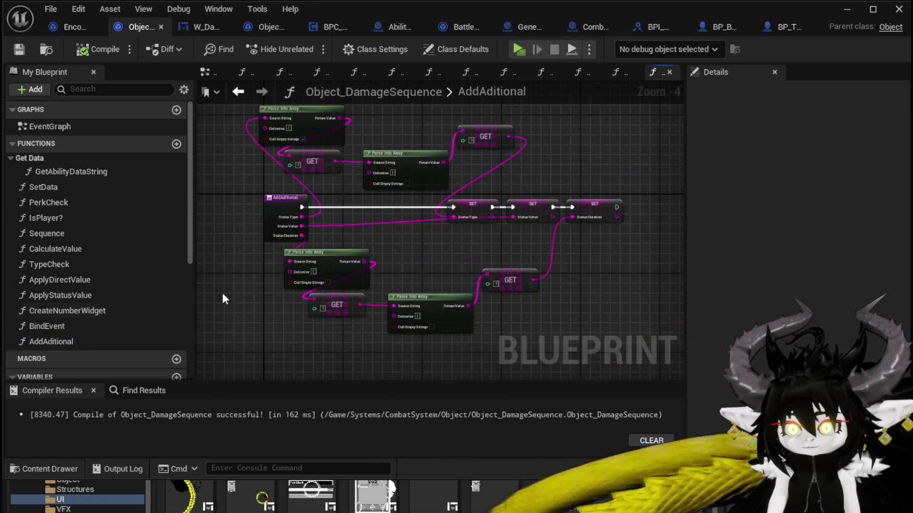
{"action": "scroll", "coordinate": [419, 236], "scroll_direction": "up", "scroll_amount": 2}
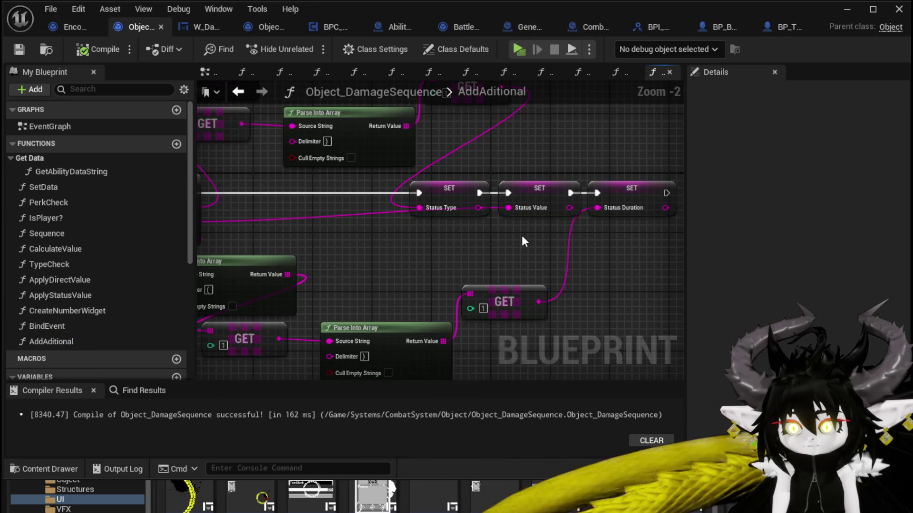
{"action": "mouse_move", "coordinate": [521, 235]}
{"action": "left_mouse_down"}
{"action": "mouse_move", "coordinate": [514, 285]}
{"action": "mouse_move", "coordinate": [547, 293]}
{"action": "left_mouse_up"}
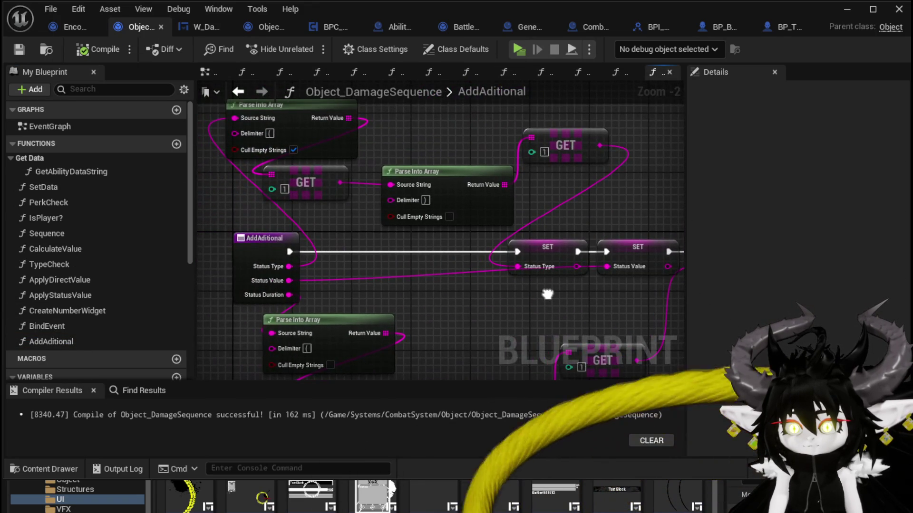
- Turn off Cull Empty Strings on the top Parse Into Array and start a play test
{"action": "left_click", "coordinate": [292, 149]}
{"action": "left_click_drag", "start_coordinate": [266, 134], "coordinate": [266, 133]}
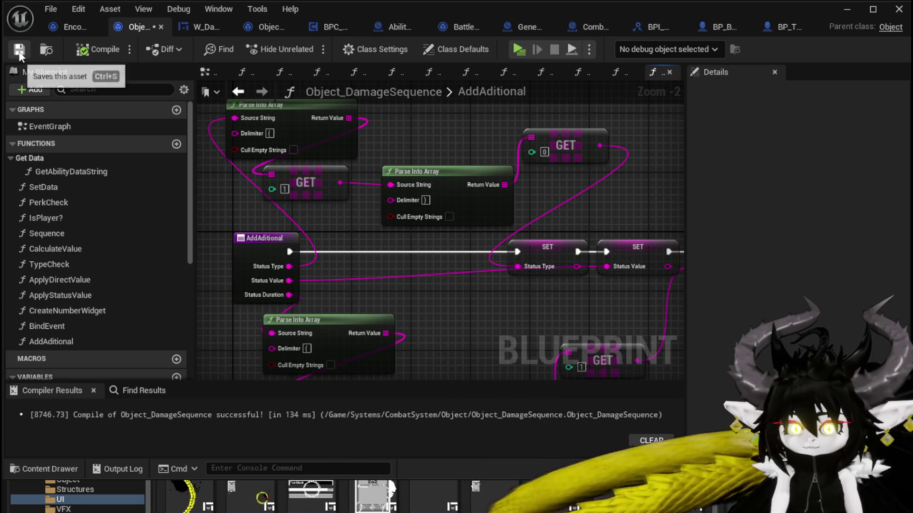
{"action": "mouse_move", "coordinate": [558, 193]}
{"action": "left_mouse_down"}
{"action": "mouse_move", "coordinate": [445, 111]}
{"action": "mouse_move", "coordinate": [542, 134]}
{"action": "mouse_move", "coordinate": [415, 163]}
{"action": "left_mouse_up"}
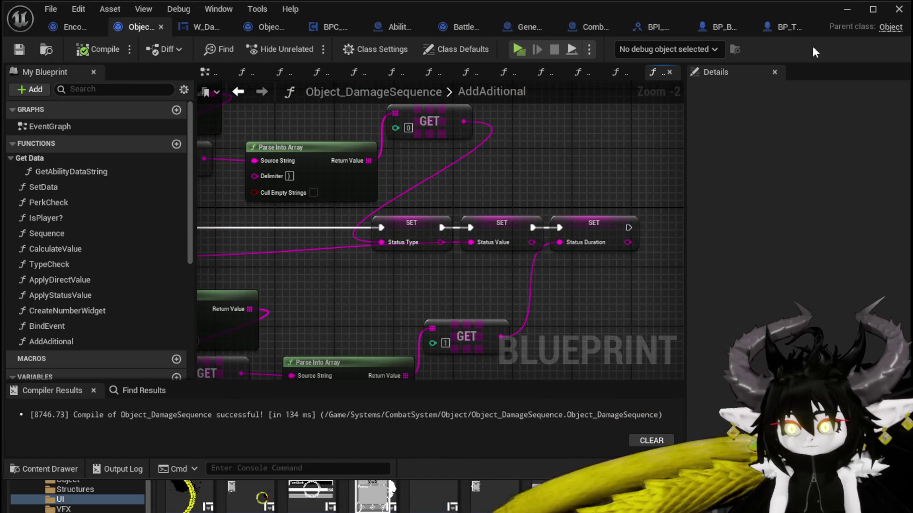
{"action": "left_click", "coordinate": [839, 7]}
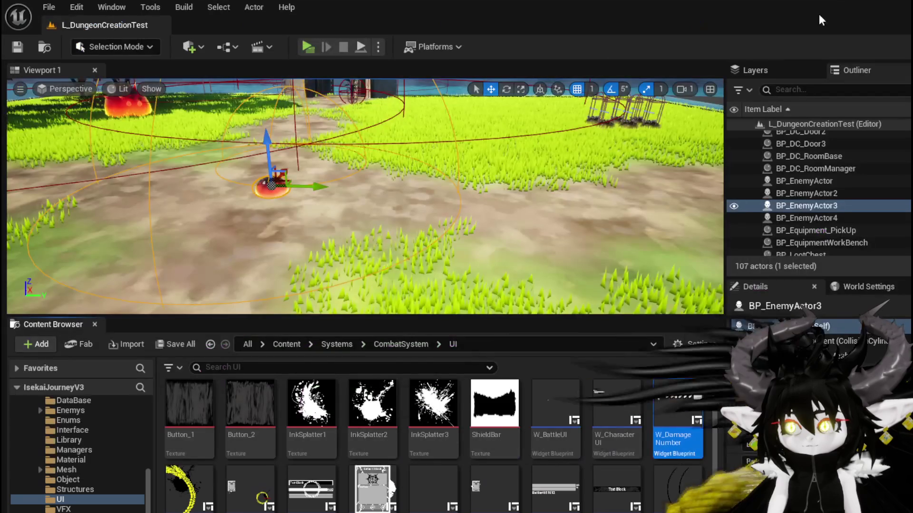
- Run to the red slime, start the battle, play the SummonSpawn card, then return to the editor
{"action": "left_click", "coordinate": [306, 47]}
{"action": "left_click", "coordinate": [424, 135]}
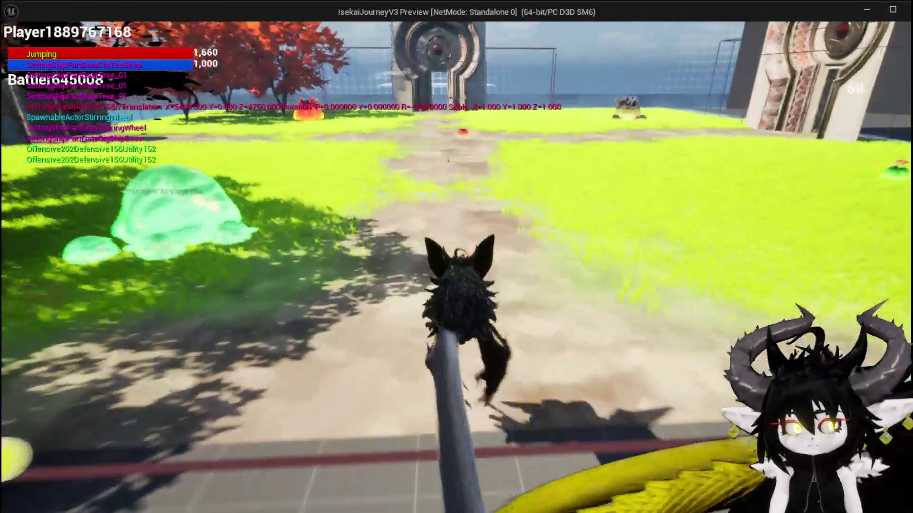
{"action": "key", "text": "space"}
{"action": "key", "text": "w"}
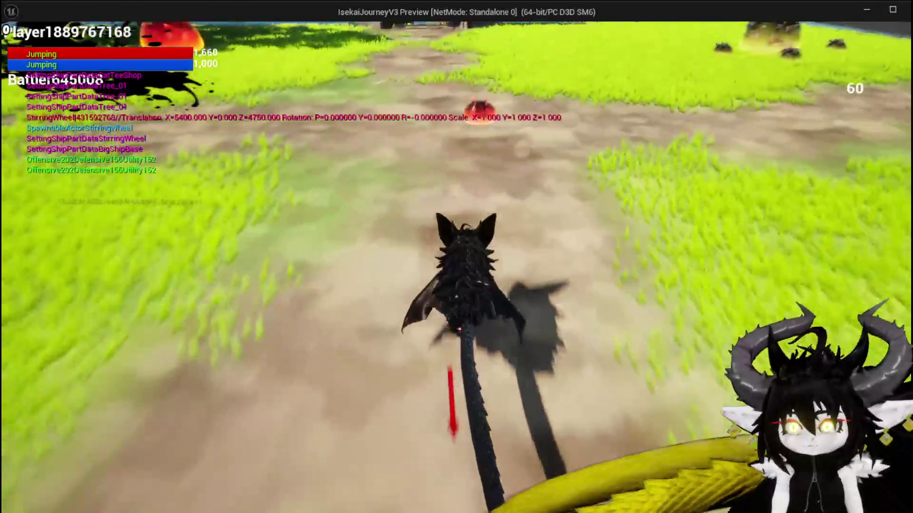
{"action": "key", "text": "e"}
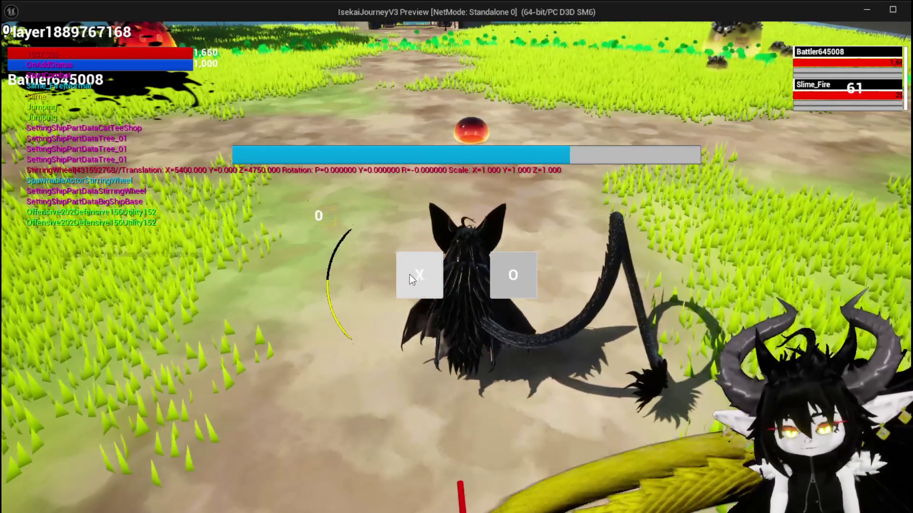
{"action": "left_click", "coordinate": [410, 275]}
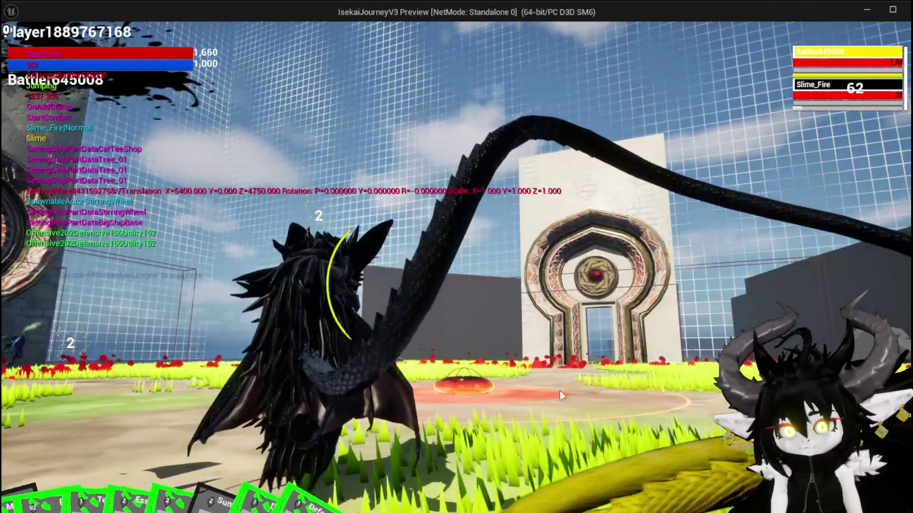
{"action": "left_click", "coordinate": [57, 494]}
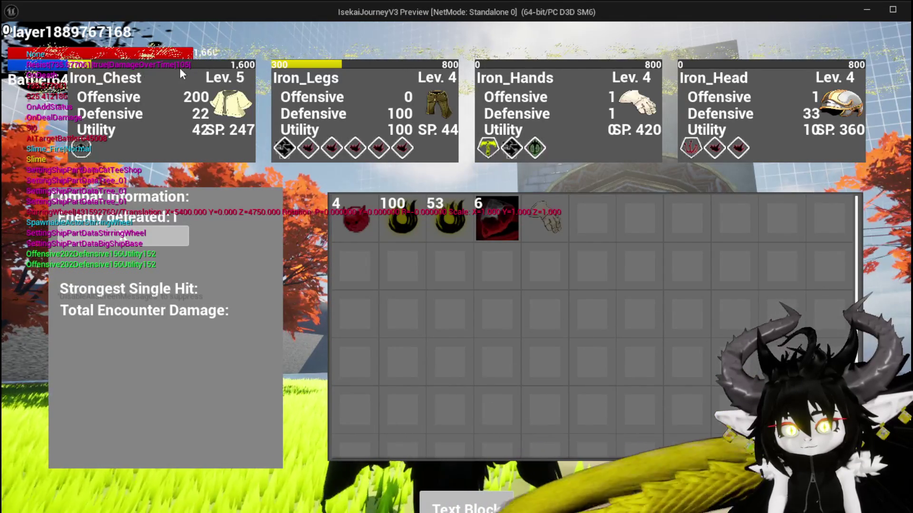
{"action": "key", "text": "alt+Tab"}
- Stop the play session and return to the Object_DamageSequence blueprint
{"action": "key", "text": "Escape"}
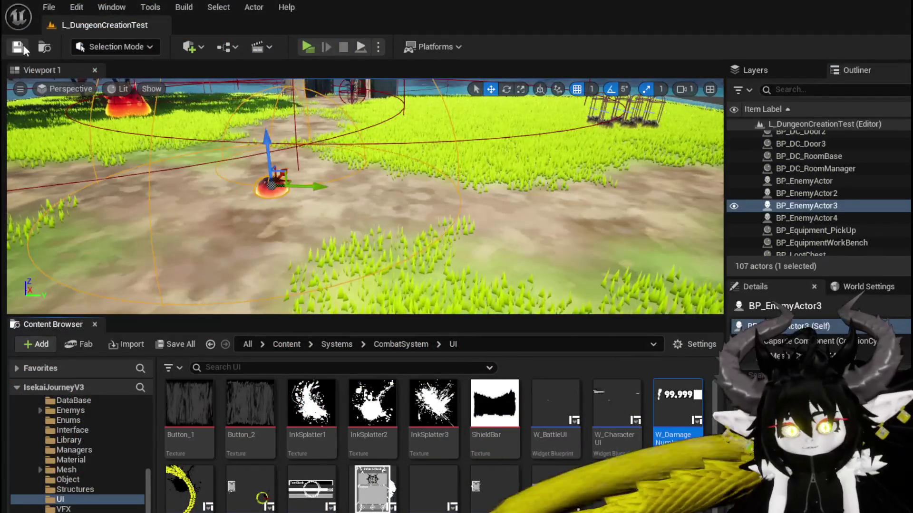
{"action": "left_click", "coordinate": [19, 47]}
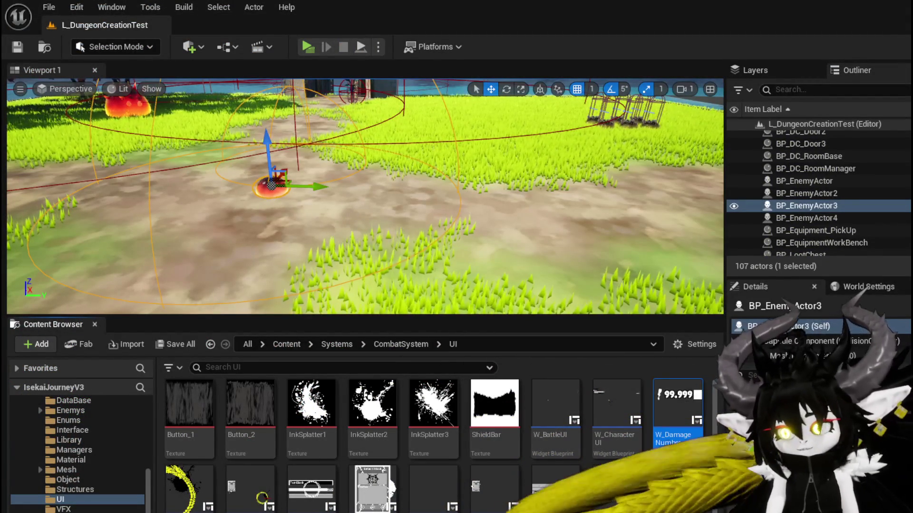
{"action": "key", "text": "alt+Tab"}
- Set AddAditional's lower GET node to index 0, then switch to W_DamageNumber
{"action": "mouse_move", "coordinate": [380, 284]}
{"action": "left_mouse_down"}
{"action": "mouse_move", "coordinate": [403, 184]}
{"action": "mouse_move", "coordinate": [455, 190]}
{"action": "mouse_move", "coordinate": [414, 213]}
{"action": "mouse_move", "coordinate": [485, 277]}
{"action": "left_mouse_up"}
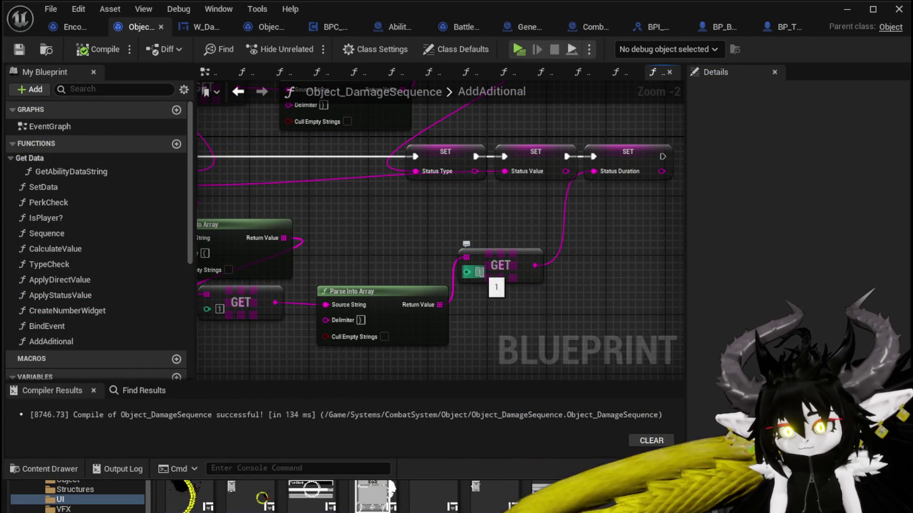
{"action": "type", "text": "0"}
{"action": "left_click", "coordinate": [555, 320]}
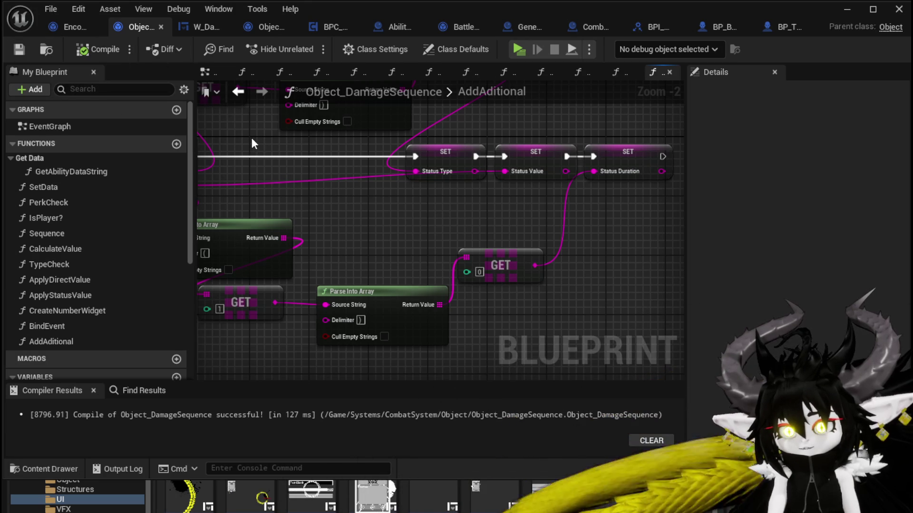
{"action": "scroll", "coordinate": [251, 138], "scroll_direction": "down", "scroll_amount": 2}
{"action": "left_click_drag", "start_coordinate": [255, 137], "coordinate": [335, 185]}
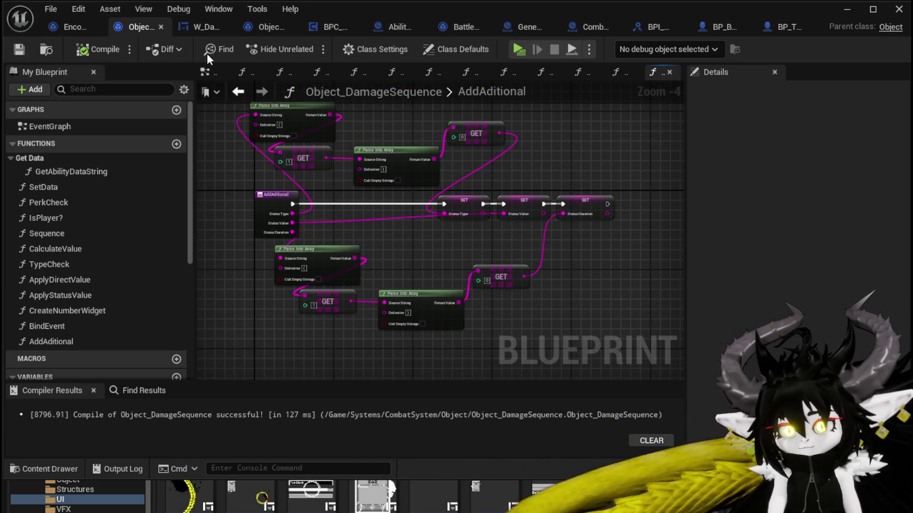
{"action": "left_click", "coordinate": [205, 29]}
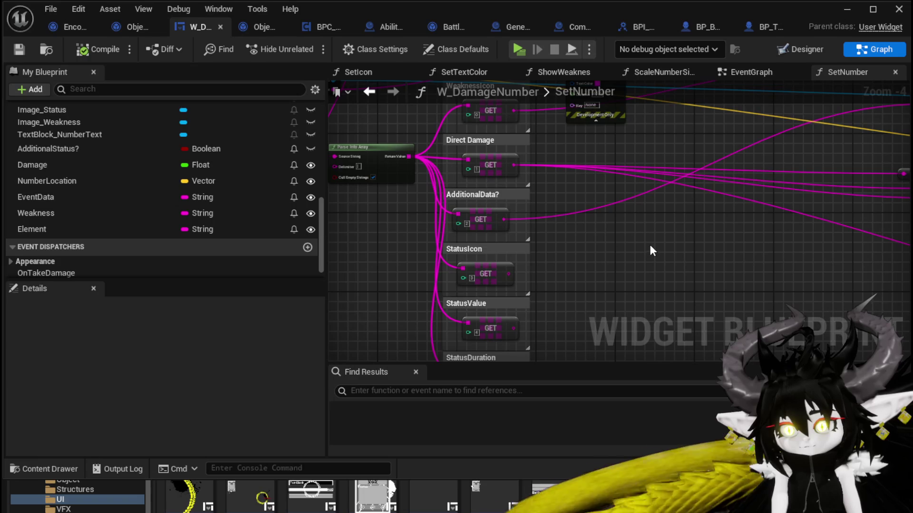
- Connect SetNumber's Element input to Print String's In String in place of Event Data, then save
{"action": "mouse_move", "coordinate": [649, 242]}
{"action": "left_mouse_down"}
{"action": "mouse_move", "coordinate": [586, 216]}
{"action": "mouse_move", "coordinate": [587, 186]}
{"action": "left_mouse_up"}
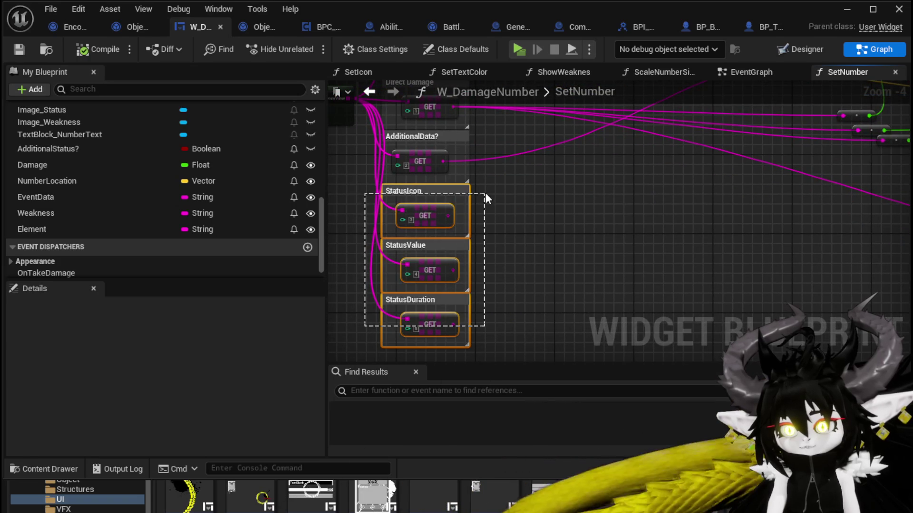
{"action": "mouse_move", "coordinate": [485, 194]}
{"action": "left_mouse_down"}
{"action": "mouse_move", "coordinate": [474, 271]}
{"action": "mouse_move", "coordinate": [426, 245]}
{"action": "left_mouse_up"}
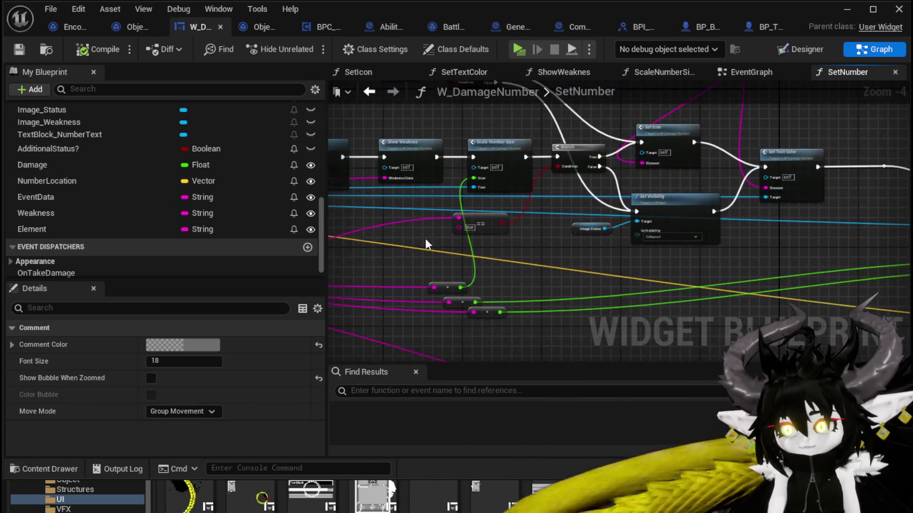
{"action": "scroll", "coordinate": [550, 209], "scroll_direction": "up", "scroll_amount": 1}
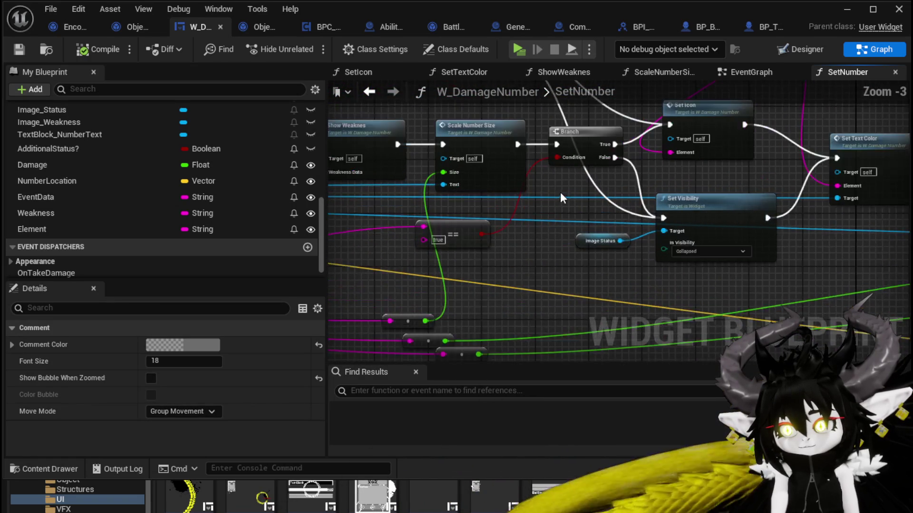
{"action": "left_click_drag", "start_coordinate": [560, 192], "coordinate": [474, 248]}
{"action": "left_click", "coordinate": [612, 183]}
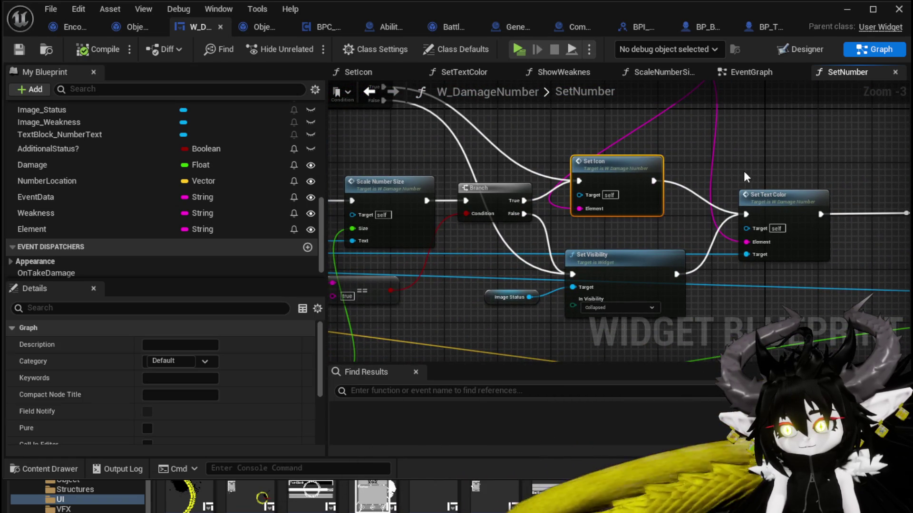
{"action": "mouse_move", "coordinate": [560, 113]}
{"action": "left_mouse_down"}
{"action": "mouse_move", "coordinate": [501, 237]}
{"action": "mouse_move", "coordinate": [590, 261]}
{"action": "mouse_move", "coordinate": [478, 261]}
{"action": "left_mouse_up"}
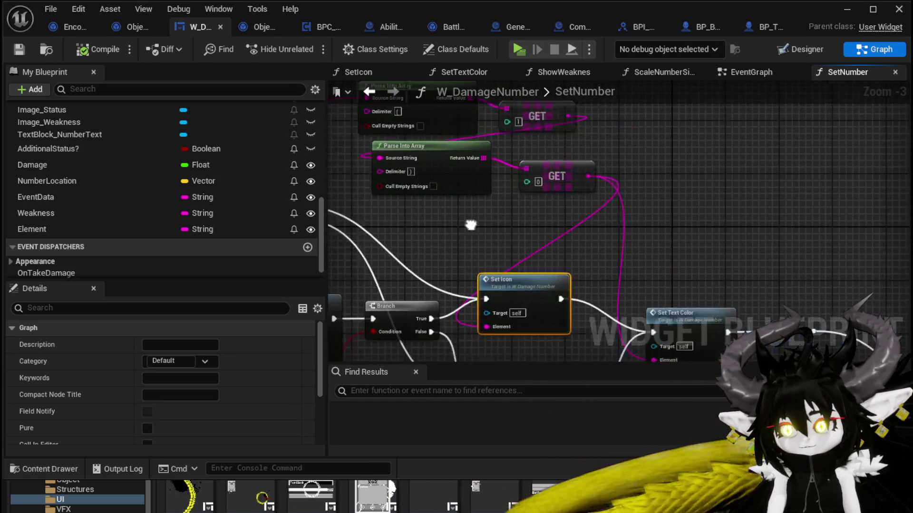
{"action": "scroll", "coordinate": [478, 261], "scroll_direction": "down", "scroll_amount": 2}
{"action": "left_click_drag", "start_coordinate": [555, 192], "coordinate": [819, 187]}
{"action": "scroll", "coordinate": [597, 187], "scroll_direction": "up", "scroll_amount": 3}
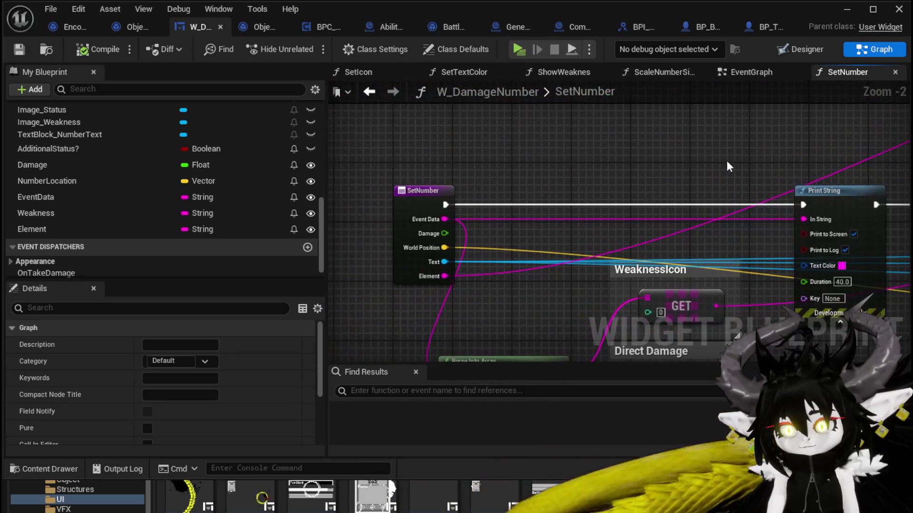
{"action": "mouse_move", "coordinate": [445, 276]}
{"action": "left_mouse_down"}
{"action": "mouse_move", "coordinate": [763, 219]}
{"action": "mouse_move", "coordinate": [819, 219]}
{"action": "left_mouse_up"}
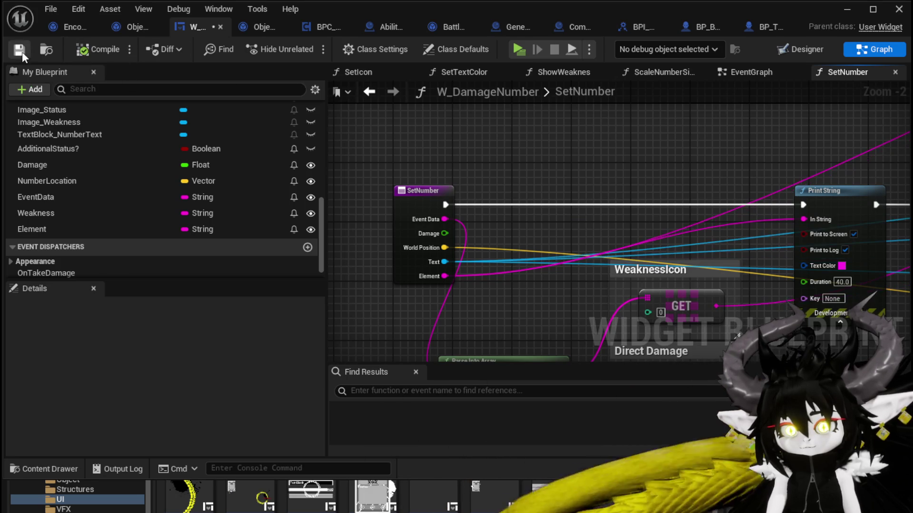
{"action": "left_click", "coordinate": [847, 9]}
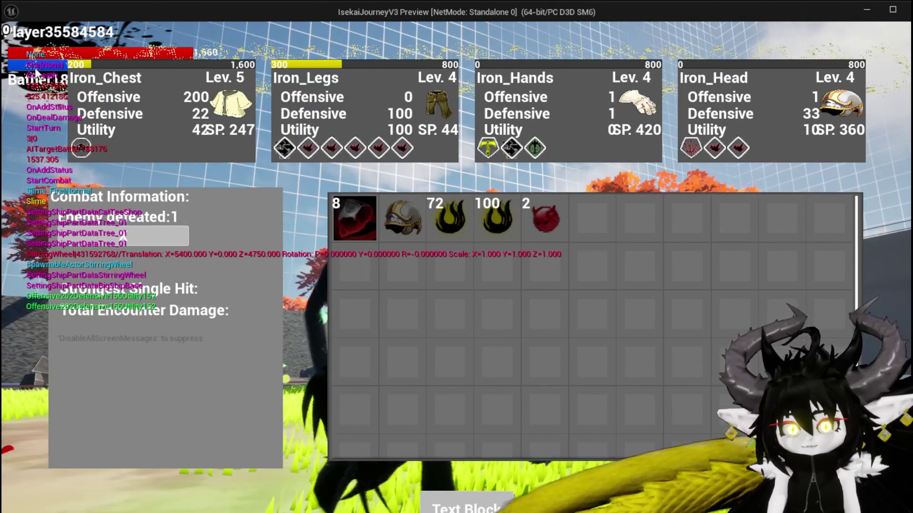
- End the game preview and save the L_DungeonCreationTest map
{"action": "key", "text": "Escape"}
{"action": "key", "text": "ctrl+s"}
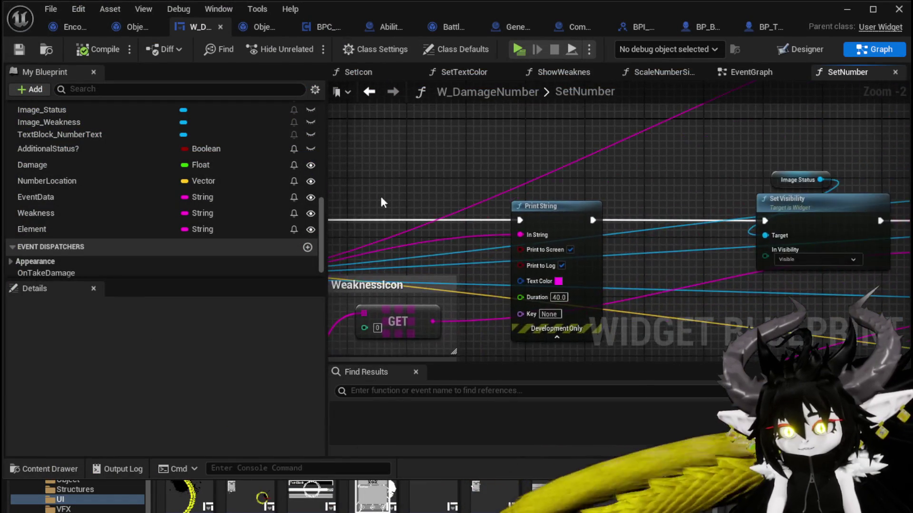
- Set the GET index to 0, wire it to Set Icon and Set Text Color Element pins, and save
{"action": "scroll", "coordinate": [612, 203], "scroll_direction": "down", "scroll_amount": 2}
{"action": "scroll", "coordinate": [486, 199], "scroll_direction": "up", "scroll_amount": 2}
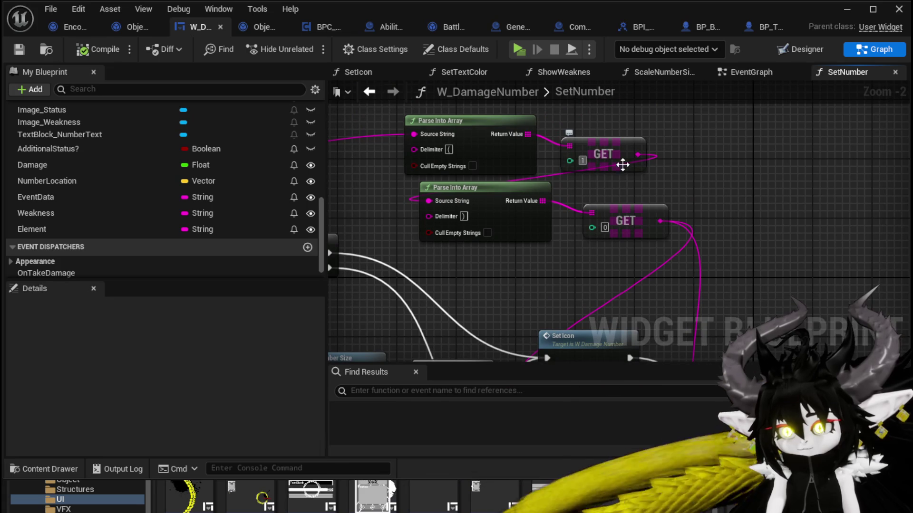
{"action": "type", "text": "0"}
{"action": "left_click", "coordinate": [697, 198]}
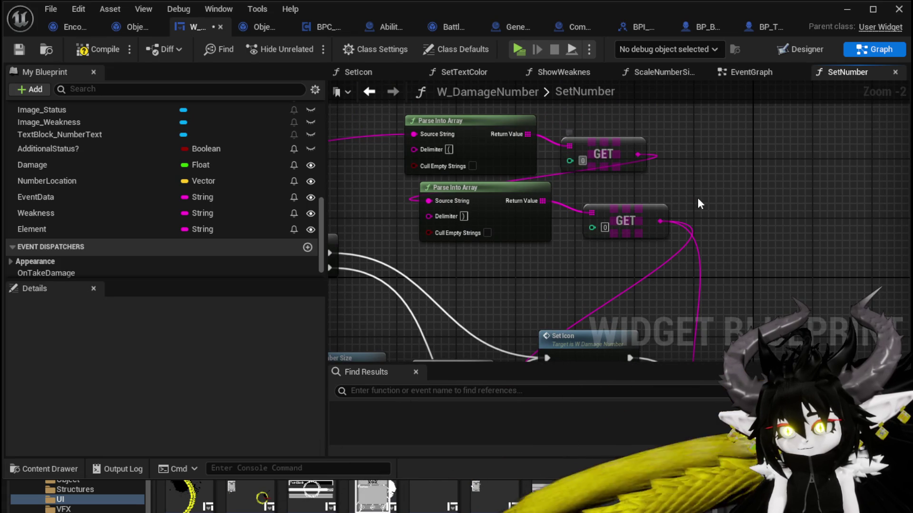
{"action": "left_click_drag", "start_coordinate": [634, 167], "coordinate": [556, 270]}
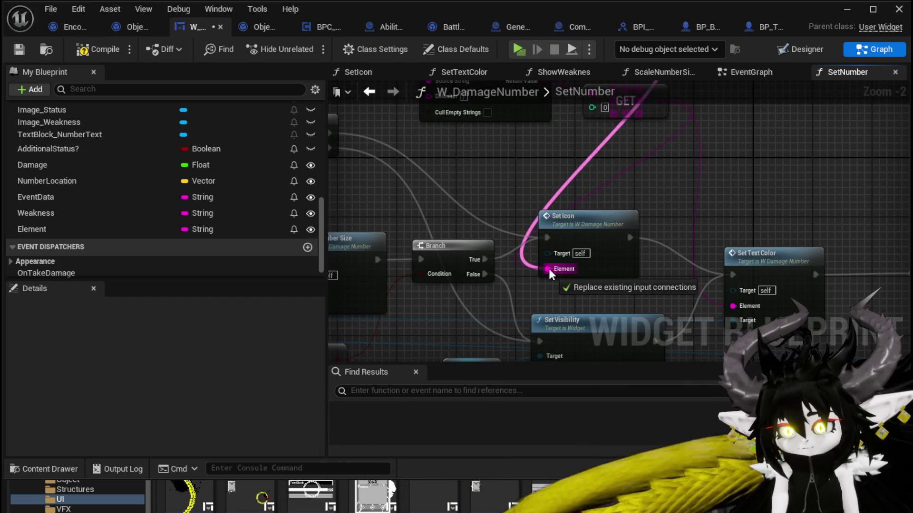
{"action": "left_click_drag", "start_coordinate": [716, 318], "coordinate": [732, 306]}
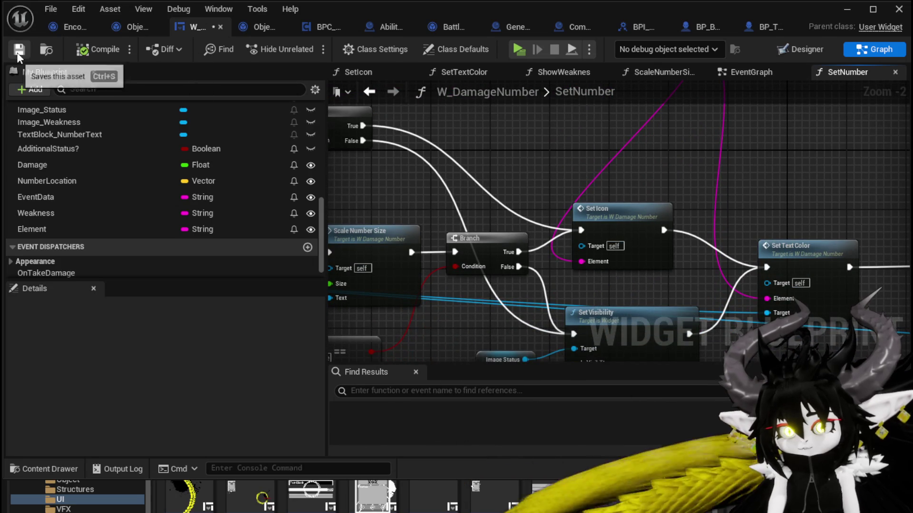
{"action": "left_click", "coordinate": [845, 9]}
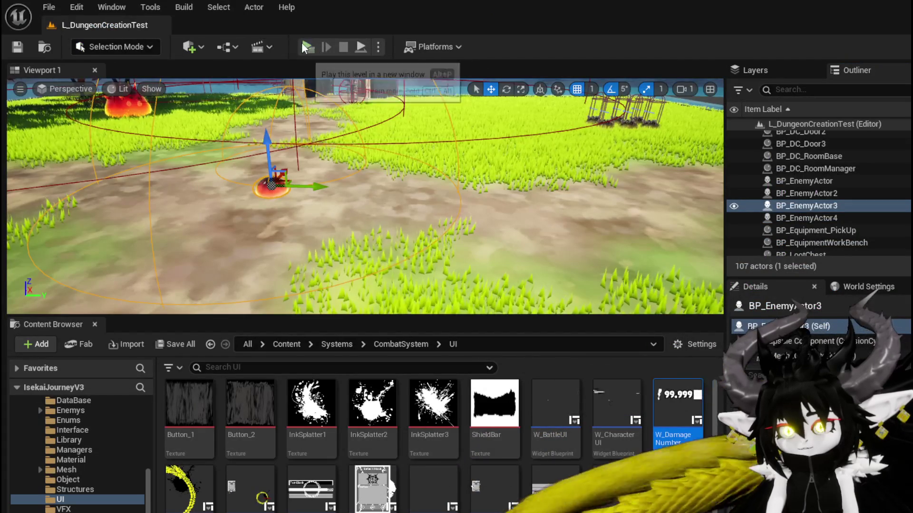
- Fight the fire slime with the SummonSpawn card, then stop playing and save all packages
{"action": "key", "text": "alt+p"}
{"action": "key", "text": "w"}
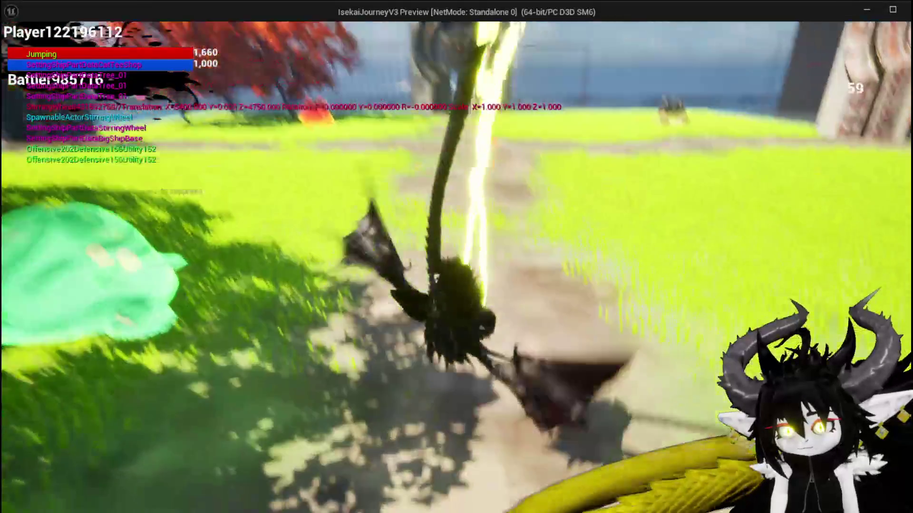
{"action": "key", "text": "space"}
{"action": "key", "text": "w"}
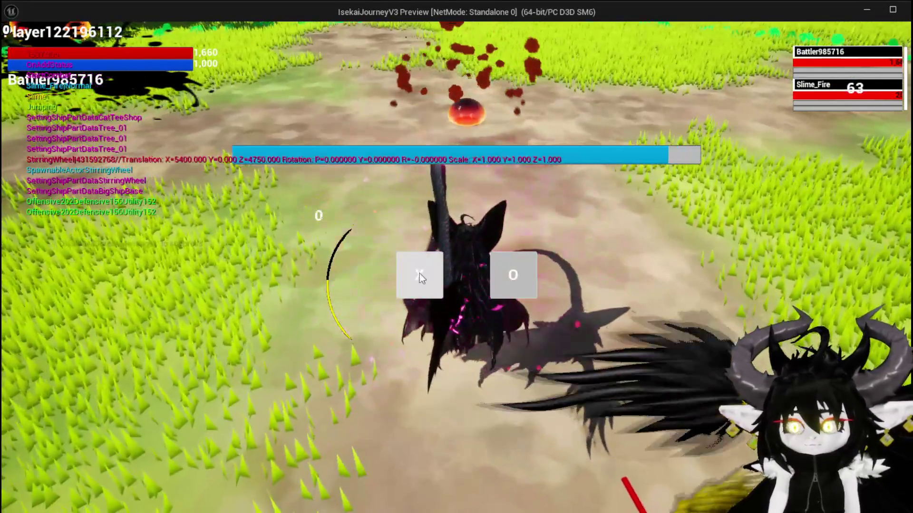
{"action": "left_click", "coordinate": [419, 273]}
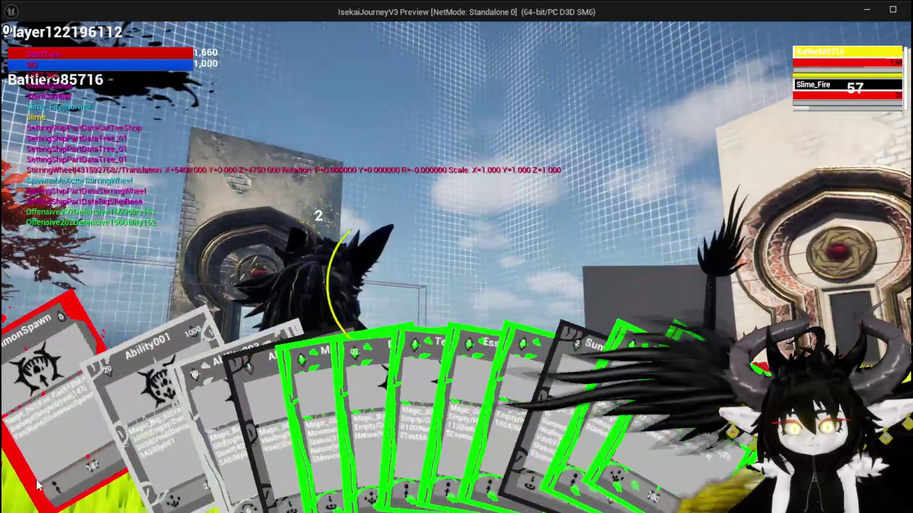
{"action": "left_click", "coordinate": [53, 404]}
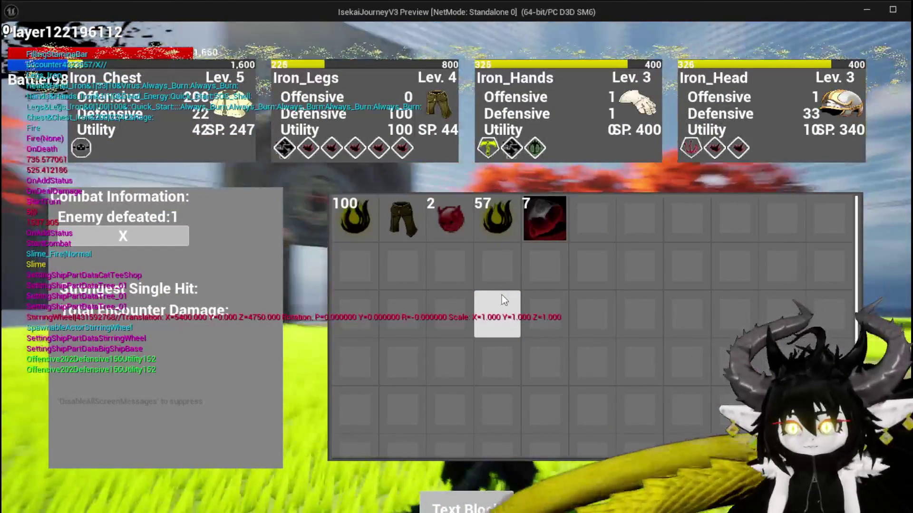
{"action": "key", "text": "Escape"}
{"action": "key", "text": "ctrl+s"}
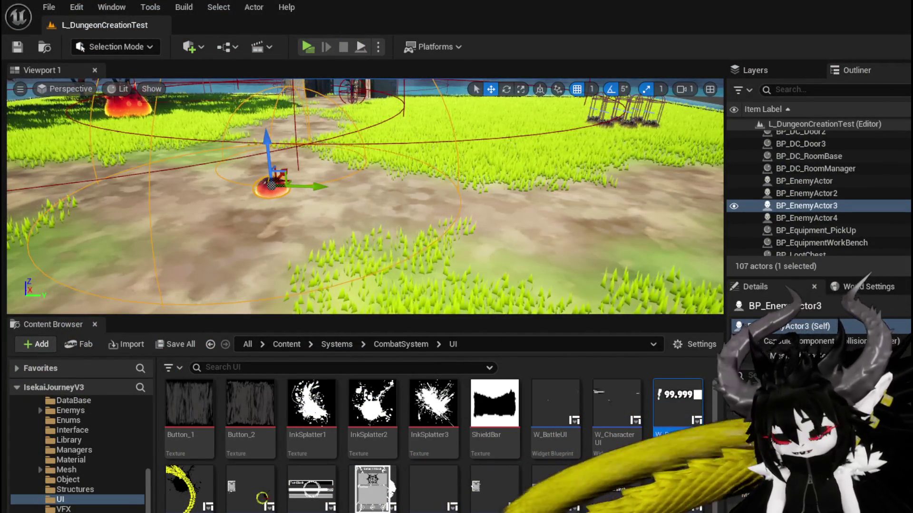
- Open the W_DamageNumber widget blueprint and pan the graph to the status GET nodes
{"action": "double_click", "coordinate": [677, 419]}
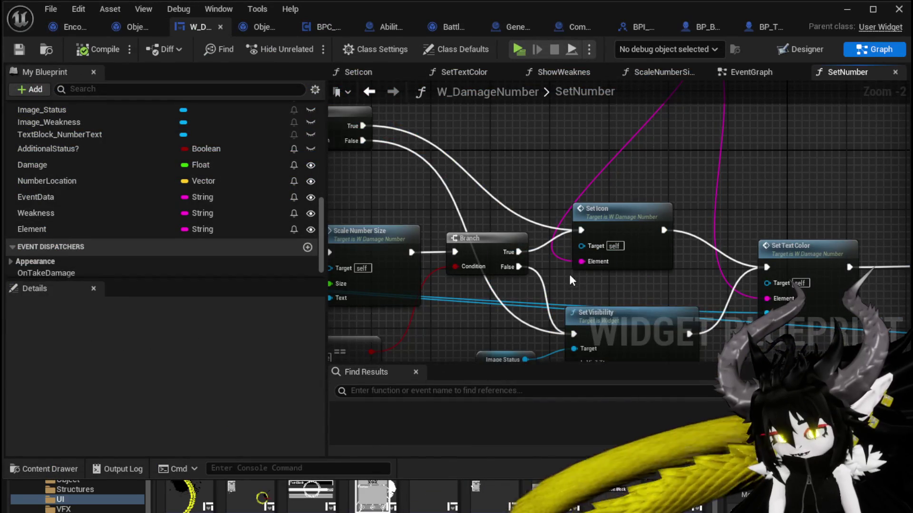
{"action": "scroll", "coordinate": [569, 275], "scroll_direction": "down", "scroll_amount": 1}
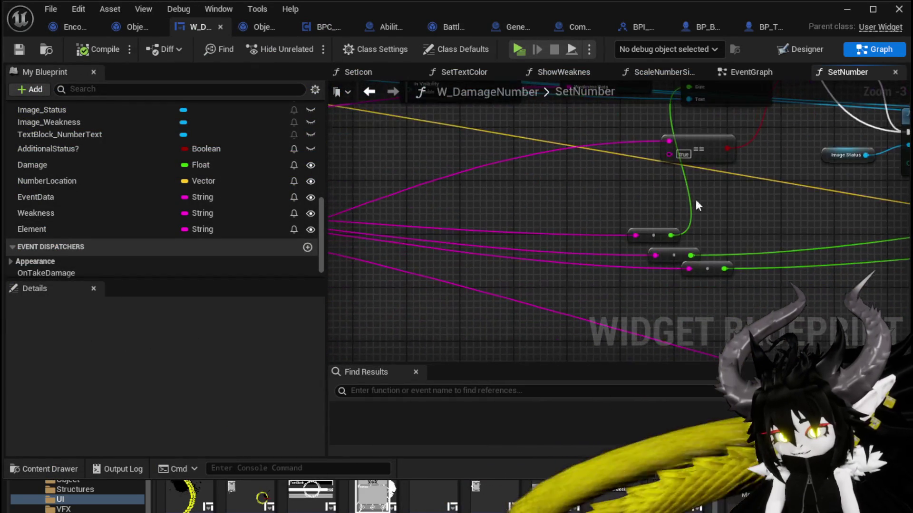
{"action": "mouse_move", "coordinate": [698, 205]}
{"action": "left_mouse_down"}
{"action": "mouse_move", "coordinate": [580, 207]}
{"action": "mouse_move", "coordinate": [637, 198]}
{"action": "left_mouse_up"}
{"action": "left_click_drag", "start_coordinate": [481, 250], "coordinate": [480, 205]}
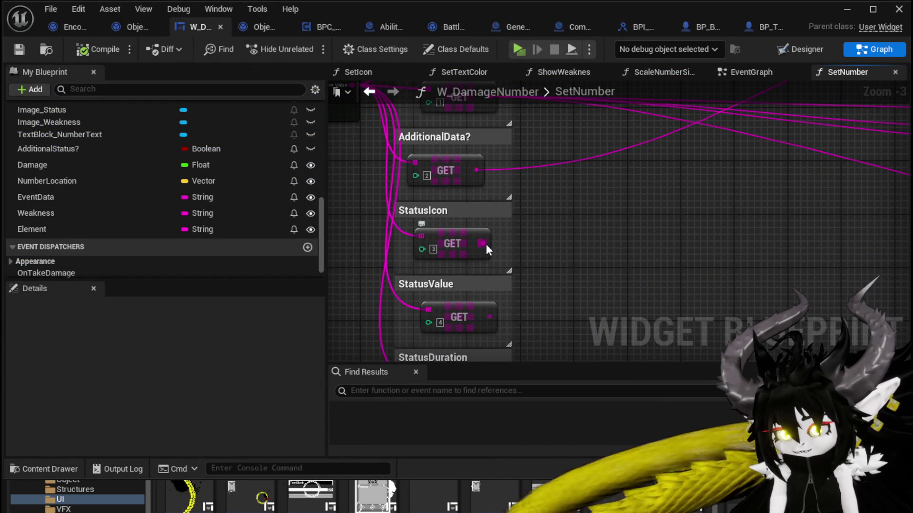
{"action": "left_click_drag", "start_coordinate": [482, 244], "coordinate": [618, 249]}
{"action": "left_click", "coordinate": [627, 228]}
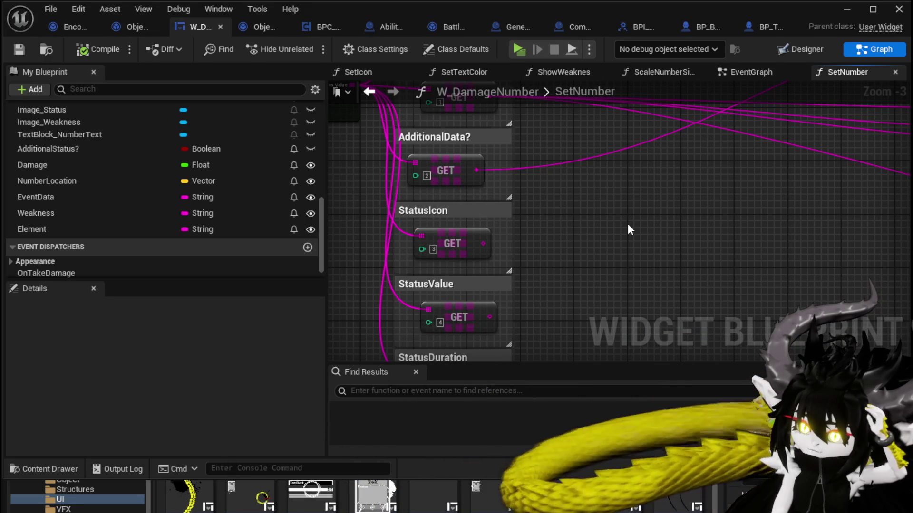
- Add a Get Data Table Row node that reads DT_AbilityAffininty
{"action": "right_click", "coordinate": [554, 217]}
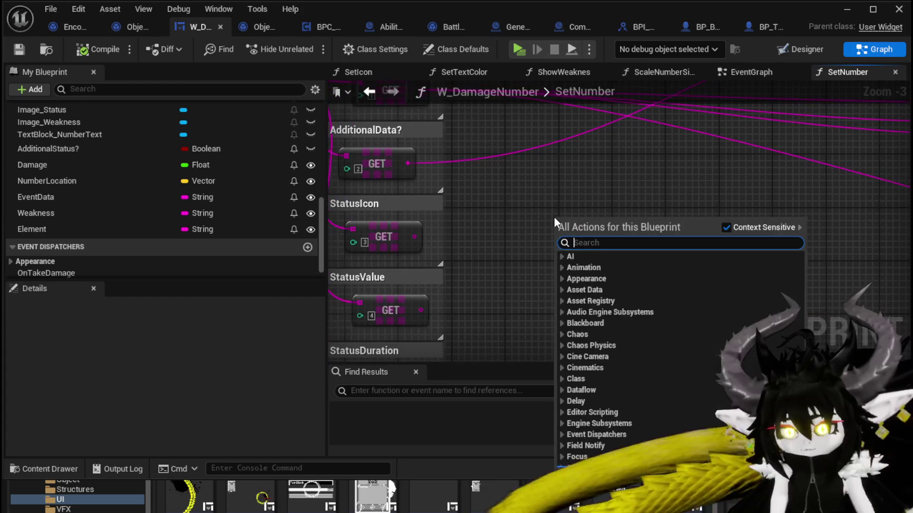
{"action": "type", "text": "get"}
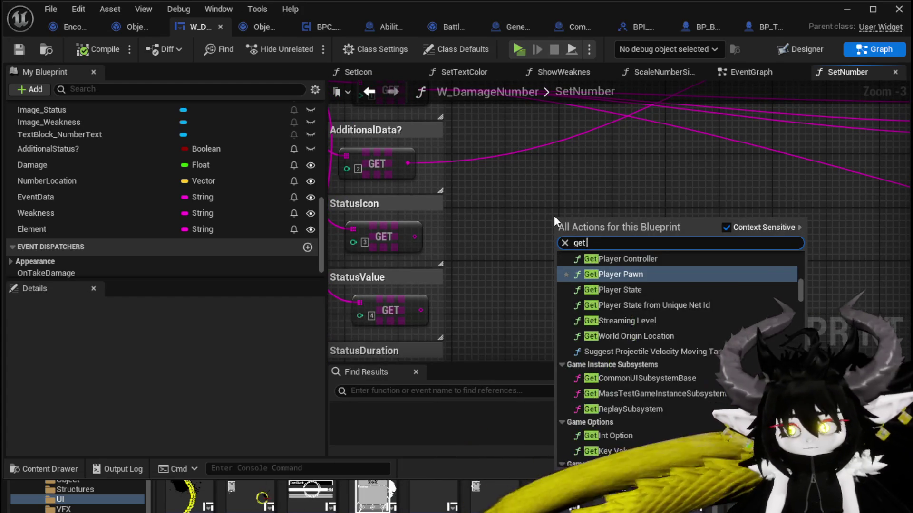
{"action": "type", "text": " Data tabk"}
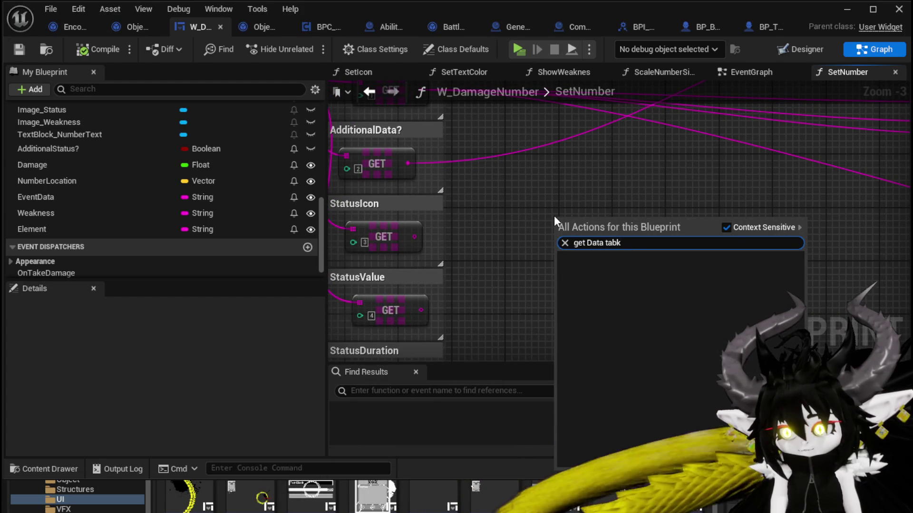
{"action": "key", "text": "BackSpace"}
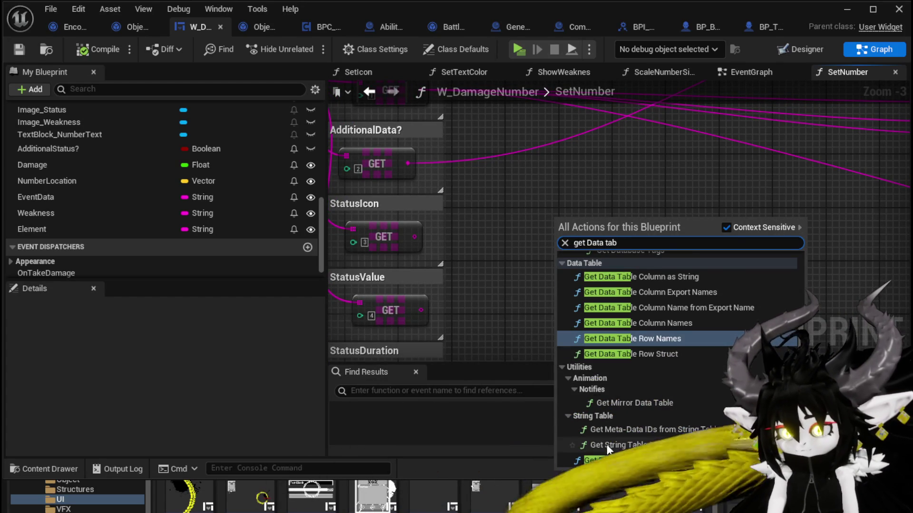
{"action": "left_click", "coordinate": [603, 458]}
{"action": "left_click", "coordinate": [576, 250]}
{"action": "scroll", "coordinate": [765, 269], "scroll_direction": "up", "scroll_amount": 1}
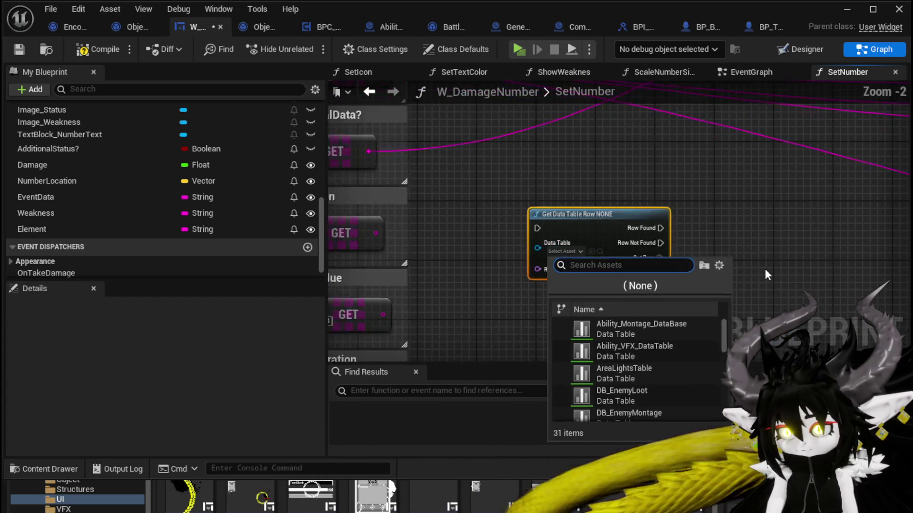
{"action": "scroll", "coordinate": [766, 275], "scroll_direction": "up", "scroll_amount": 2}
{"action": "left_click", "coordinate": [563, 247]}
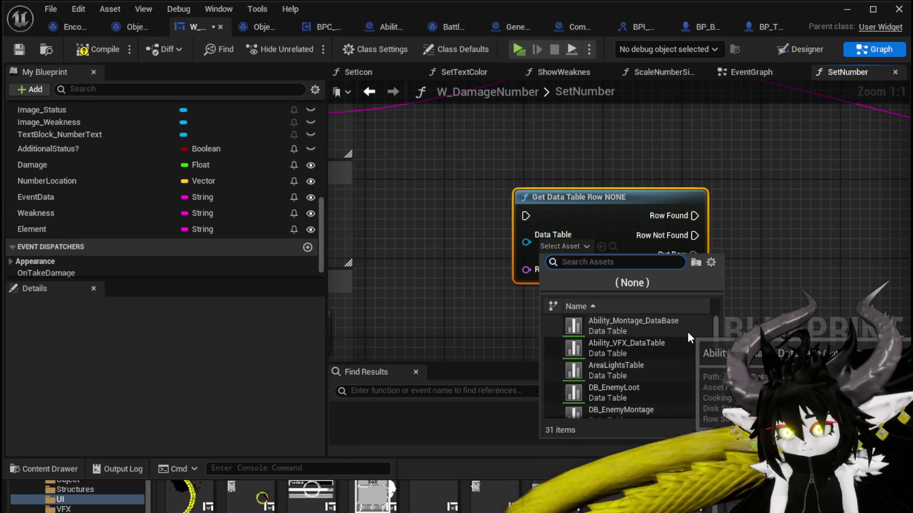
{"action": "scroll", "coordinate": [688, 335], "scroll_direction": "down", "scroll_amount": 4}
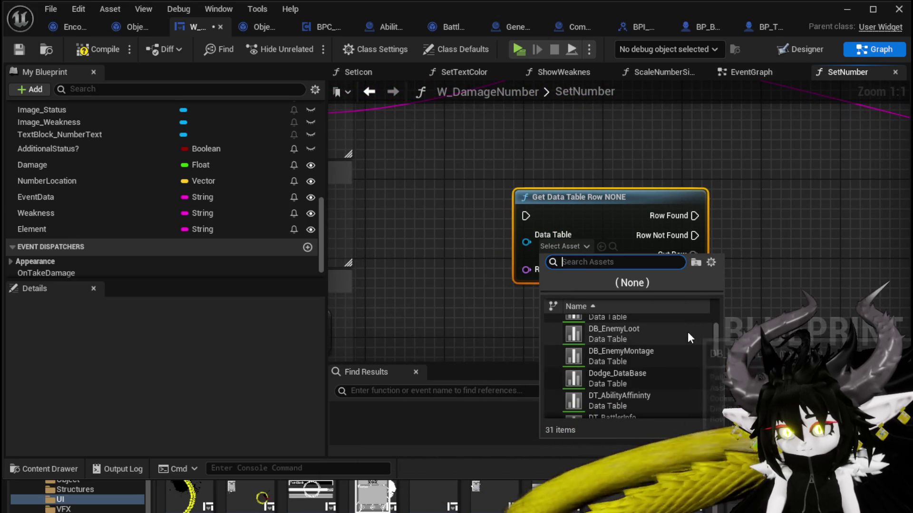
{"action": "scroll", "coordinate": [687, 332], "scroll_direction": "down", "scroll_amount": 1}
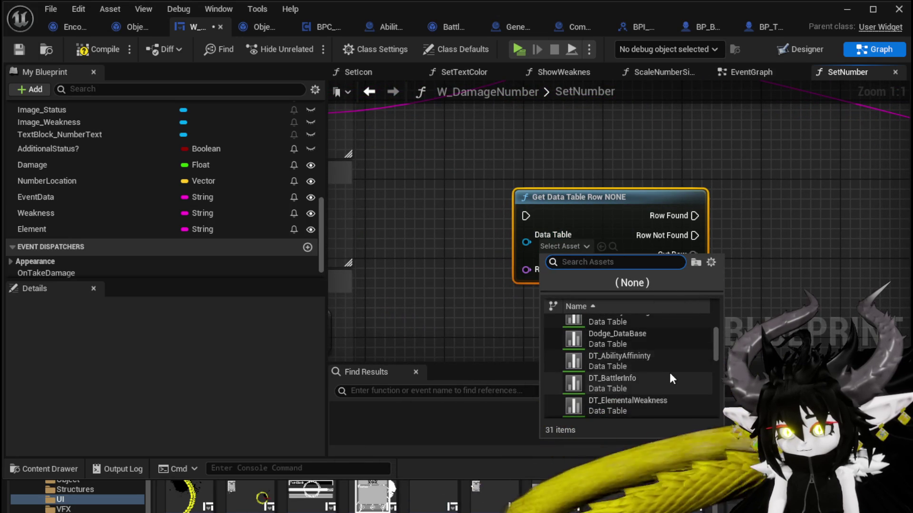
{"action": "left_click", "coordinate": [655, 357]}
- Add a Break S Ability Affinity node from Out Row, then delete it
{"action": "type", "text": "b"}
{"action": "mouse_move", "coordinate": [645, 253]}
{"action": "left_mouse_down"}
{"action": "mouse_move", "coordinate": [675, 263]}
{"action": "mouse_move", "coordinate": [587, 316]}
{"action": "left_mouse_up"}
{"action": "type", "text": "reak"}
{"action": "key", "text": "Return"}
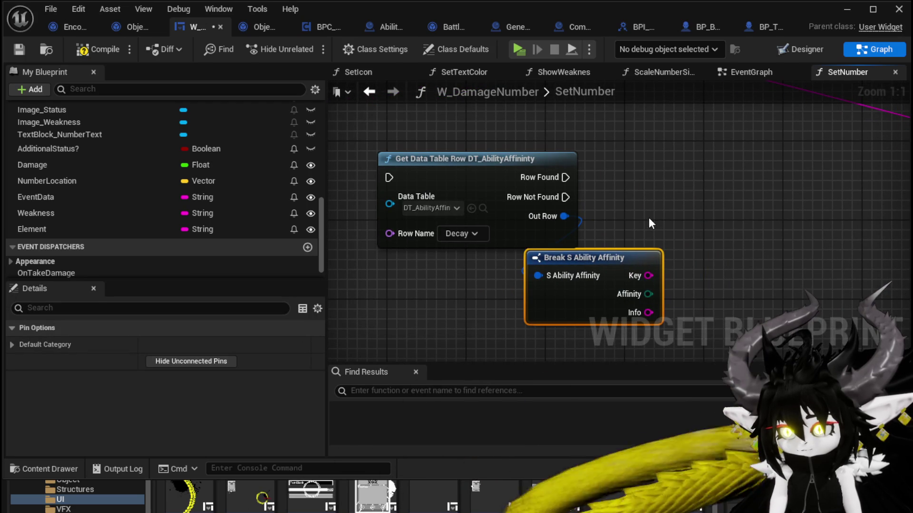
{"action": "left_click_drag", "start_coordinate": [660, 224], "coordinate": [628, 314]}
{"action": "key", "text": "Delete"}
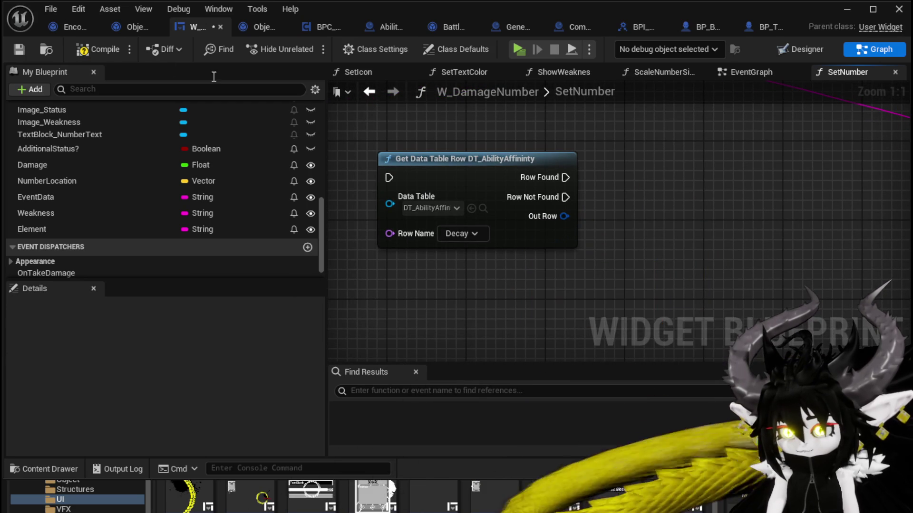
- Compile and save the widget, then minimize the blueprint editor
{"action": "left_click", "coordinate": [95, 49]}
{"action": "left_click", "coordinate": [19, 49]}
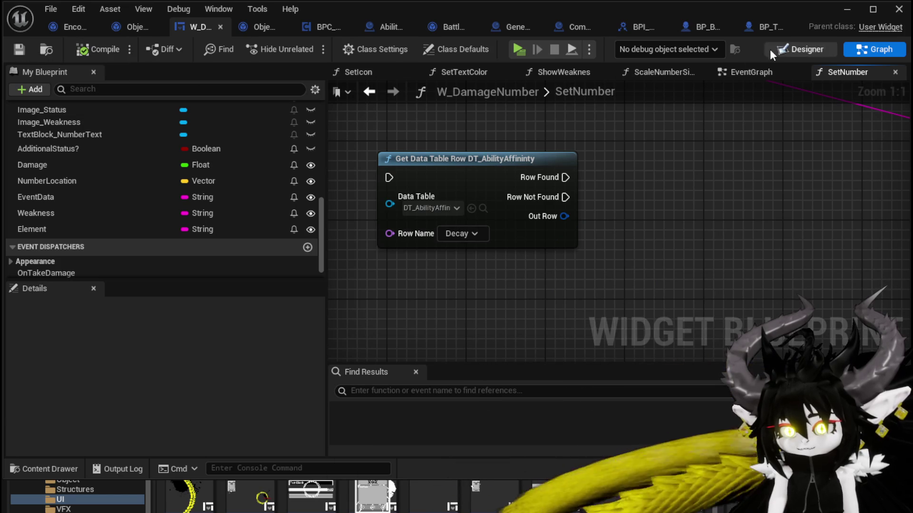
{"action": "left_click", "coordinate": [846, 9]}
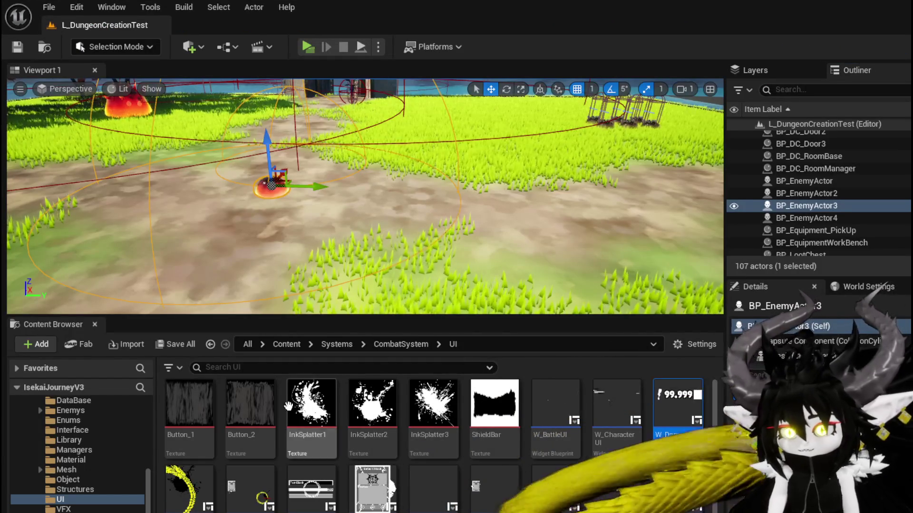
- Open DT_StatusInfo from the DataBase folder to check its rows
{"action": "scroll", "coordinate": [101, 460], "scroll_direction": "up", "scroll_amount": 3}
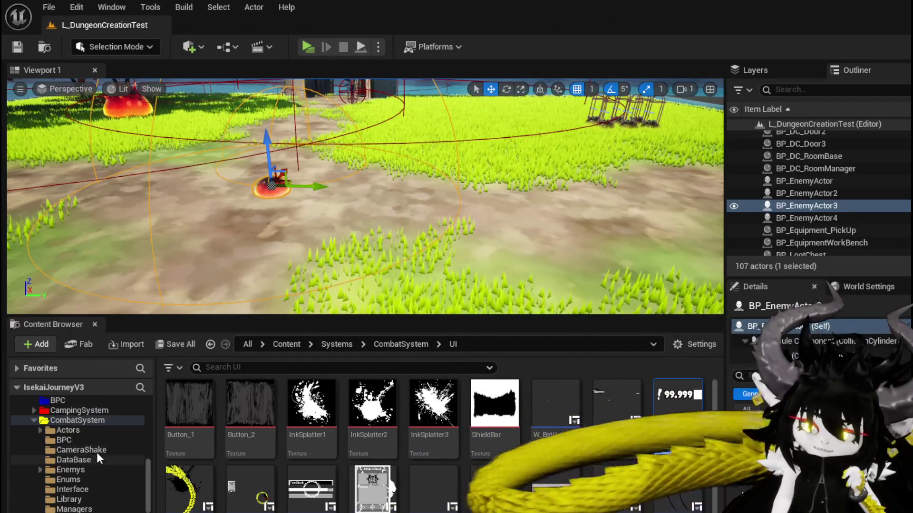
{"action": "left_click", "coordinate": [85, 459]}
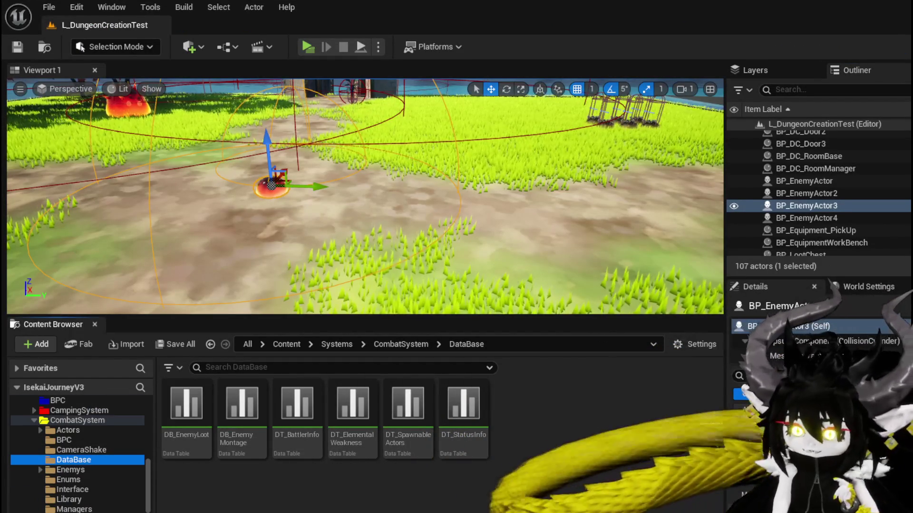
{"action": "double_click", "coordinate": [463, 427]}
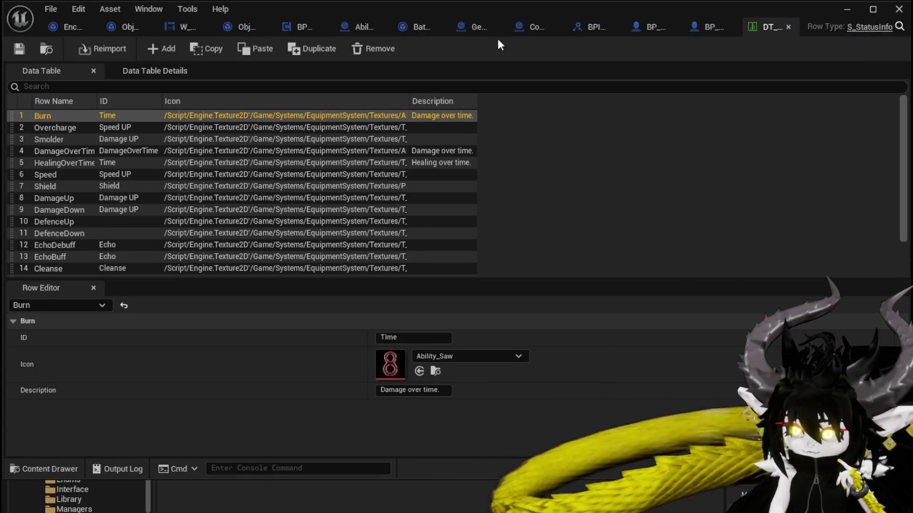
{"action": "left_click", "coordinate": [847, 9]}
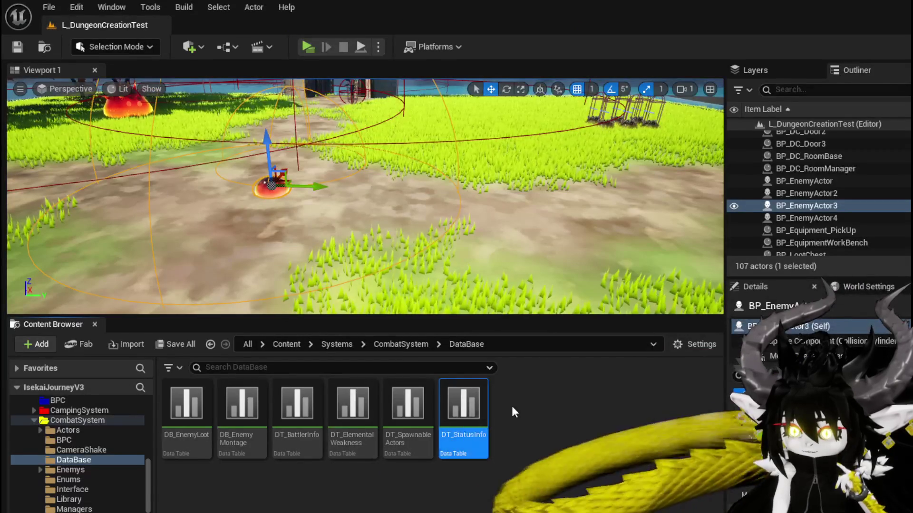
{"action": "double_click", "coordinate": [463, 413]}
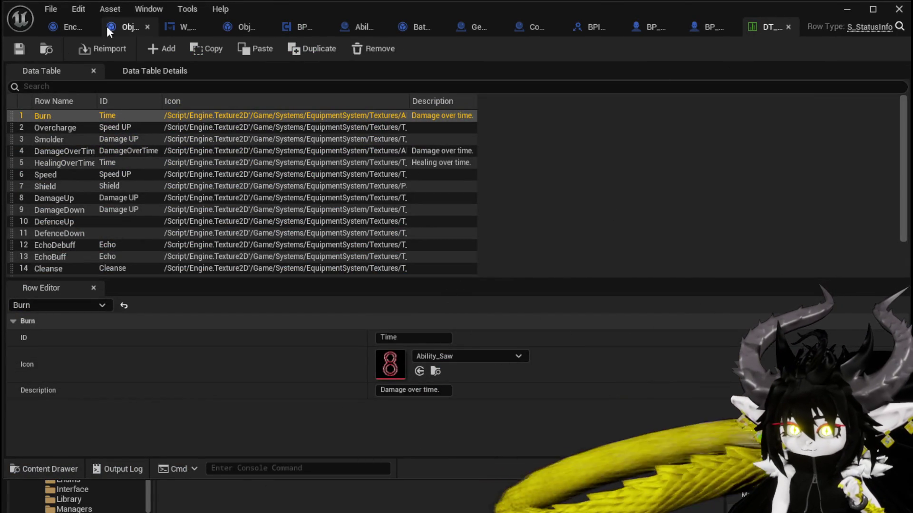
- Back in W_DamageNumber, switch the node's Data Table to DT_StatusInfo
{"action": "left_click", "coordinate": [178, 27]}
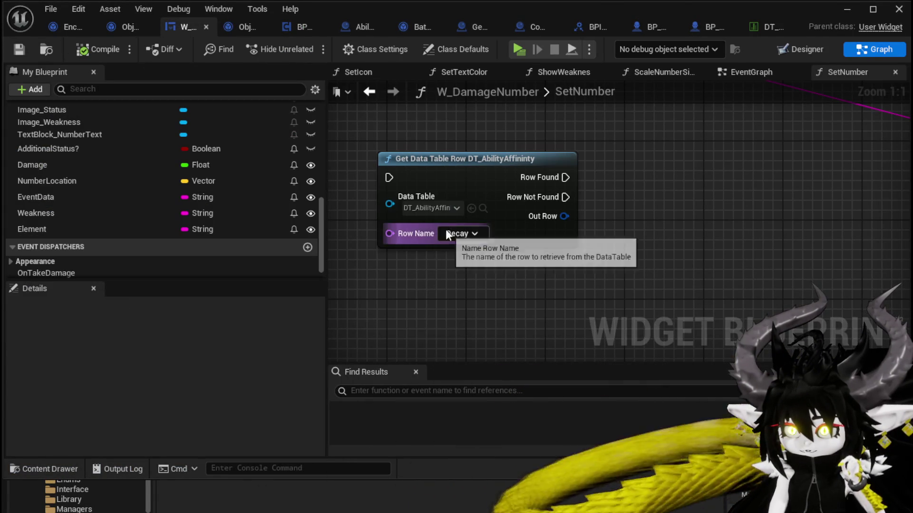
{"action": "left_click", "coordinate": [432, 208]}
{"action": "type", "text": "St"}
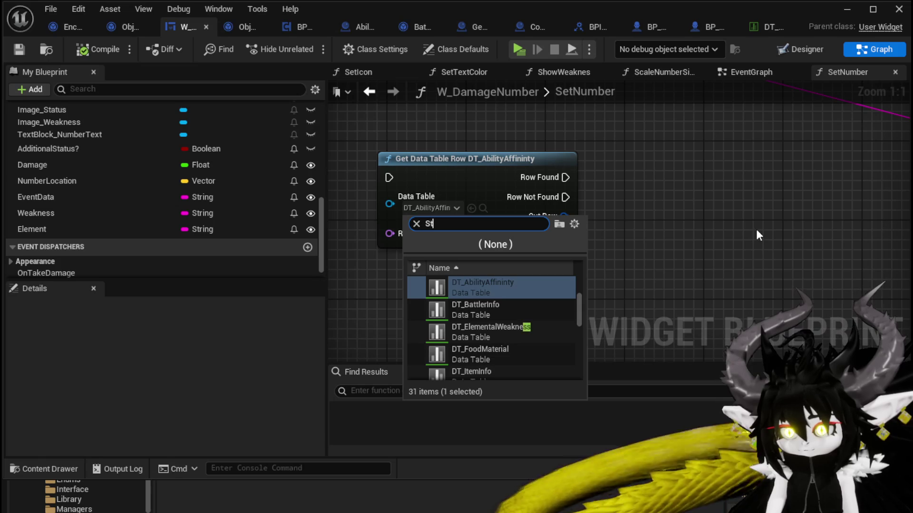
{"action": "type", "text": "at"}
{"action": "left_click", "coordinate": [494, 292]}
- Pan across the SetNumber graph and move the Get Data Table Row node lower left
{"action": "scroll", "coordinate": [666, 237], "scroll_direction": "down", "scroll_amount": 2}
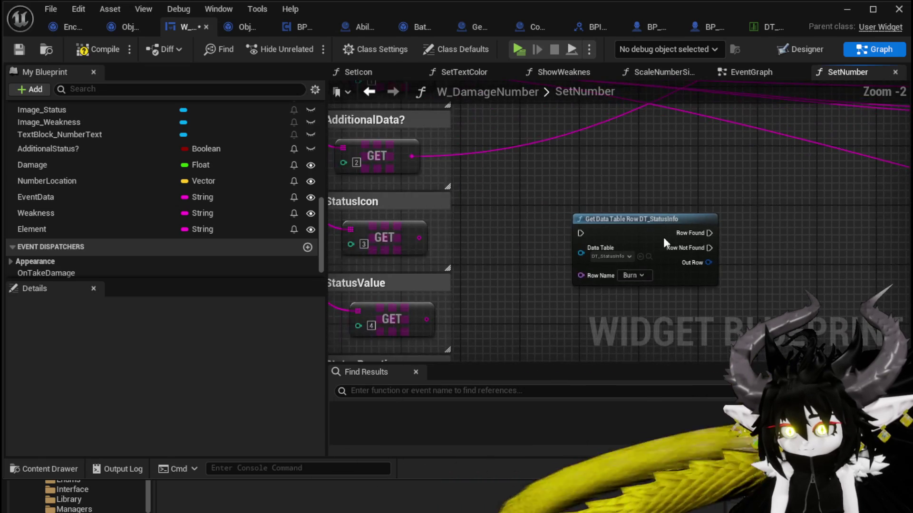
{"action": "mouse_move", "coordinate": [663, 238]}
{"action": "left_mouse_down"}
{"action": "mouse_move", "coordinate": [534, 256]}
{"action": "mouse_move", "coordinate": [494, 227]}
{"action": "mouse_move", "coordinate": [574, 235]}
{"action": "mouse_move", "coordinate": [465, 305]}
{"action": "left_mouse_up"}
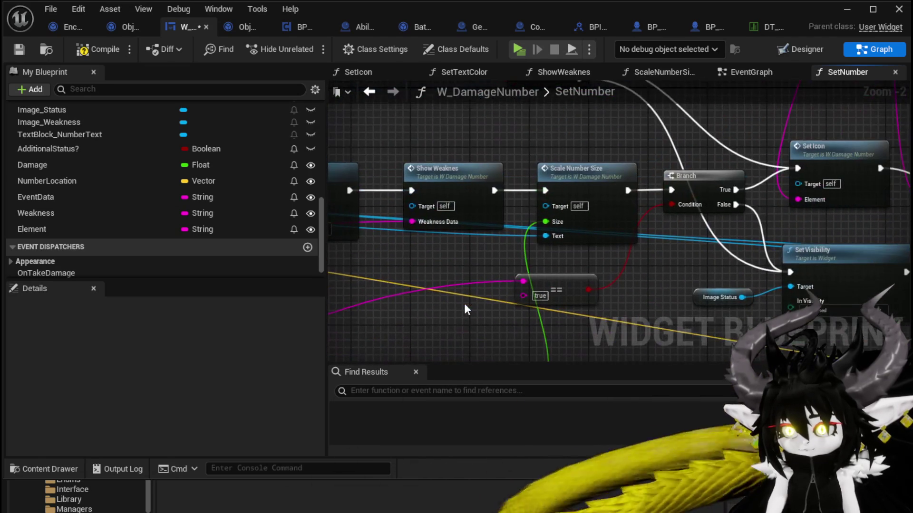
{"action": "left_click_drag", "start_coordinate": [805, 160], "coordinate": [615, 177]}
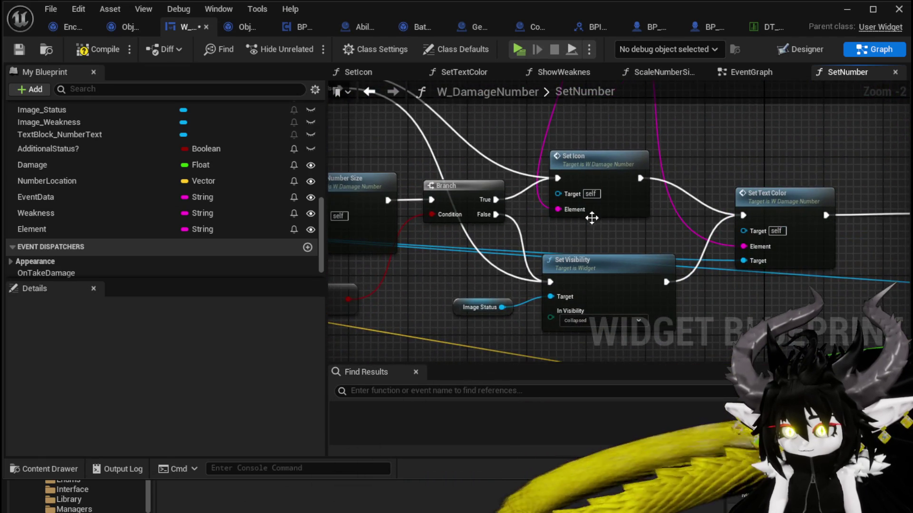
{"action": "scroll", "coordinate": [591, 218], "scroll_direction": "down", "scroll_amount": 4}
{"action": "left_click_drag", "start_coordinate": [675, 143], "coordinate": [539, 221]}
{"action": "left_click_drag", "start_coordinate": [608, 201], "coordinate": [470, 282]}
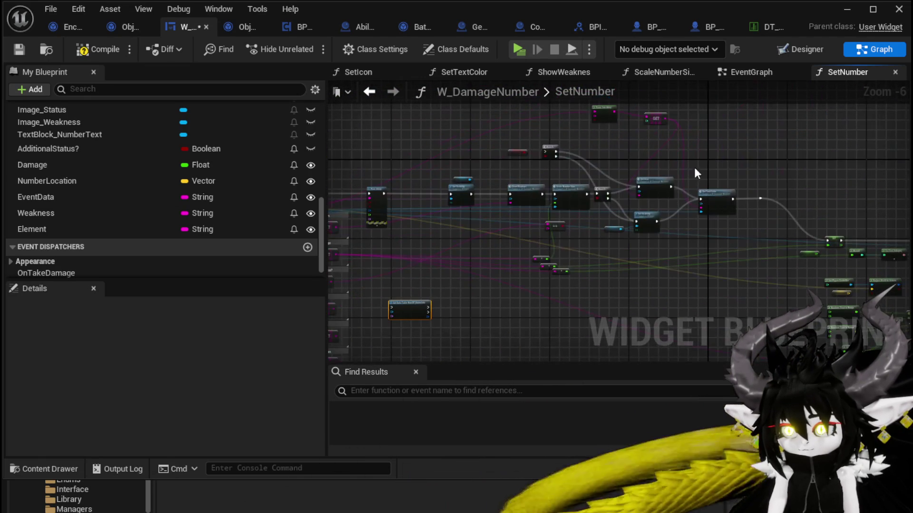
- In the SetIcon graph, feed the Element input into the Get Data Table Row's Row Name
{"action": "double_click", "coordinate": [647, 181]}
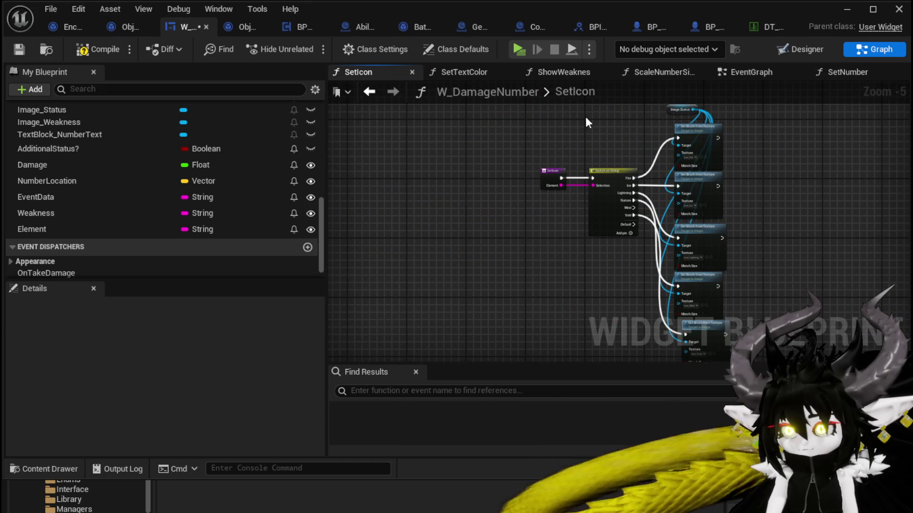
{"action": "scroll", "coordinate": [655, 153], "scroll_direction": "up", "scroll_amount": 3}
{"action": "mouse_move", "coordinate": [398, 291]}
{"action": "left_mouse_down"}
{"action": "mouse_move", "coordinate": [398, 234]}
{"action": "mouse_move", "coordinate": [470, 230]}
{"action": "left_mouse_up"}
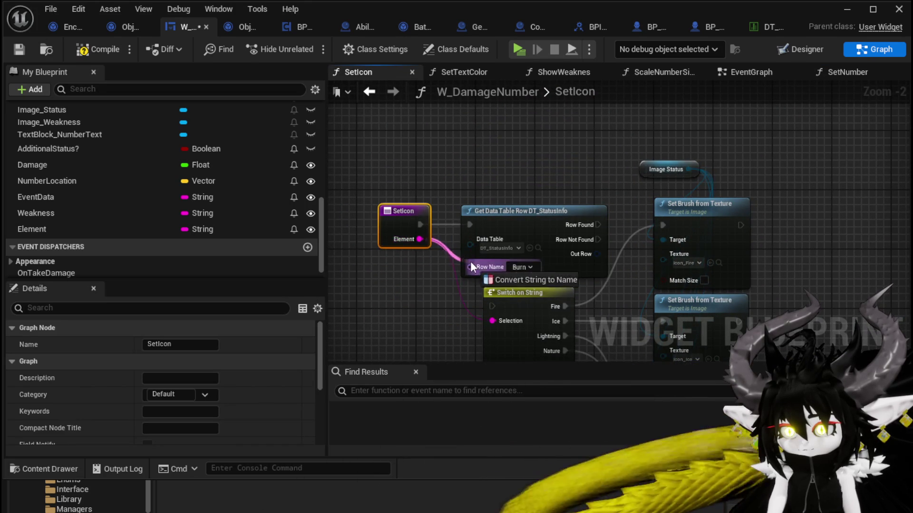
{"action": "left_click_drag", "start_coordinate": [471, 262], "coordinate": [416, 180]}
{"action": "left_click_drag", "start_coordinate": [489, 215], "coordinate": [378, 187]}
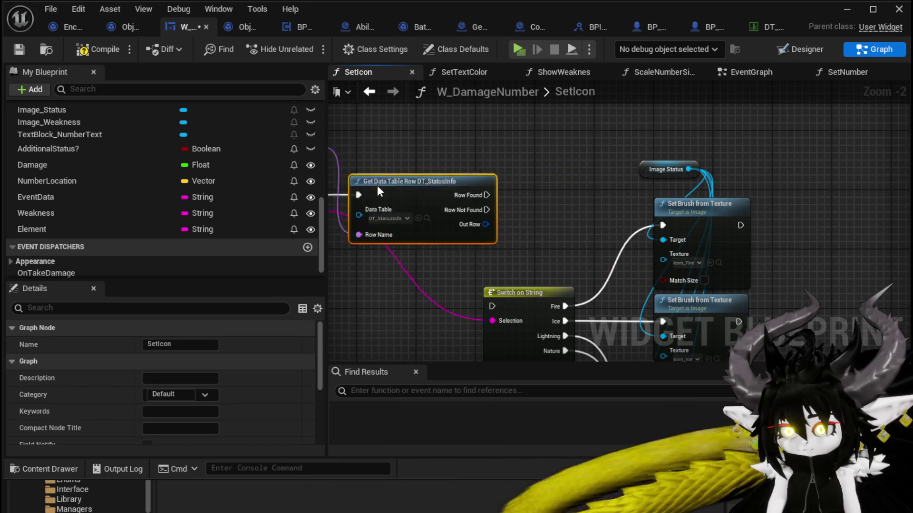
- Add a Break S Status Info node and wire its Icon into Set Brush from Texture
{"action": "left_click_drag", "start_coordinate": [434, 217], "coordinate": [490, 213]}
{"action": "type", "text": "break"}
{"action": "left_click", "coordinate": [542, 266]}
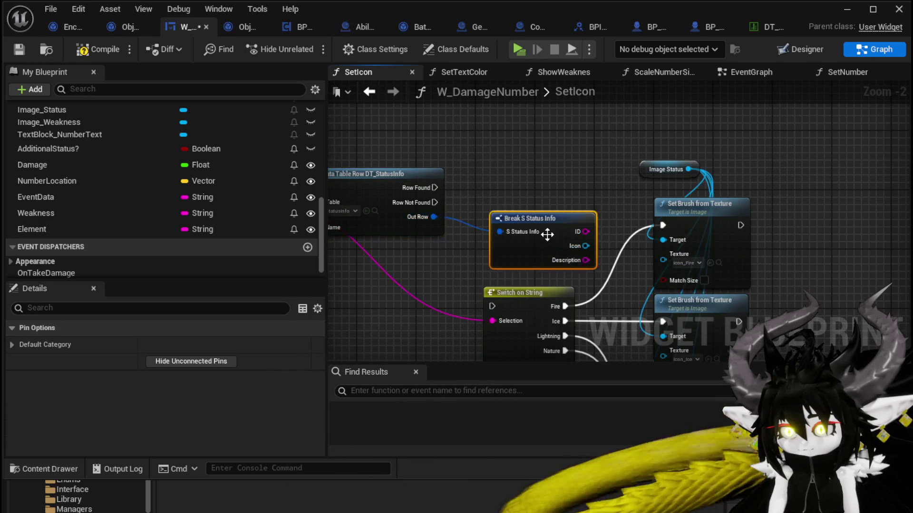
{"action": "mouse_move", "coordinate": [544, 231]}
{"action": "left_mouse_down"}
{"action": "mouse_move", "coordinate": [390, 269]}
{"action": "mouse_move", "coordinate": [672, 265]}
{"action": "left_mouse_up"}
{"action": "left_click_drag", "start_coordinate": [756, 286], "coordinate": [628, 164]}
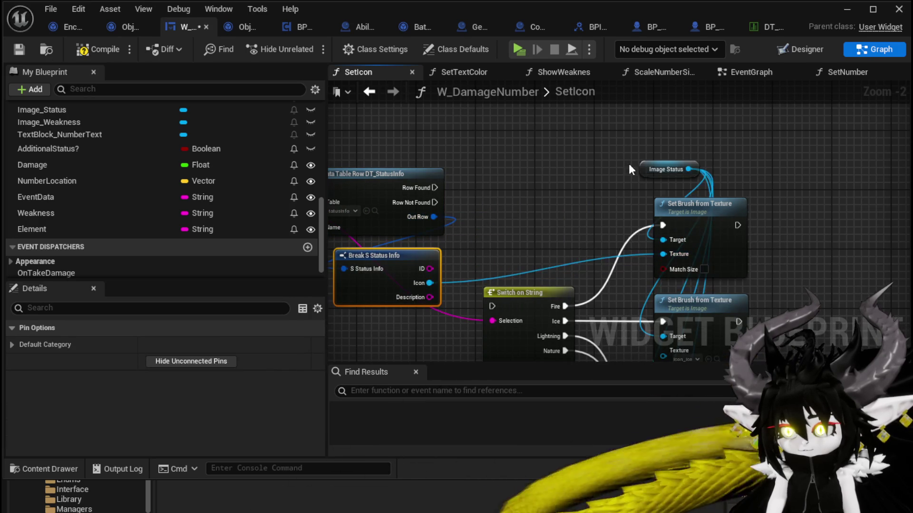
{"action": "left_click_drag", "start_coordinate": [681, 212], "coordinate": [562, 183]}
{"action": "left_click_drag", "start_coordinate": [435, 188], "coordinate": [529, 197]}
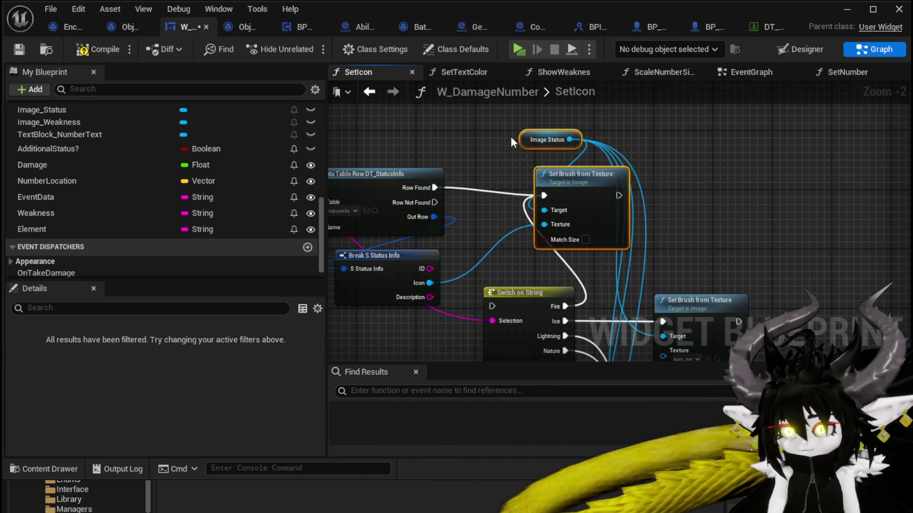
- Line up Set Brush and Image Status with the Row Found wire and save
{"action": "scroll", "coordinate": [486, 141], "scroll_direction": "down", "scroll_amount": 2}
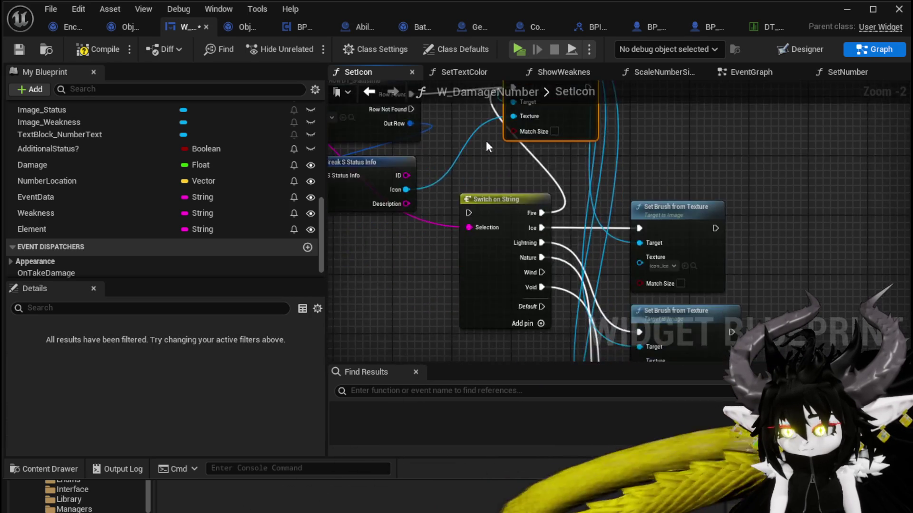
{"action": "mouse_move", "coordinate": [489, 167]}
{"action": "left_mouse_down"}
{"action": "mouse_move", "coordinate": [646, 341]}
{"action": "mouse_move", "coordinate": [526, 183]}
{"action": "left_mouse_up"}
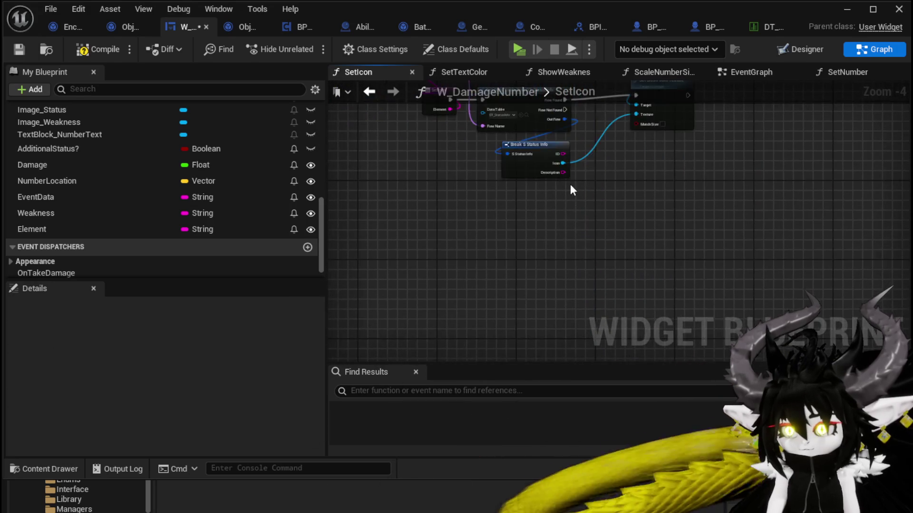
{"action": "scroll", "coordinate": [629, 240], "scroll_direction": "up", "scroll_amount": 1}
{"action": "left_click_drag", "start_coordinate": [683, 159], "coordinate": [683, 165]}
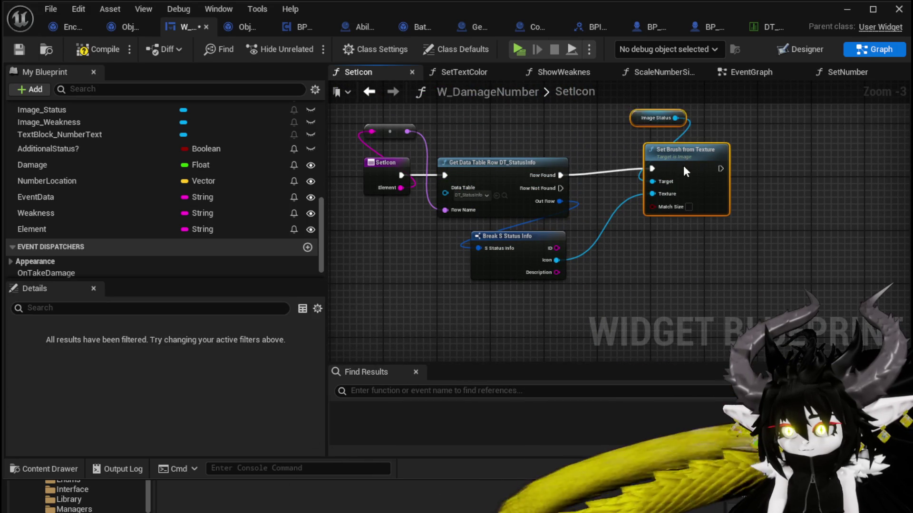
{"action": "left_click_drag", "start_coordinate": [656, 118], "coordinate": [656, 124]}
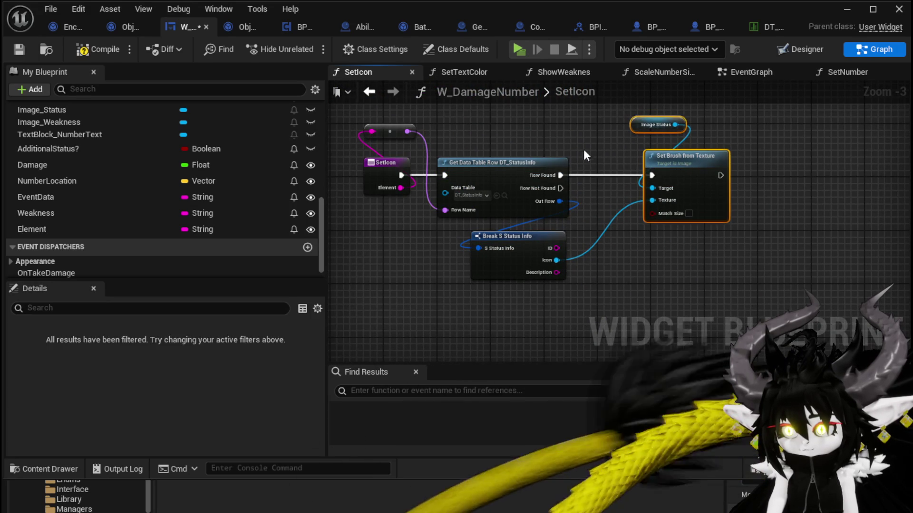
{"action": "left_click", "coordinate": [19, 49]}
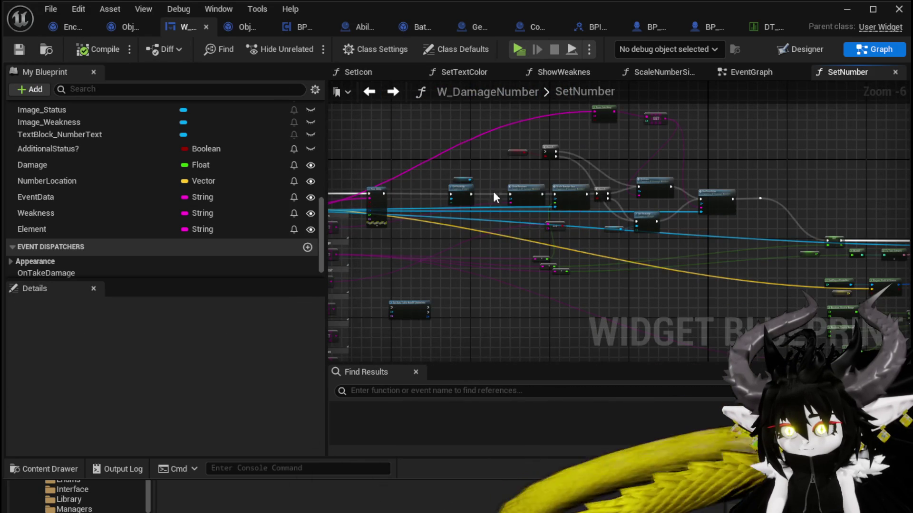
- Connect StatusIcon to Set Icon, delete the Additional Status? branch, and compile and save
{"action": "scroll", "coordinate": [461, 266], "scroll_direction": "up", "scroll_amount": 2}
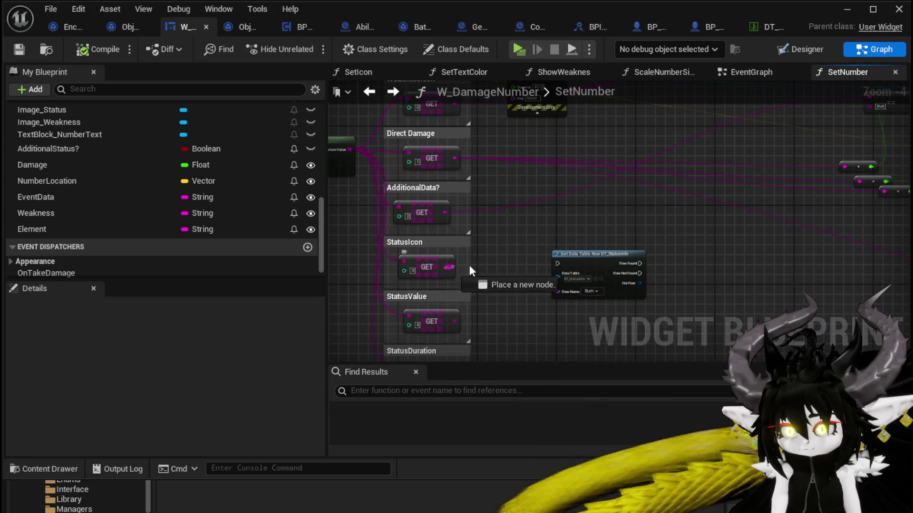
{"action": "mouse_move", "coordinate": [469, 264]}
{"action": "left_mouse_down"}
{"action": "mouse_move", "coordinate": [817, 140]}
{"action": "mouse_move", "coordinate": [720, 146]}
{"action": "mouse_move", "coordinate": [737, 172]}
{"action": "left_mouse_up"}
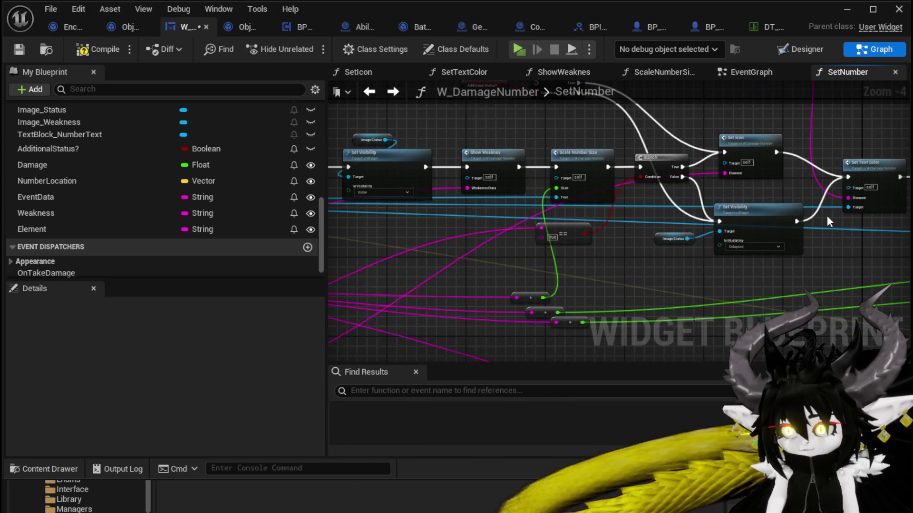
{"action": "mouse_move", "coordinate": [827, 221]}
{"action": "left_mouse_down"}
{"action": "mouse_move", "coordinate": [658, 230]}
{"action": "mouse_move", "coordinate": [715, 263]}
{"action": "left_mouse_up"}
{"action": "mouse_move", "coordinate": [487, 131]}
{"action": "left_mouse_down"}
{"action": "mouse_move", "coordinate": [561, 157]}
{"action": "mouse_move", "coordinate": [449, 194]}
{"action": "mouse_move", "coordinate": [570, 143]}
{"action": "left_mouse_up"}
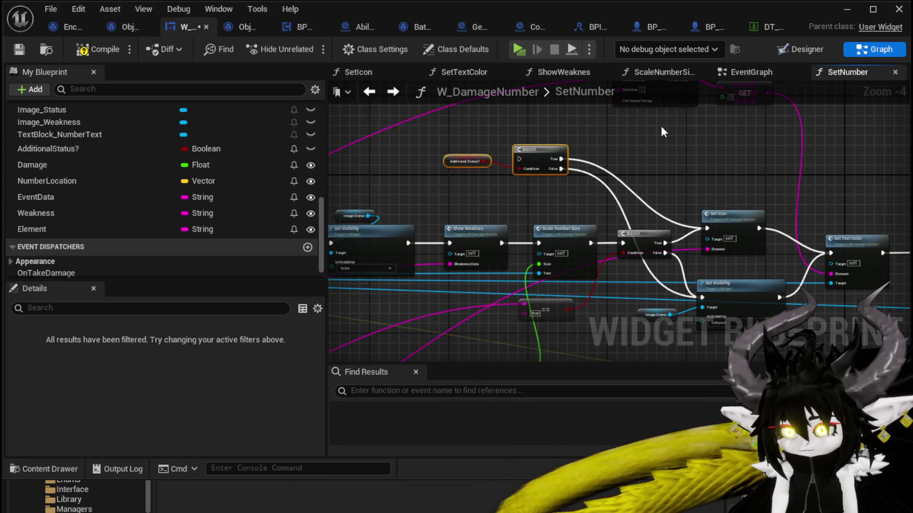
{"action": "key", "text": "Delete"}
{"action": "left_click", "coordinate": [87, 50]}
{"action": "left_click", "coordinate": [20, 51]}
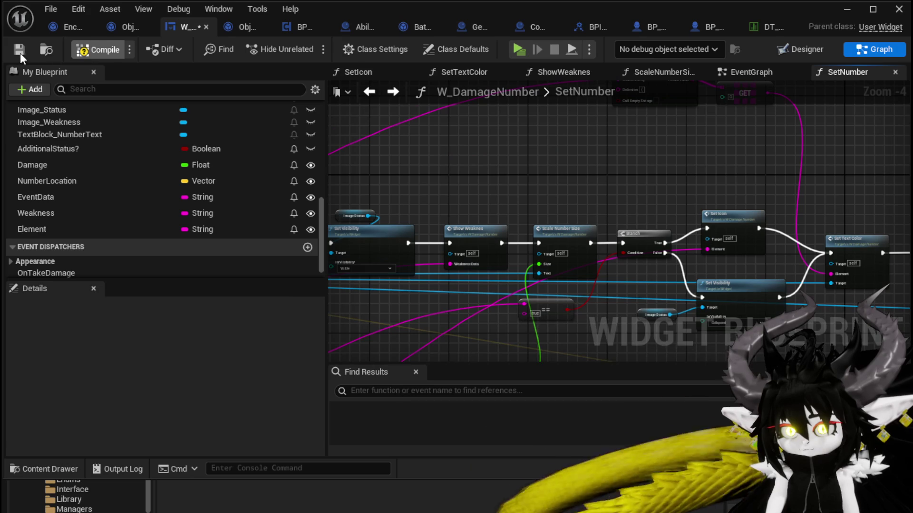
- Try deleting the AdditionalStatus? variable, cancelling because it is still in use
{"action": "mouse_move", "coordinate": [518, 194]}
{"action": "left_mouse_down"}
{"action": "mouse_move", "coordinate": [473, 155]}
{"action": "mouse_move", "coordinate": [434, 139]}
{"action": "left_mouse_up"}
{"action": "left_click", "coordinate": [63, 151]}
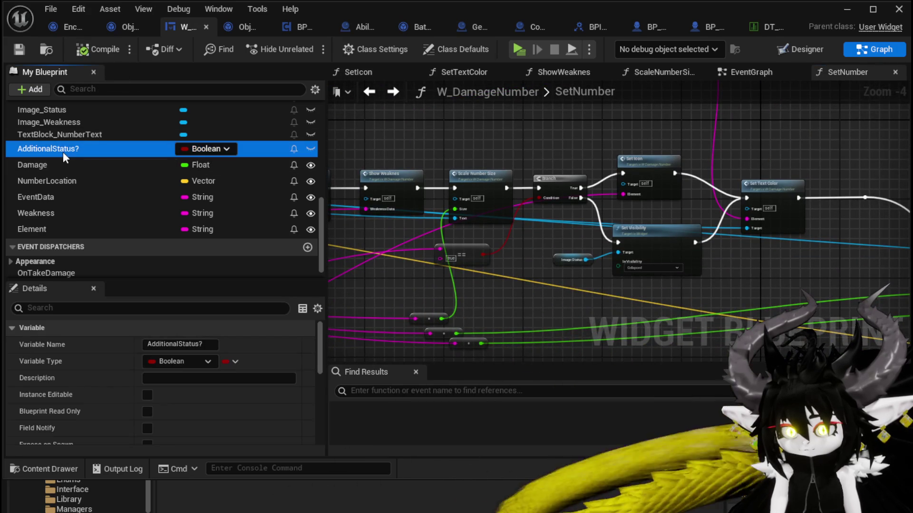
{"action": "key", "text": "Delete"}
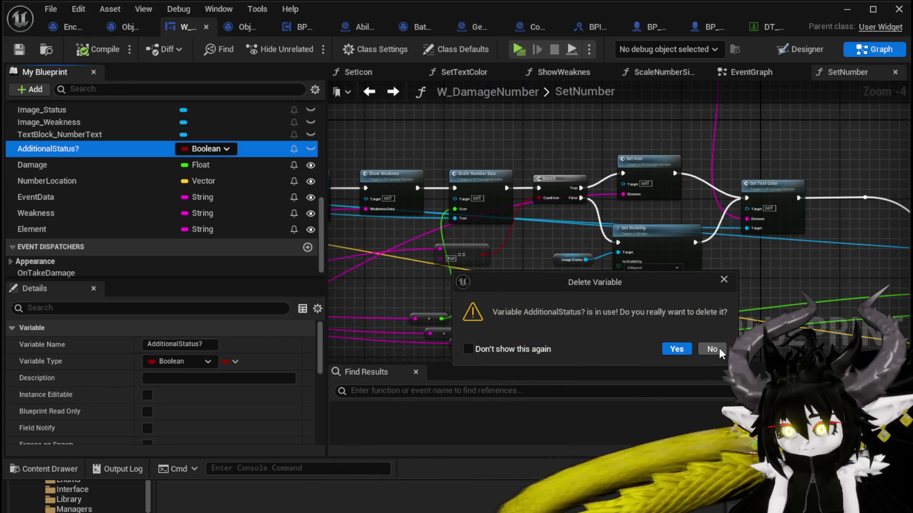
{"action": "left_click", "coordinate": [720, 351]}
- Inspect the StatusValue and StatusDuration outputs, then switch to the Designer layout
{"action": "mouse_move", "coordinate": [333, 191]}
{"action": "left_mouse_down"}
{"action": "mouse_move", "coordinate": [404, 187]}
{"action": "mouse_move", "coordinate": [573, 256]}
{"action": "mouse_move", "coordinate": [663, 218]}
{"action": "left_mouse_up"}
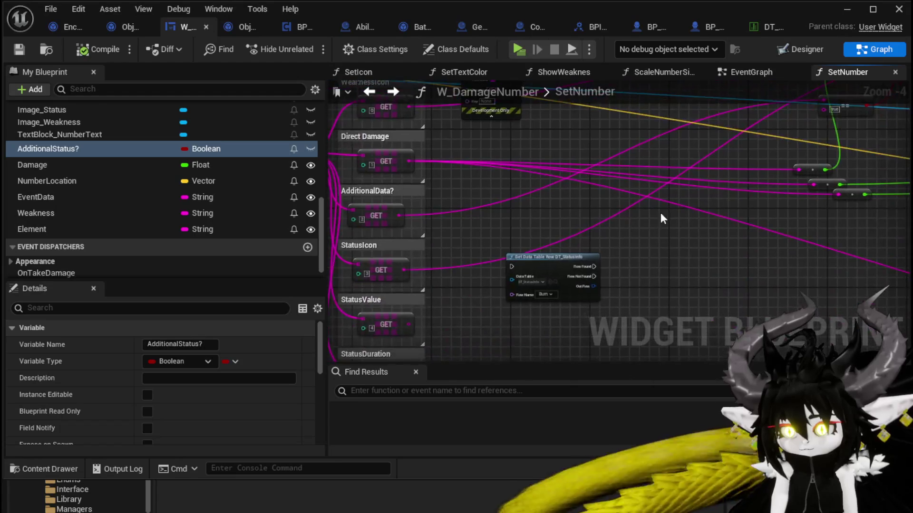
{"action": "left_click_drag", "start_coordinate": [587, 244], "coordinate": [587, 165]}
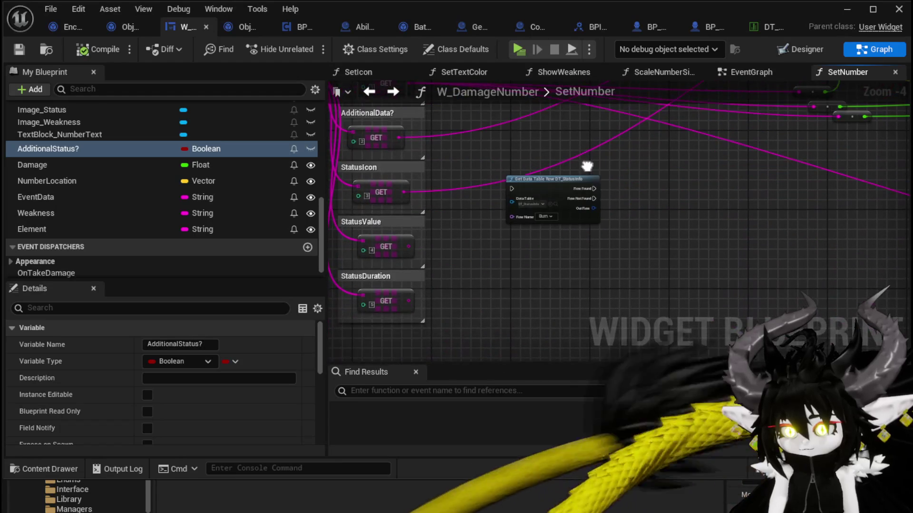
{"action": "mouse_move", "coordinate": [408, 246]}
{"action": "left_mouse_down"}
{"action": "mouse_move", "coordinate": [477, 248]}
{"action": "mouse_move", "coordinate": [444, 245]}
{"action": "mouse_move", "coordinate": [526, 263]}
{"action": "left_mouse_up"}
{"action": "left_click", "coordinate": [418, 256]}
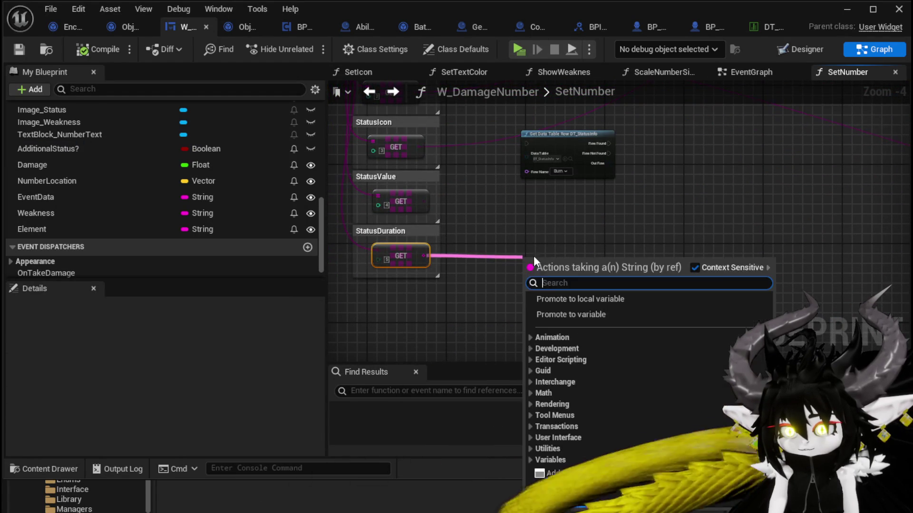
{"action": "left_click", "coordinate": [491, 232]}
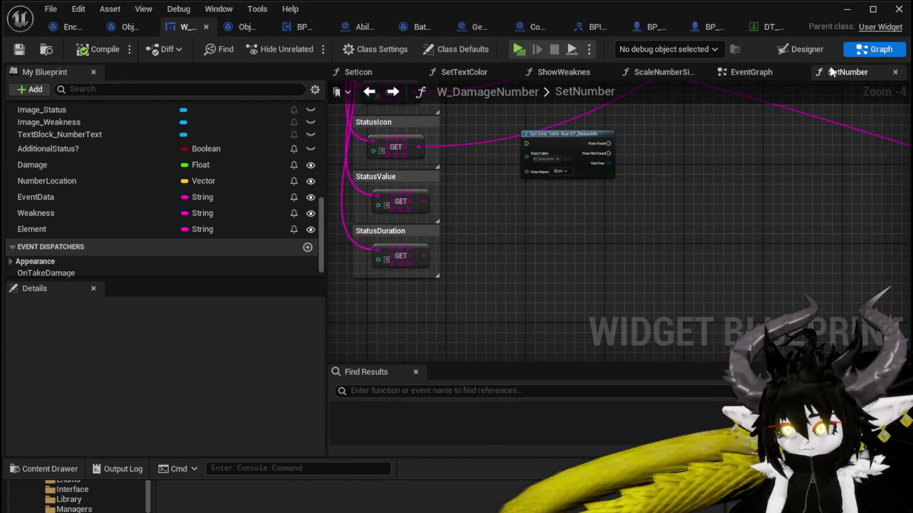
{"action": "key", "text": "ctrl+shift+d"}
- Add two Text Blocks after Image_Status in the horizontal box
{"action": "scroll", "coordinate": [494, 247], "scroll_direction": "up", "scroll_amount": 3}
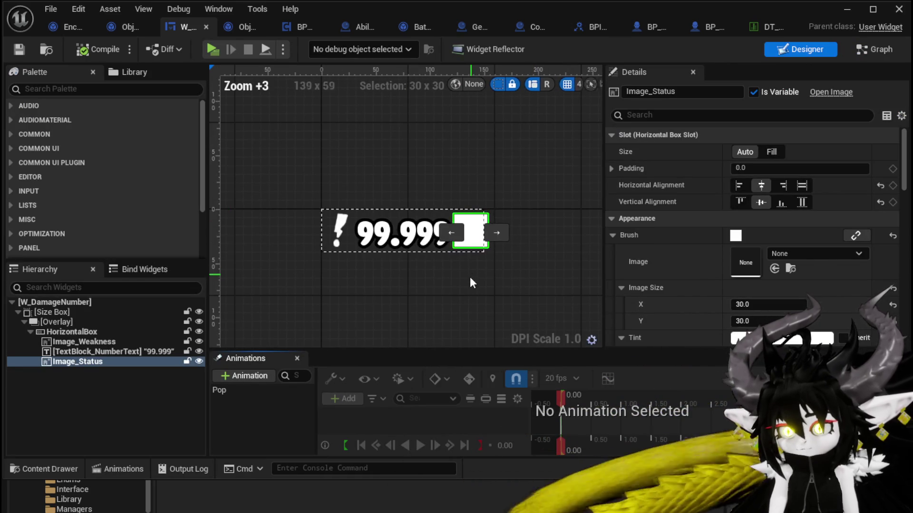
{"action": "left_click", "coordinate": [469, 277]}
{"action": "left_click", "coordinate": [470, 232]}
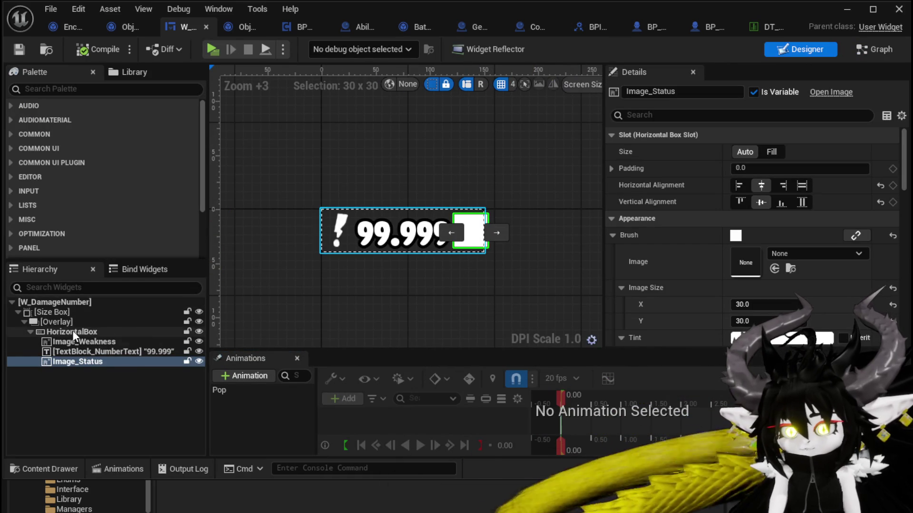
{"action": "type", "text": "Text"}
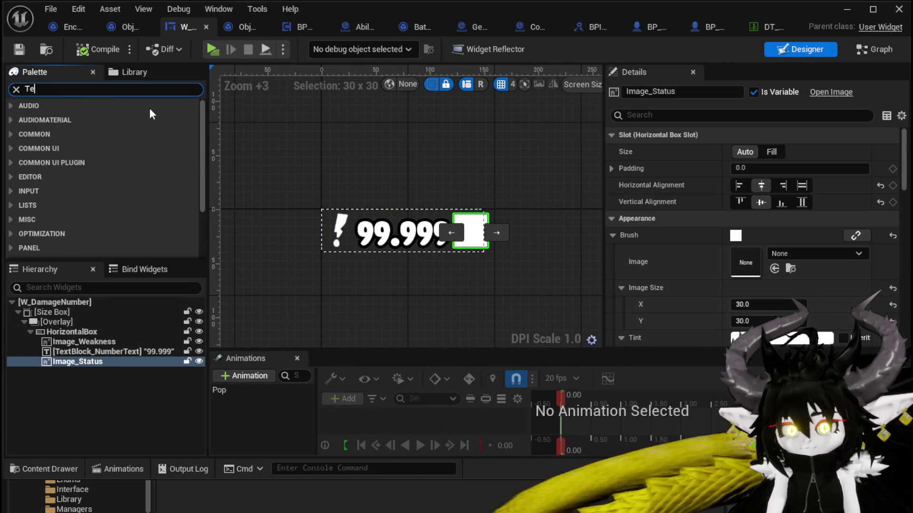
{"action": "mouse_move", "coordinate": [43, 132]}
{"action": "left_mouse_down"}
{"action": "mouse_move", "coordinate": [84, 357]}
{"action": "mouse_move", "coordinate": [53, 330]}
{"action": "left_mouse_up"}
{"action": "mouse_move", "coordinate": [54, 130]}
{"action": "left_mouse_down"}
{"action": "mouse_move", "coordinate": [93, 361]}
{"action": "mouse_move", "coordinate": [56, 331]}
{"action": "left_mouse_up"}
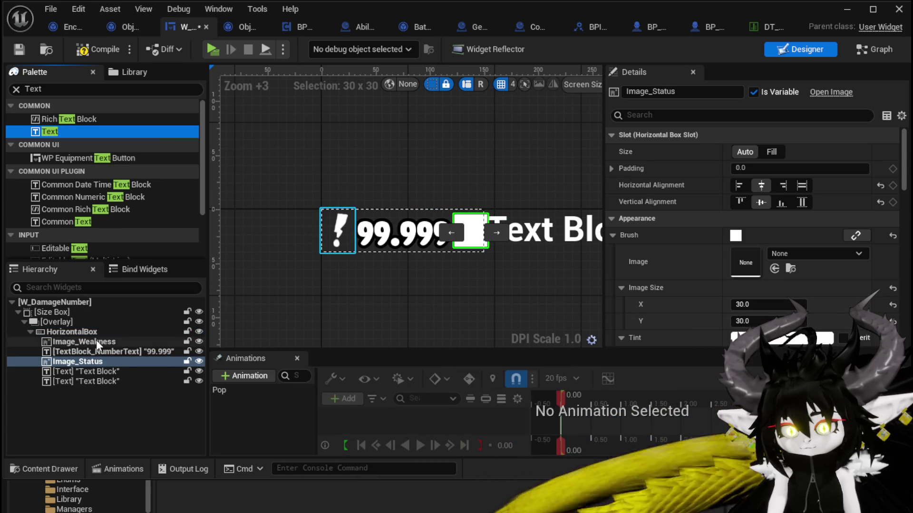
- Copy the 99.999 number text's font family and paste it onto both new Text Blocks
{"action": "left_click", "coordinate": [328, 247]}
{"action": "scroll", "coordinate": [429, 281], "scroll_direction": "down", "scroll_amount": 2}
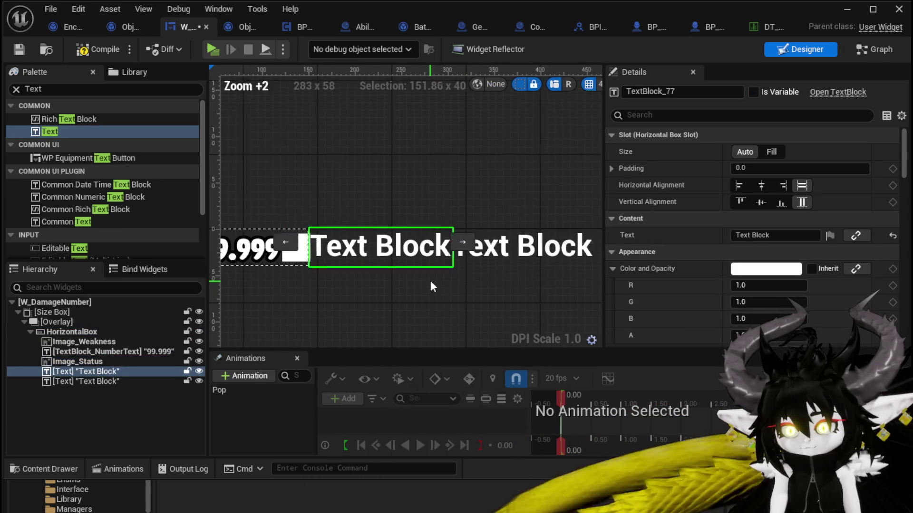
{"action": "left_click", "coordinate": [312, 233]}
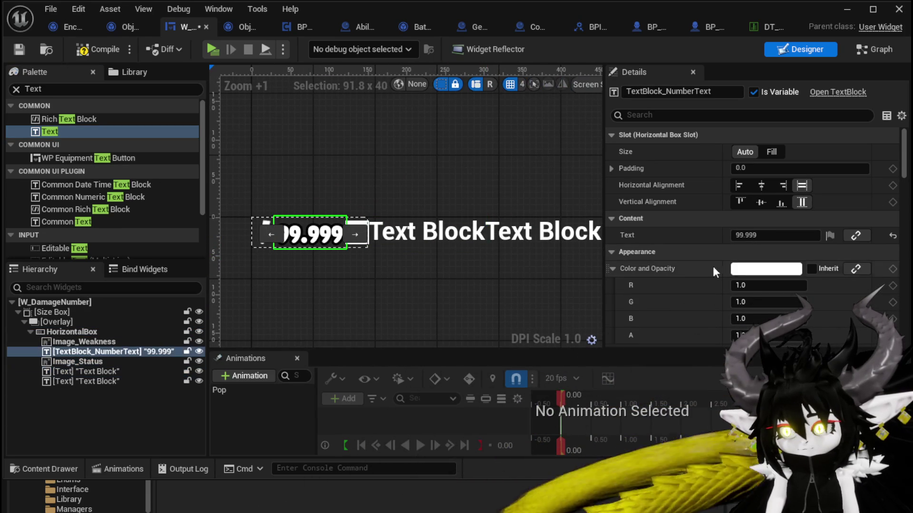
{"action": "scroll", "coordinate": [738, 269], "scroll_direction": "down", "scroll_amount": 3}
{"action": "scroll", "coordinate": [737, 264], "scroll_direction": "down", "scroll_amount": 2}
{"action": "left_click", "coordinate": [428, 232]}
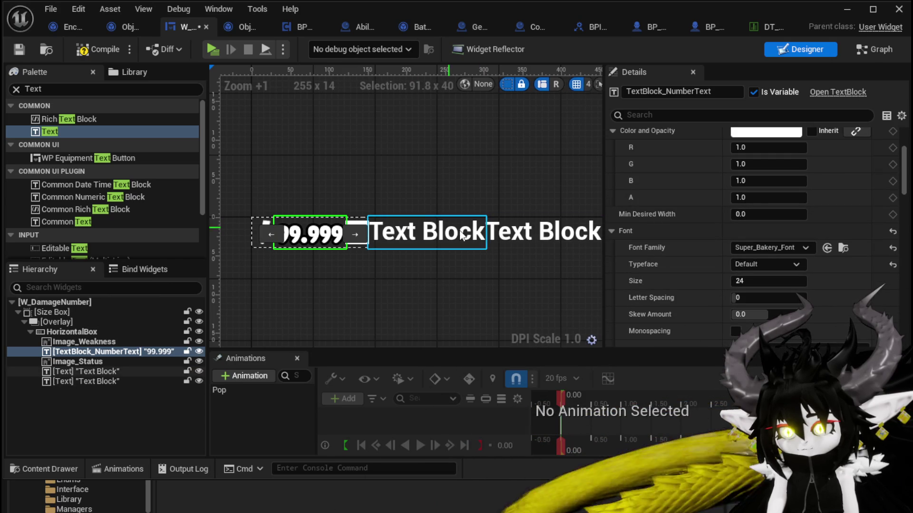
{"action": "right_click", "coordinate": [775, 249]}
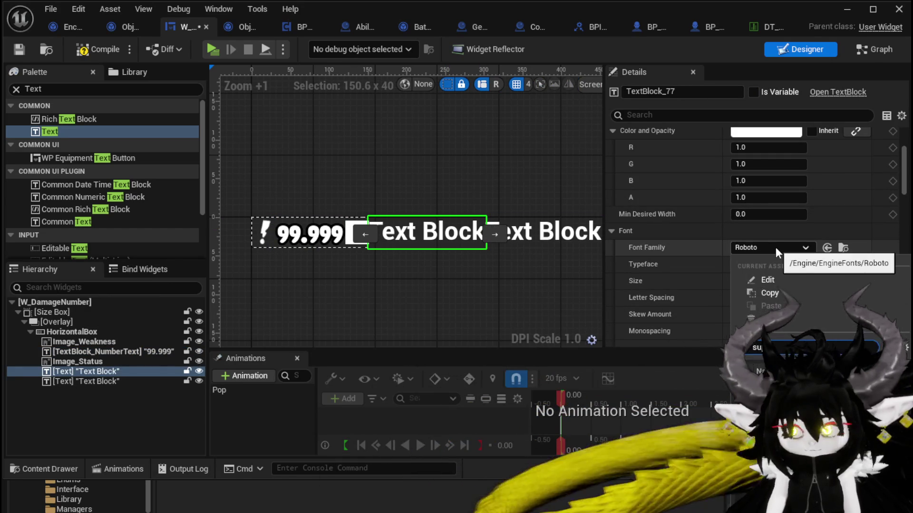
{"action": "left_click", "coordinate": [770, 305]}
{"action": "left_click", "coordinate": [546, 232]}
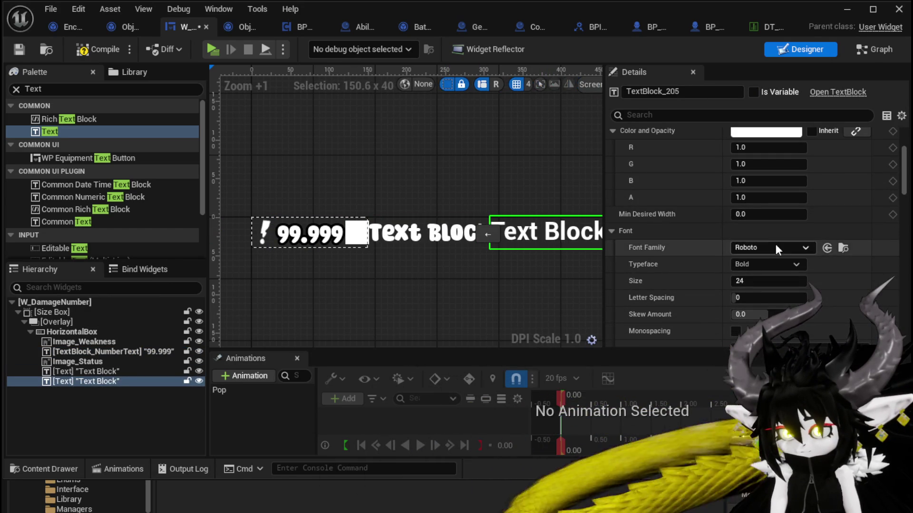
{"action": "right_click", "coordinate": [774, 247]}
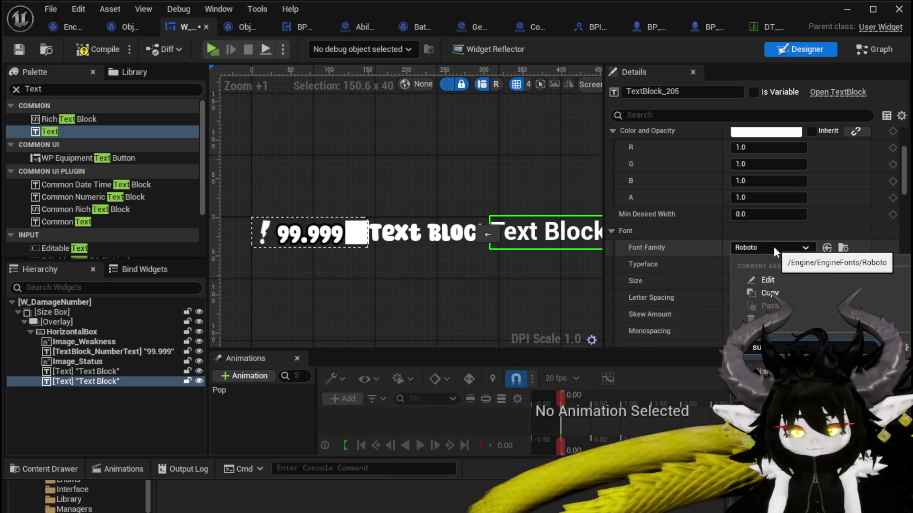
{"action": "left_click", "coordinate": [770, 306]}
- Check the 99.999 number text's outline settings for reference
{"action": "left_click", "coordinate": [418, 232]}
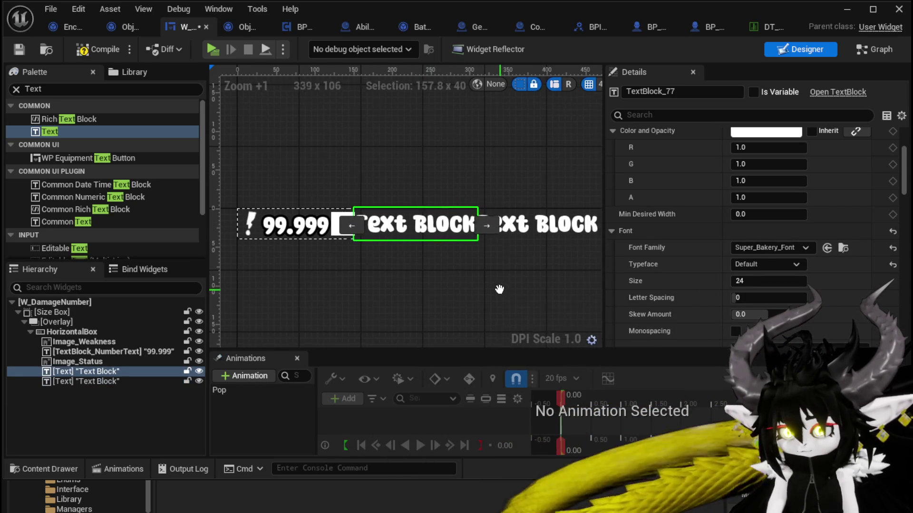
{"action": "scroll", "coordinate": [743, 247], "scroll_direction": "up", "scroll_amount": 3}
{"action": "scroll", "coordinate": [472, 250], "scroll_direction": "up", "scroll_amount": 3}
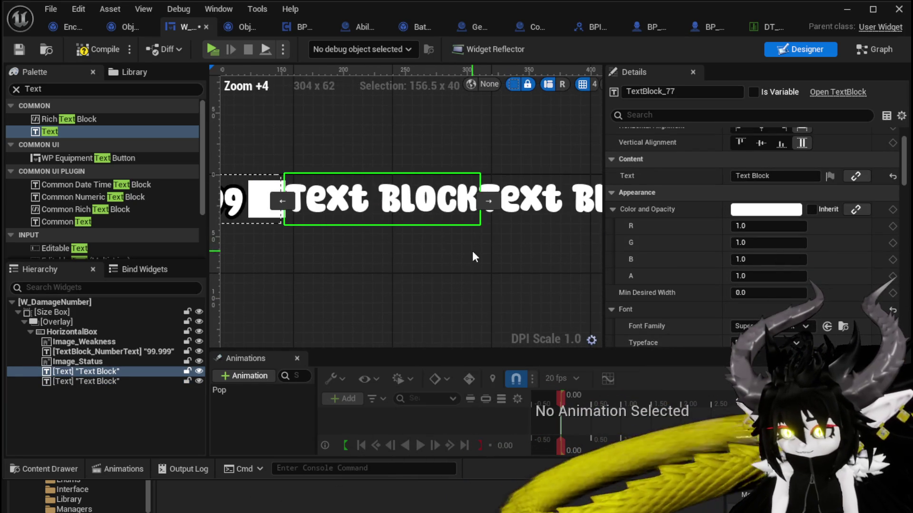
{"action": "left_click", "coordinate": [259, 206]}
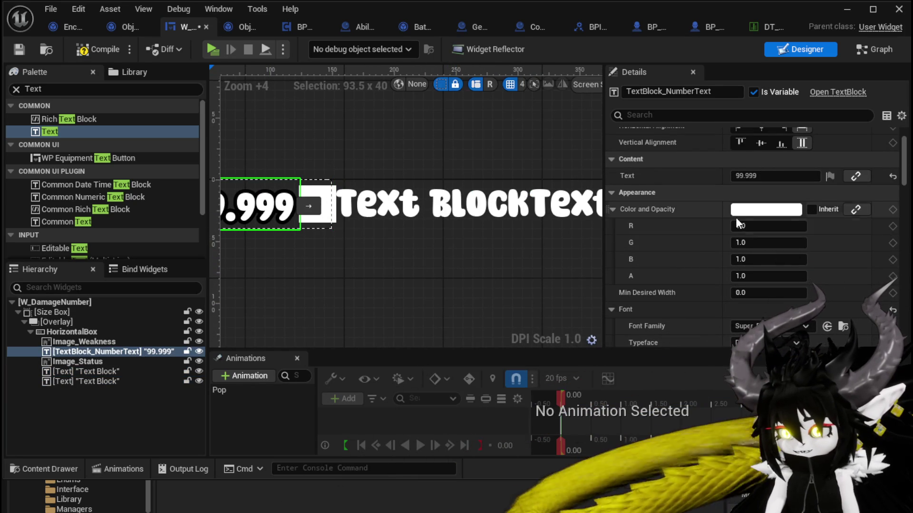
{"action": "scroll", "coordinate": [682, 227], "scroll_direction": "down", "scroll_amount": 2}
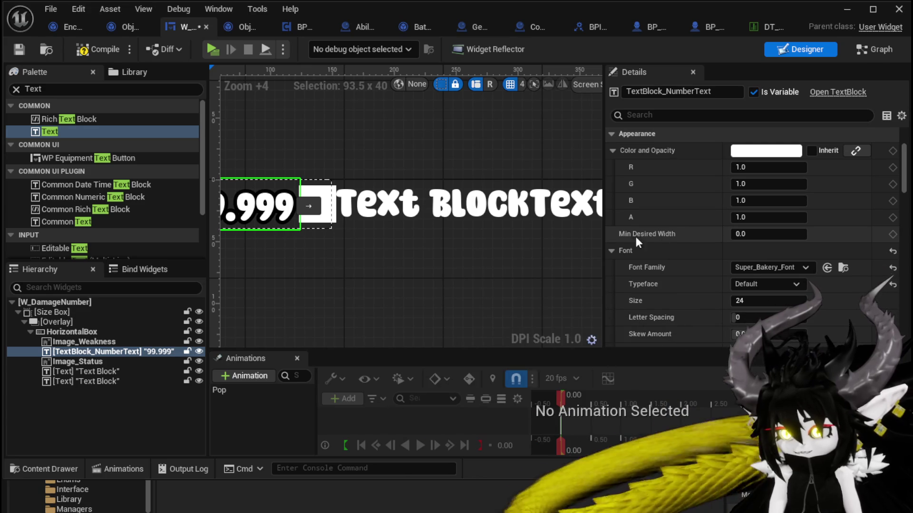
{"action": "scroll", "coordinate": [678, 243], "scroll_direction": "down", "scroll_amount": 2}
{"action": "scroll", "coordinate": [677, 243], "scroll_direction": "down", "scroll_amount": 4}
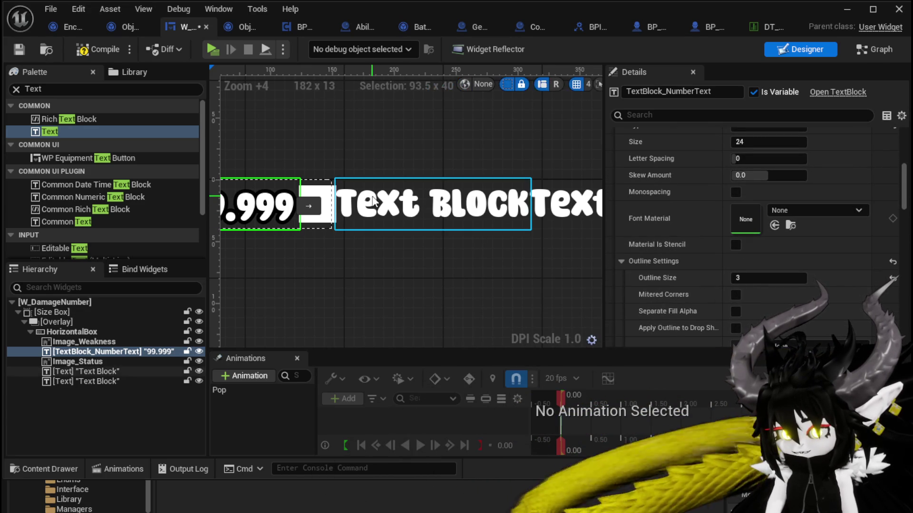
- Set the outline size on the new Text Blocks and review the result
{"action": "left_click", "coordinate": [433, 204]}
{"action": "left_click", "coordinate": [774, 279]}
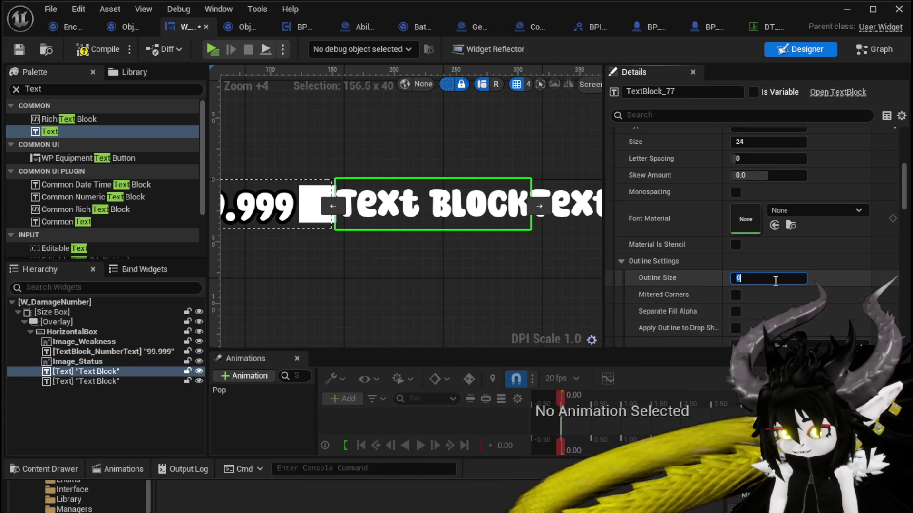
{"action": "left_click", "coordinate": [570, 207]}
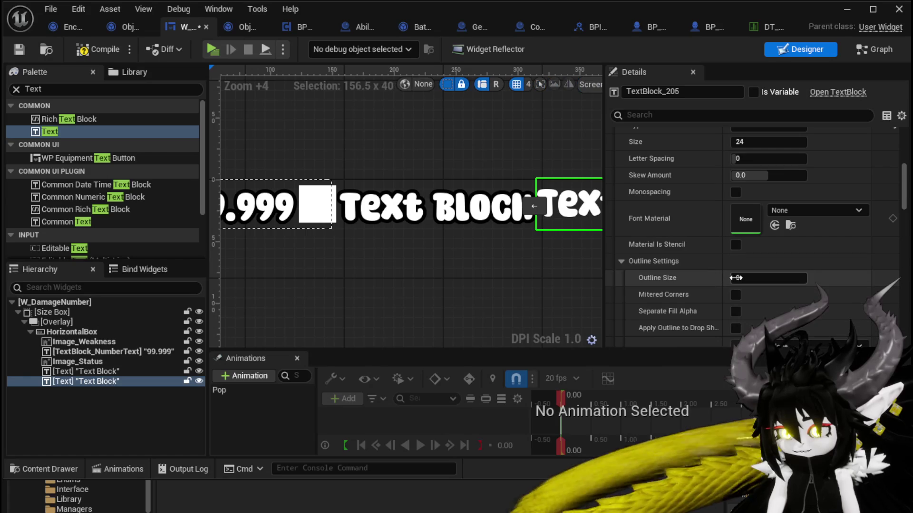
{"action": "left_click", "coordinate": [464, 270]}
{"action": "scroll", "coordinate": [465, 268], "scroll_direction": "down", "scroll_amount": 2}
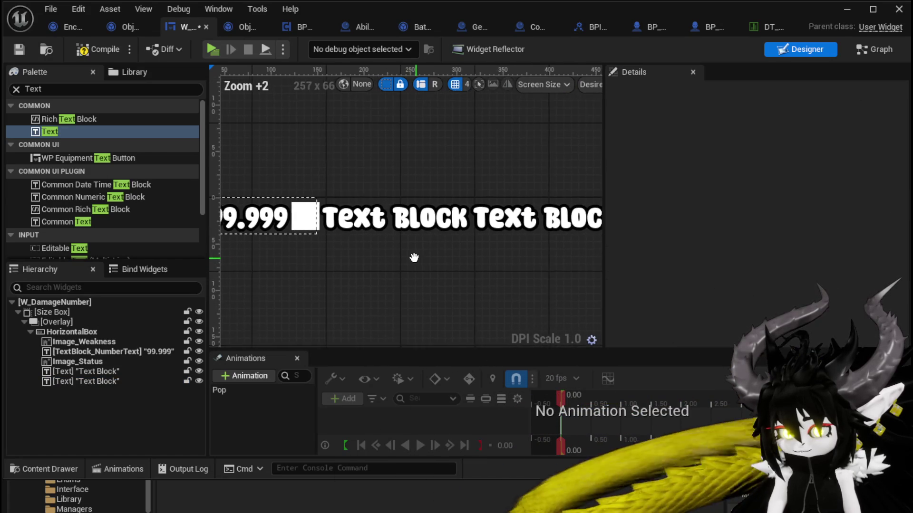
{"action": "left_click", "coordinate": [447, 218]}
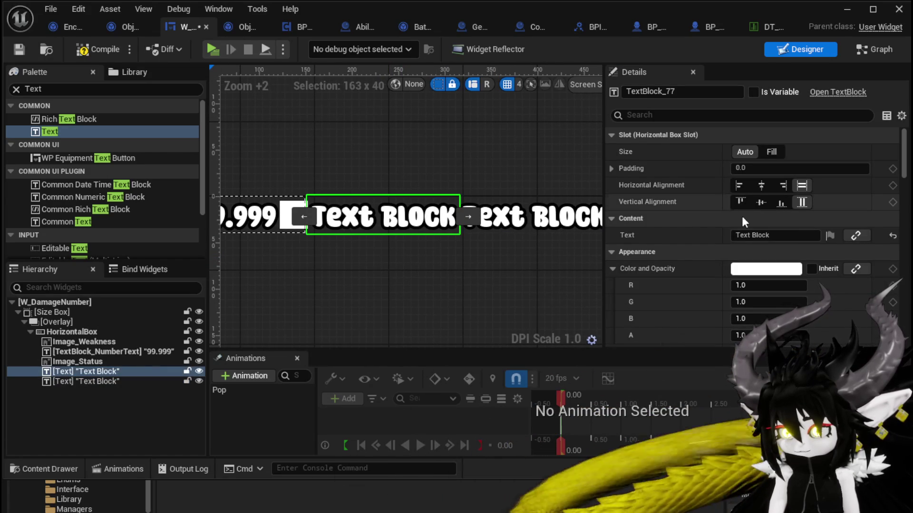
- Enter 999 as the first new text block's text and x5 as the second's
{"action": "left_click", "coordinate": [777, 236]}
{"action": "type", "text": "+"}
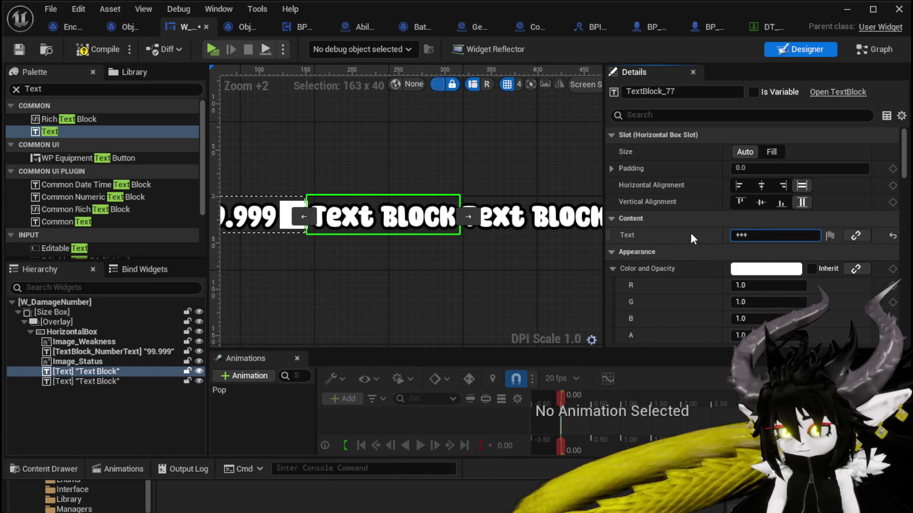
{"action": "key", "text": "BackSpace"}
{"action": "type", "text": "999"}
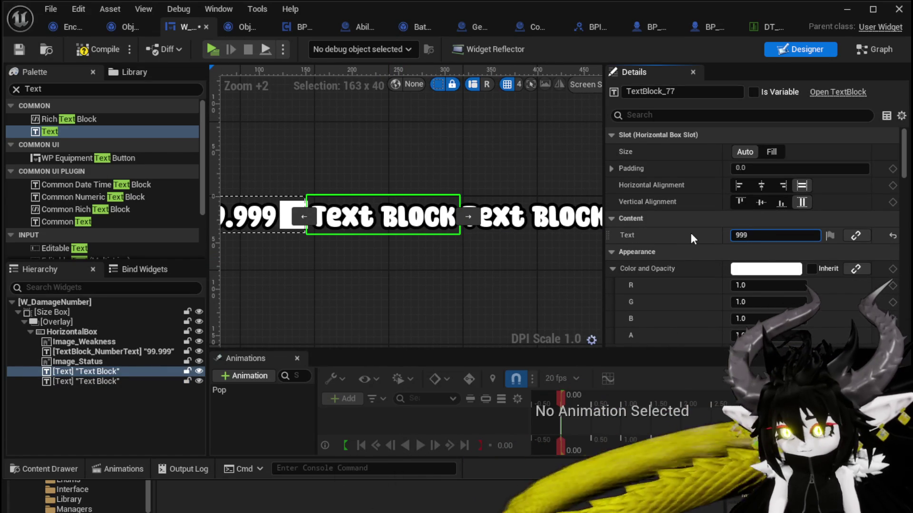
{"action": "key", "text": "Return"}
{"action": "left_click", "coordinate": [455, 224]}
{"action": "left_click", "coordinate": [761, 235]}
{"action": "type", "text": "1"}
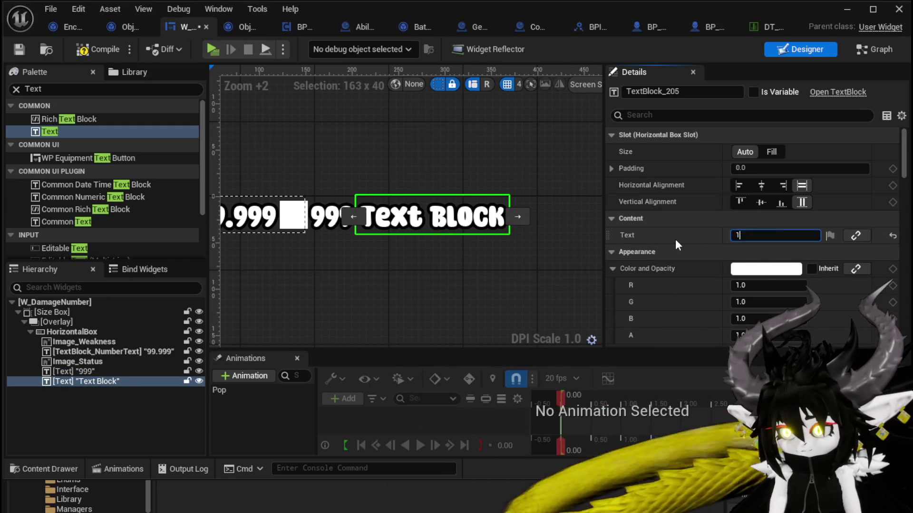
{"action": "key", "text": "BackSpace"}
{"action": "type", "text": "x"}
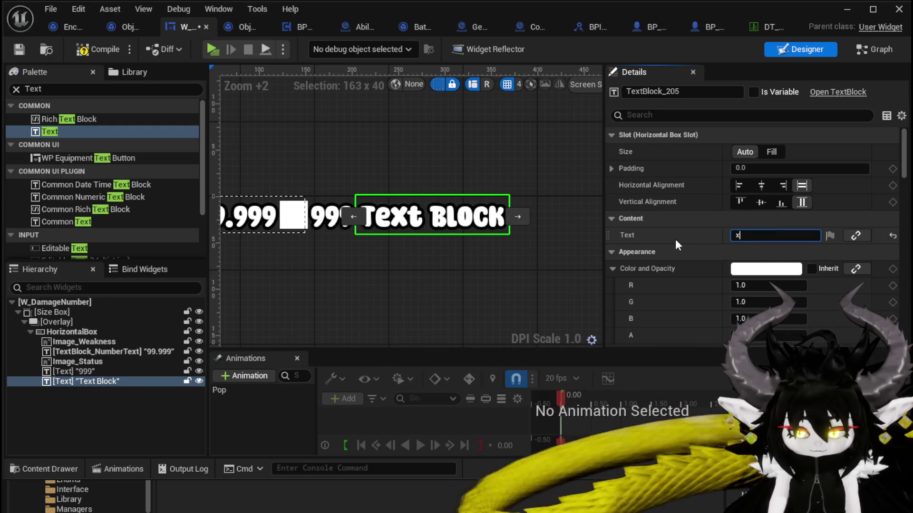
{"action": "type", "text": "5"}
{"action": "key", "text": "Return"}
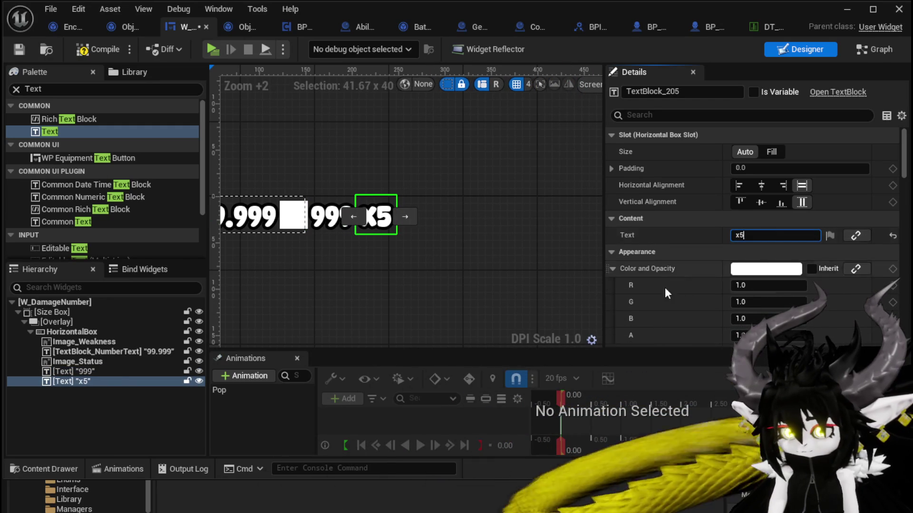
- Compile and save the widget, then select the status image and both texts
{"action": "left_click", "coordinate": [518, 290]}
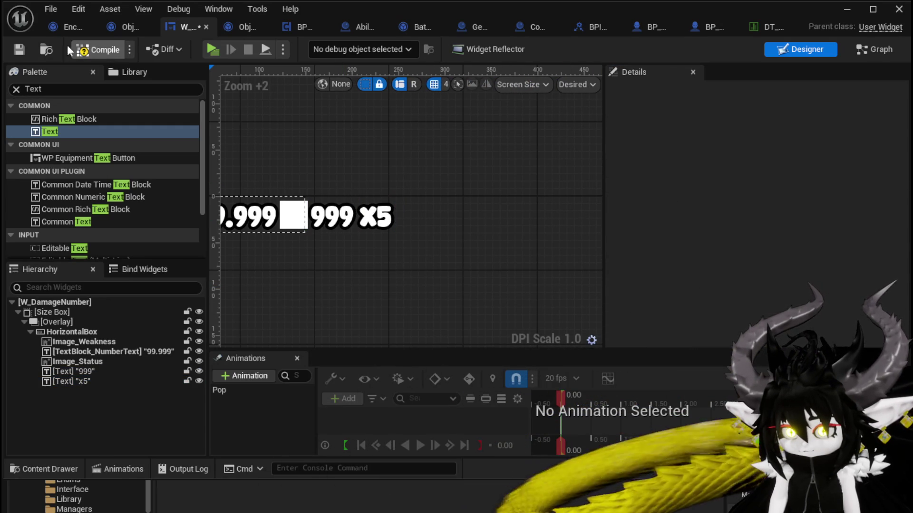
{"action": "left_click", "coordinate": [83, 49]}
{"action": "left_click", "coordinate": [18, 50]}
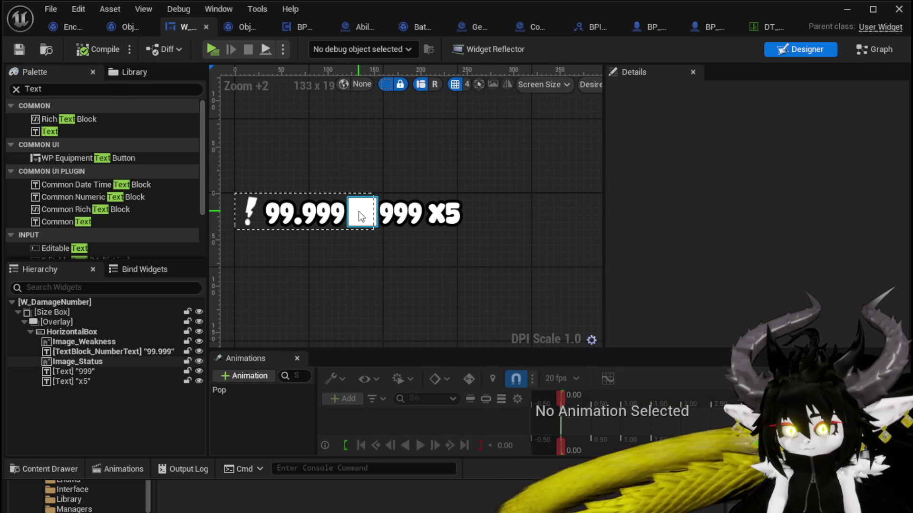
{"action": "left_click", "coordinate": [359, 211]}
{"action": "left_click", "coordinate": [407, 215], "text": "ctrl"}
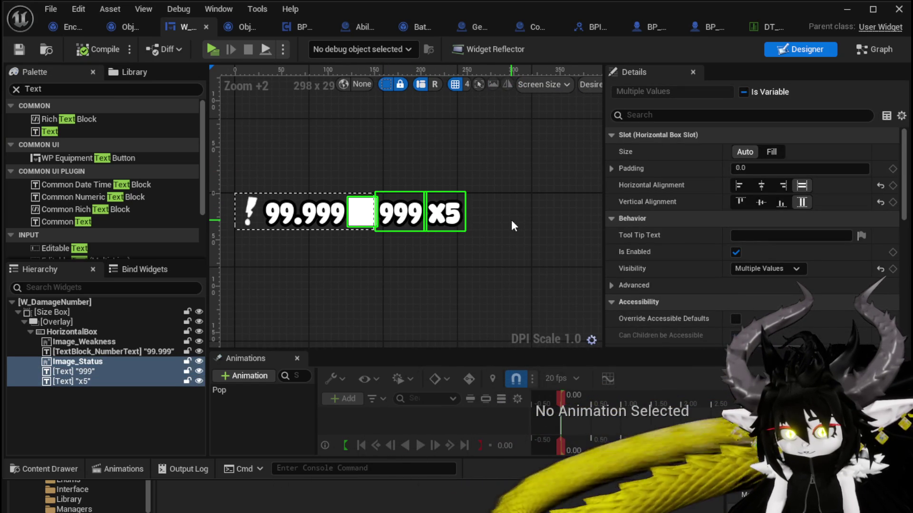
- Wrap the selected status image and two texts in a Horizontal Box
{"action": "right_click", "coordinate": [89, 370]}
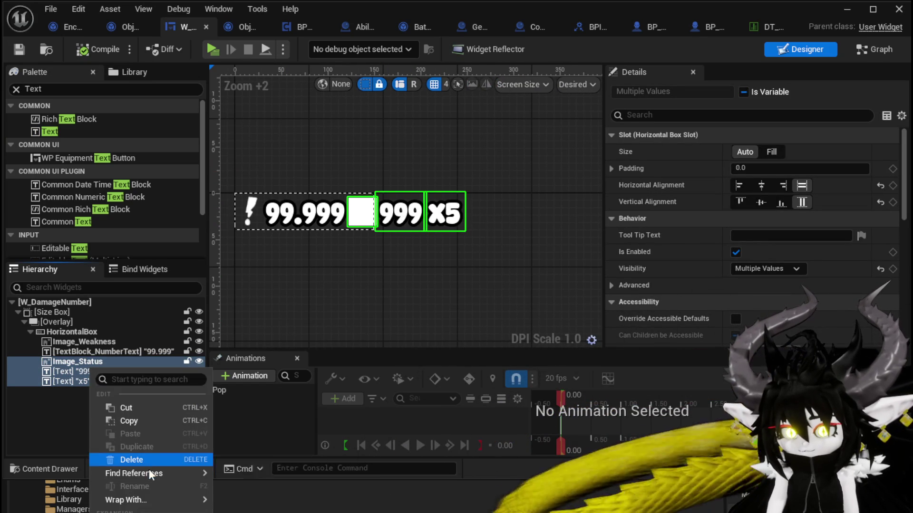
{"action": "mouse_move", "coordinate": [143, 499]}
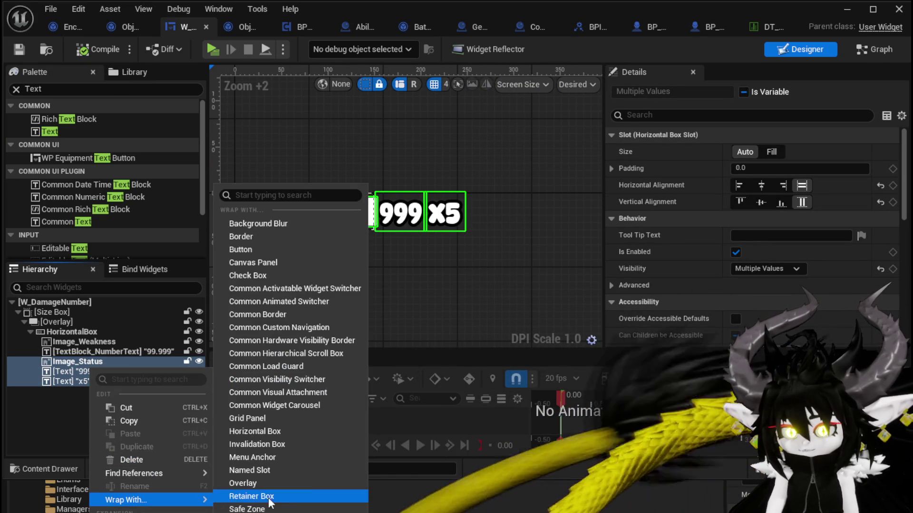
{"action": "left_click", "coordinate": [256, 431]}
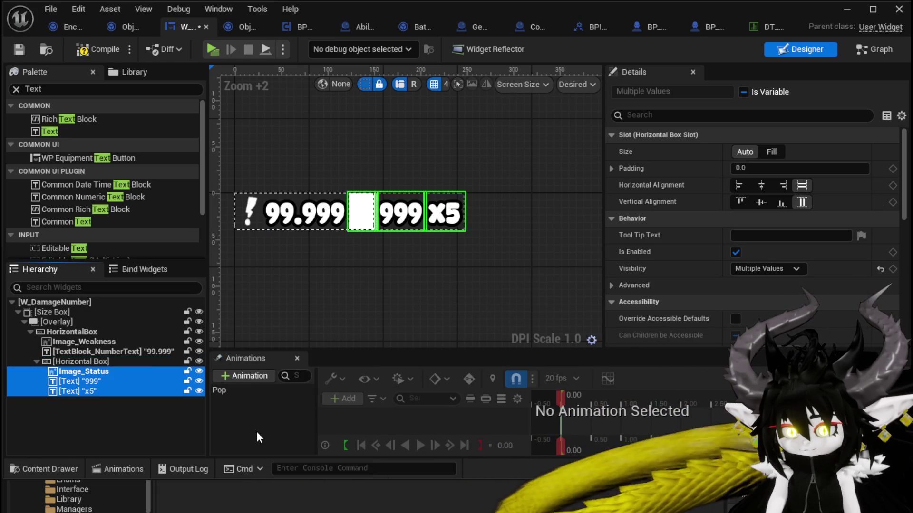
{"action": "left_click", "coordinate": [359, 338]}
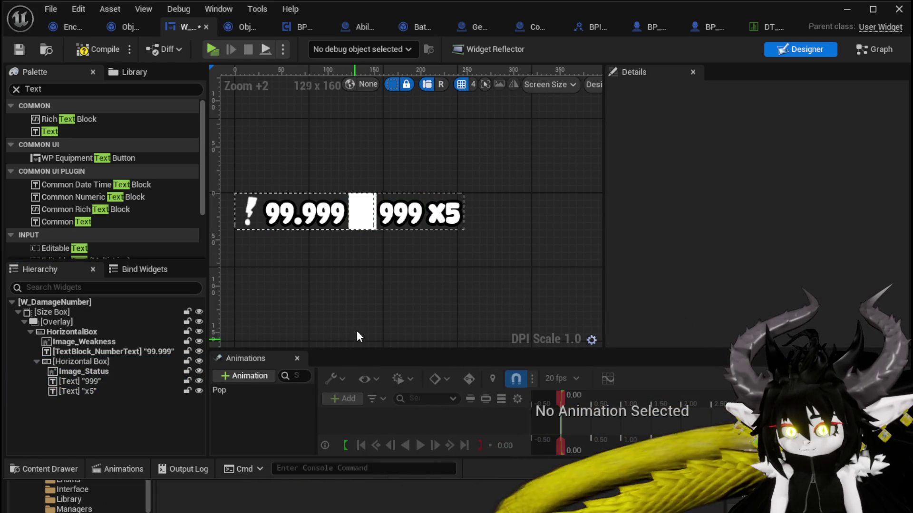
- Reorder the children so the status image precedes 999 and x5
{"action": "left_click_drag", "start_coordinate": [360, 221], "coordinate": [441, 218]}
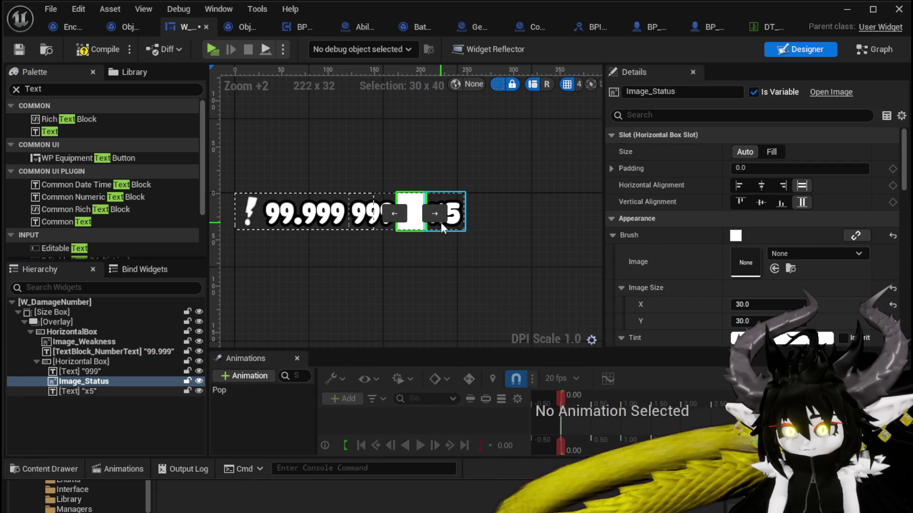
{"action": "left_click", "coordinate": [441, 222]}
{"action": "left_click", "coordinate": [421, 213]}
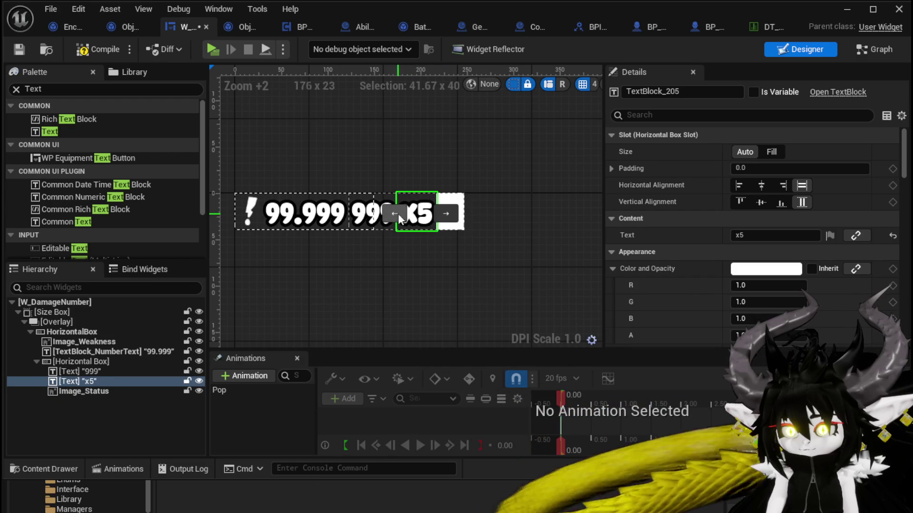
{"action": "left_click", "coordinate": [452, 213]}
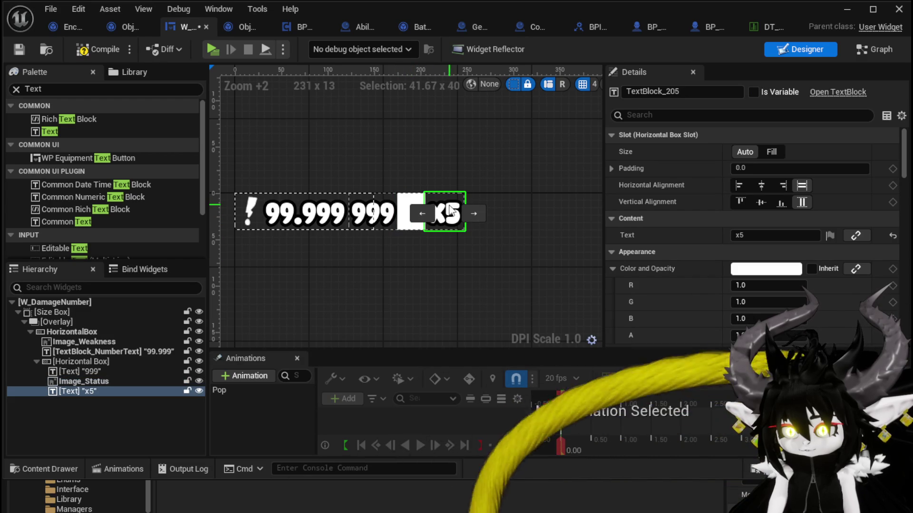
{"action": "left_click", "coordinate": [402, 227]}
{"action": "left_click", "coordinate": [393, 214]}
{"action": "left_click", "coordinate": [388, 300]}
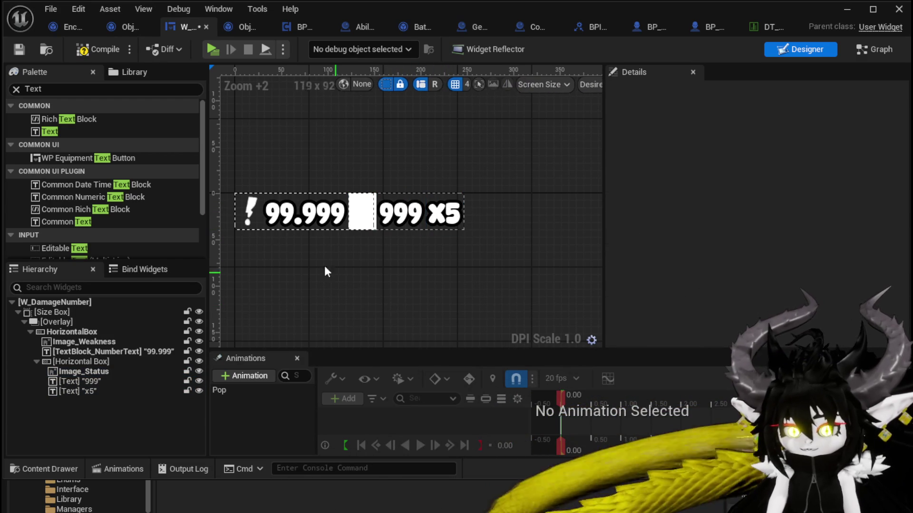
- Save, rename the horizontal box to StatusBox, tick Is Variable, and compile
{"action": "left_click", "coordinate": [18, 49]}
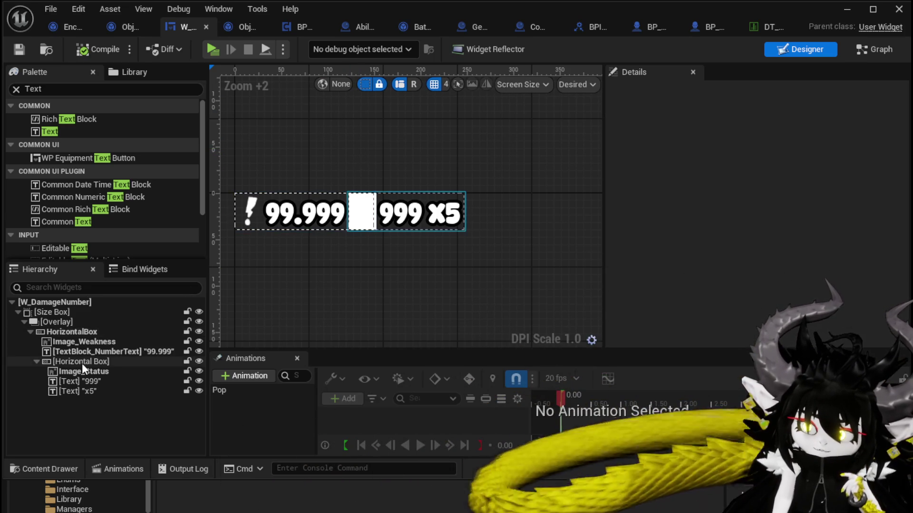
{"action": "left_click", "coordinate": [80, 363]}
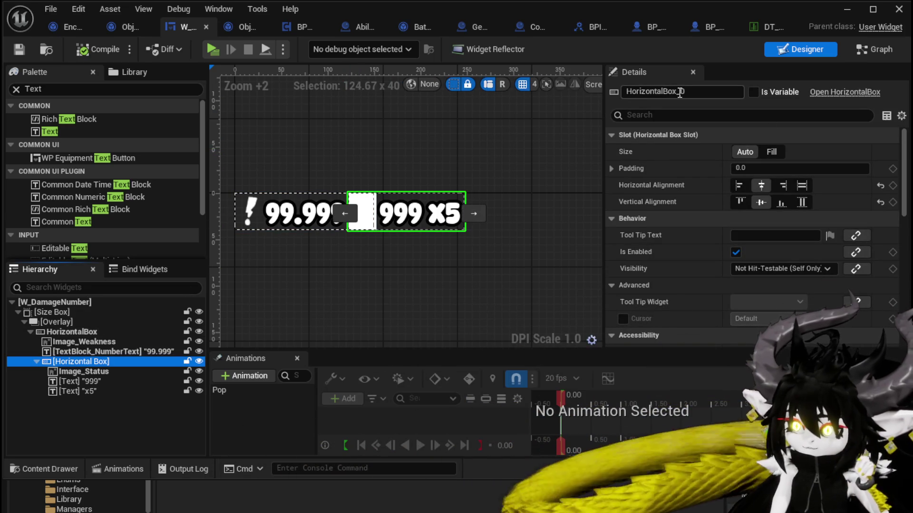
{"action": "left_click_drag", "start_coordinate": [683, 93], "coordinate": [709, 93]}
{"action": "type", "text": "StatusBox"}
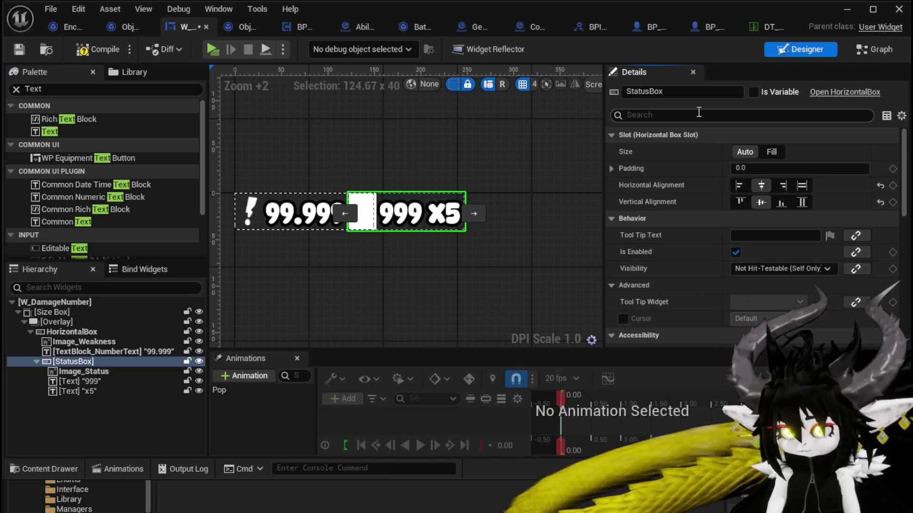
{"action": "left_click", "coordinate": [754, 92]}
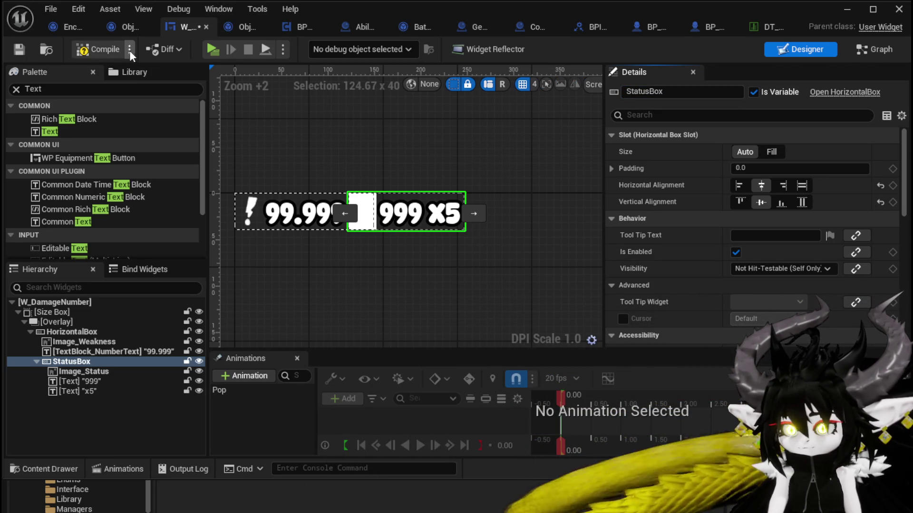
{"action": "left_click", "coordinate": [22, 47]}
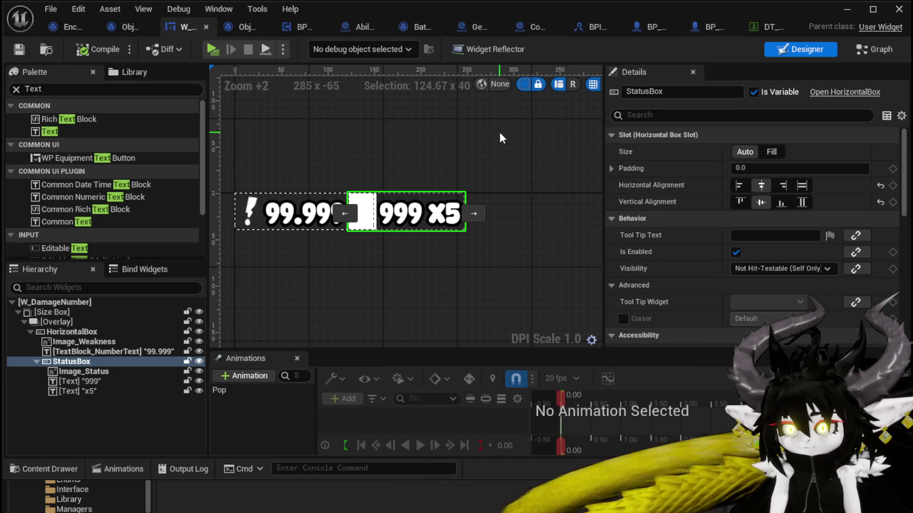
- Drag StatusBox into the SetNumber graph and wire it as the Set Visibility target
{"action": "left_click", "coordinate": [877, 51]}
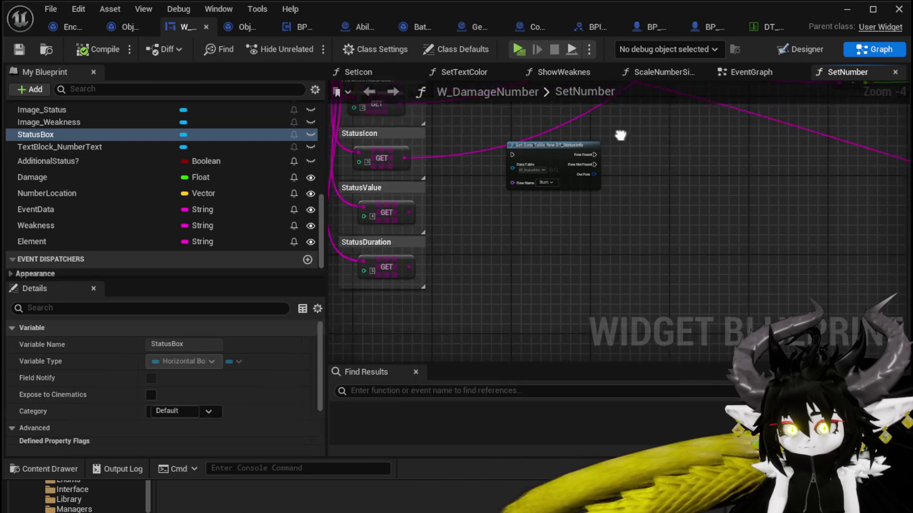
{"action": "scroll", "coordinate": [520, 230], "scroll_direction": "up", "scroll_amount": 3}
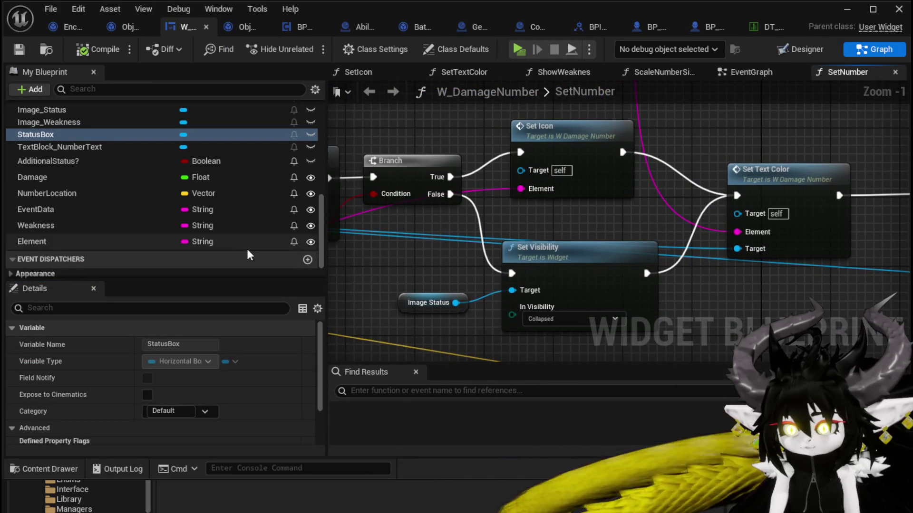
{"action": "left_click_drag", "start_coordinate": [57, 134], "coordinate": [335, 264]}
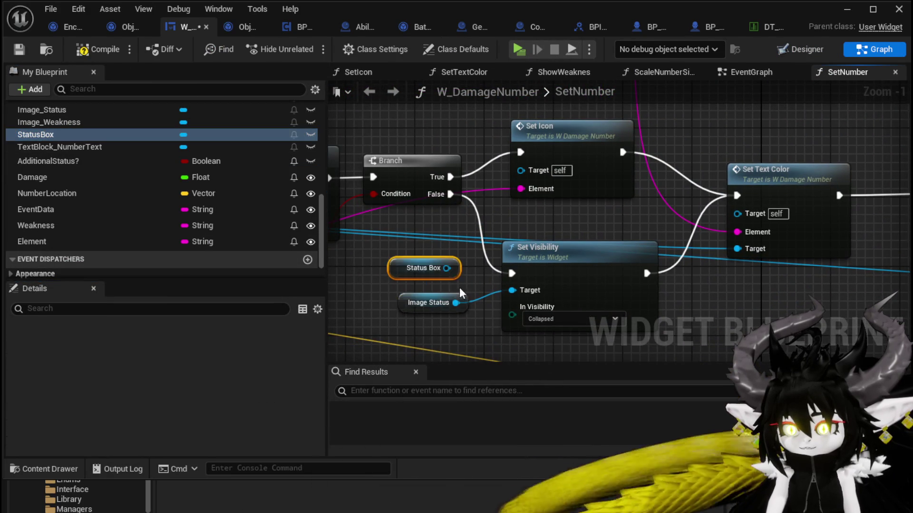
{"action": "left_click_drag", "start_coordinate": [447, 268], "coordinate": [512, 290]}
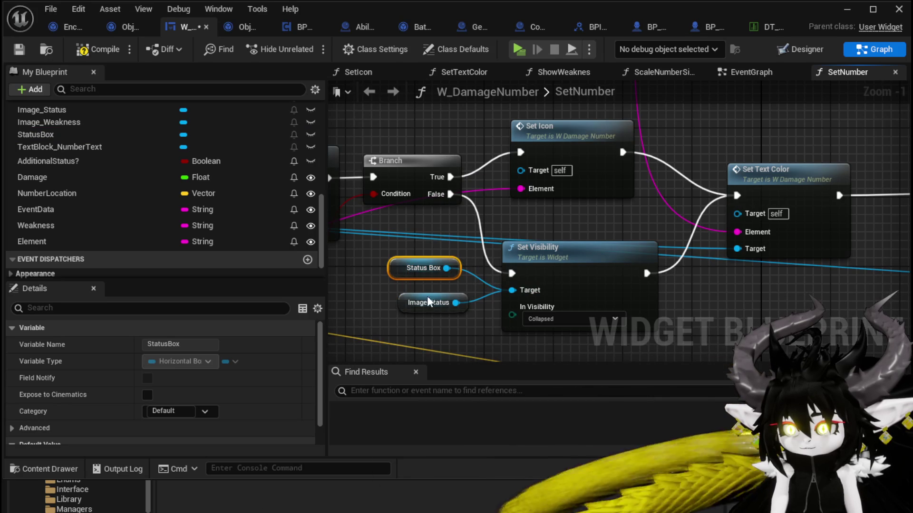
- Duplicate Set Visibility for StatusBox, set it to Not Hit-Testable (Self & All Children), and drive it from the True branch
{"action": "left_click", "coordinate": [528, 248]}
{"action": "key", "text": "ctrl+c"}
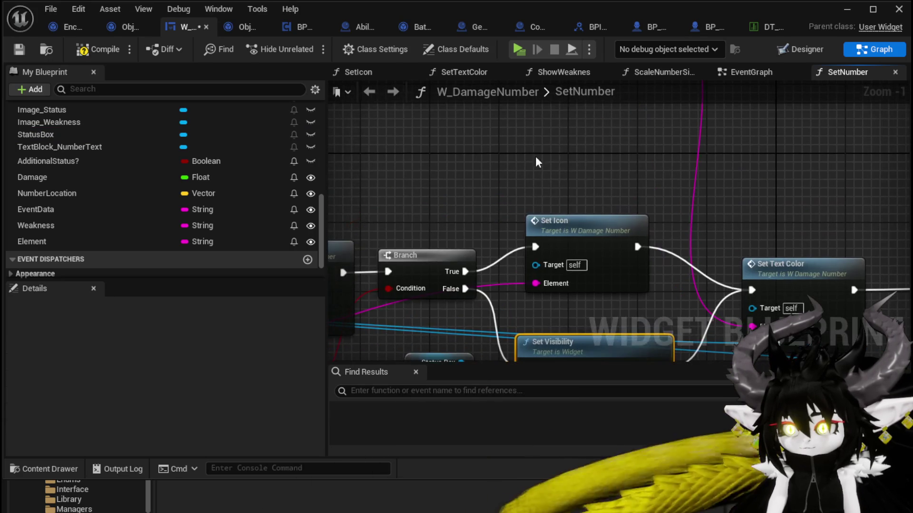
{"action": "key", "text": "ctrl+v"}
{"action": "mouse_move", "coordinate": [468, 324]}
{"action": "left_mouse_down"}
{"action": "mouse_move", "coordinate": [618, 164]}
{"action": "mouse_move", "coordinate": [542, 138]}
{"action": "left_mouse_up"}
{"action": "left_click", "coordinate": [575, 166]}
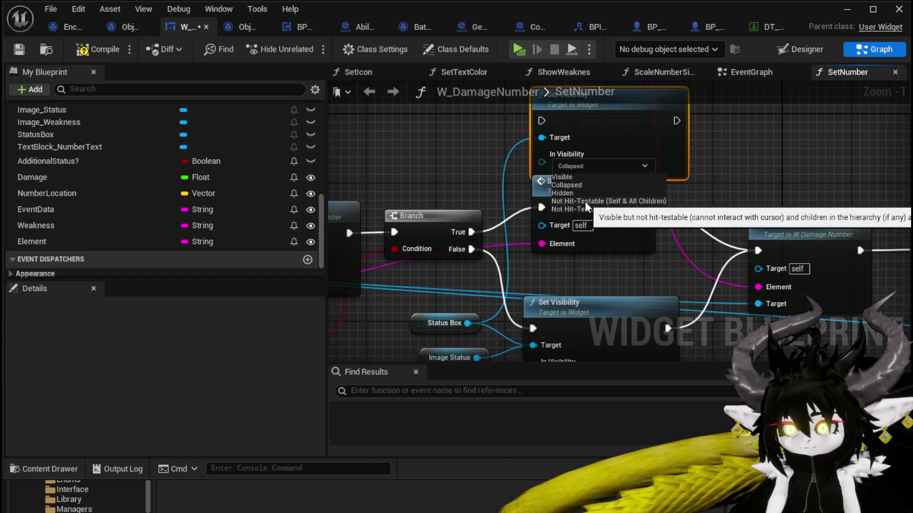
{"action": "left_click", "coordinate": [585, 201]}
{"action": "left_click_drag", "start_coordinate": [461, 256], "coordinate": [536, 142]}
- Shift Set Icon and Set Text Color after the new node, then compile and save
{"action": "mouse_move", "coordinate": [542, 221]}
{"action": "left_mouse_down"}
{"action": "mouse_move", "coordinate": [689, 146]}
{"action": "mouse_move", "coordinate": [565, 136]}
{"action": "left_mouse_up"}
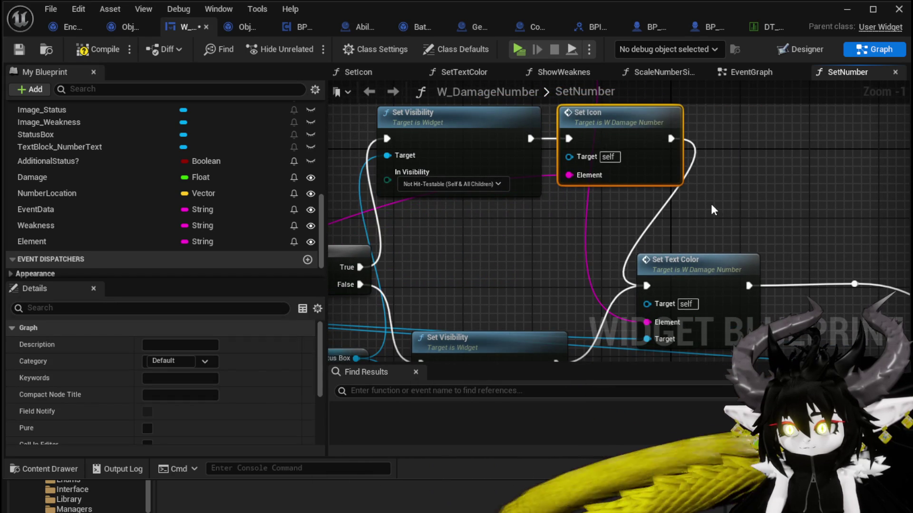
{"action": "scroll", "coordinate": [573, 159], "scroll_direction": "down", "scroll_amount": 2}
{"action": "left_click_drag", "start_coordinate": [589, 205], "coordinate": [636, 206]}
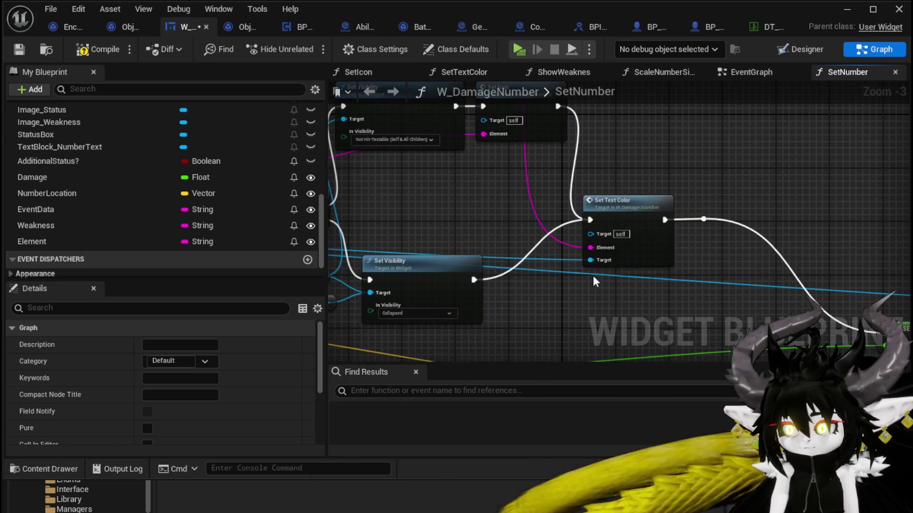
{"action": "mouse_move", "coordinate": [709, 221]}
{"action": "left_mouse_down"}
{"action": "mouse_move", "coordinate": [849, 255]}
{"action": "mouse_move", "coordinate": [855, 281]}
{"action": "mouse_move", "coordinate": [805, 283]}
{"action": "left_mouse_up"}
{"action": "left_click", "coordinate": [690, 209]}
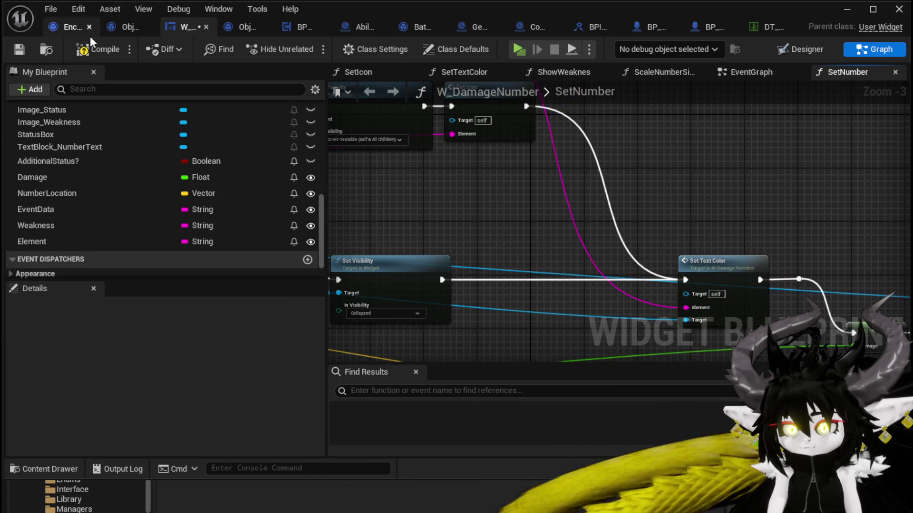
{"action": "left_click", "coordinate": [22, 47]}
{"action": "scroll", "coordinate": [190, 200], "scroll_direction": "up", "scroll_amount": 3}
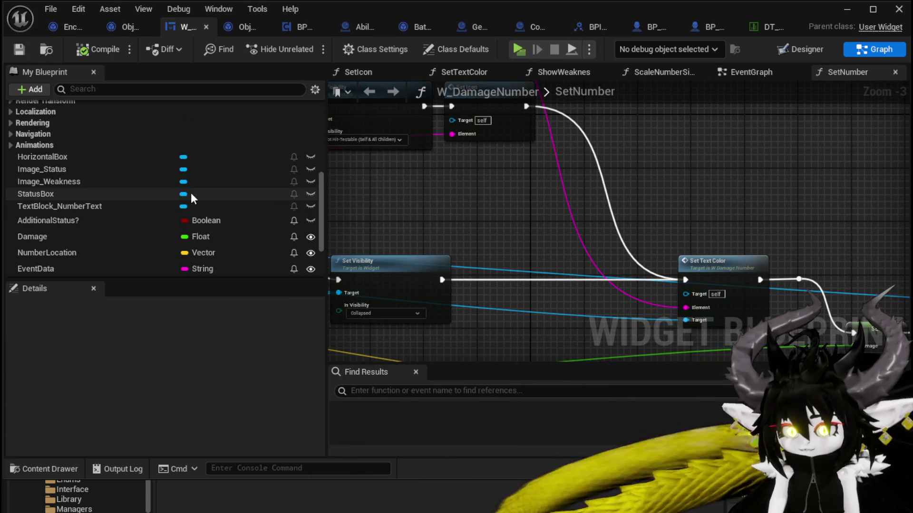
- In Designer, rename the 999 text block to TextBlock_StatusValue
{"action": "left_click", "coordinate": [781, 50]}
{"action": "left_click", "coordinate": [523, 238]}
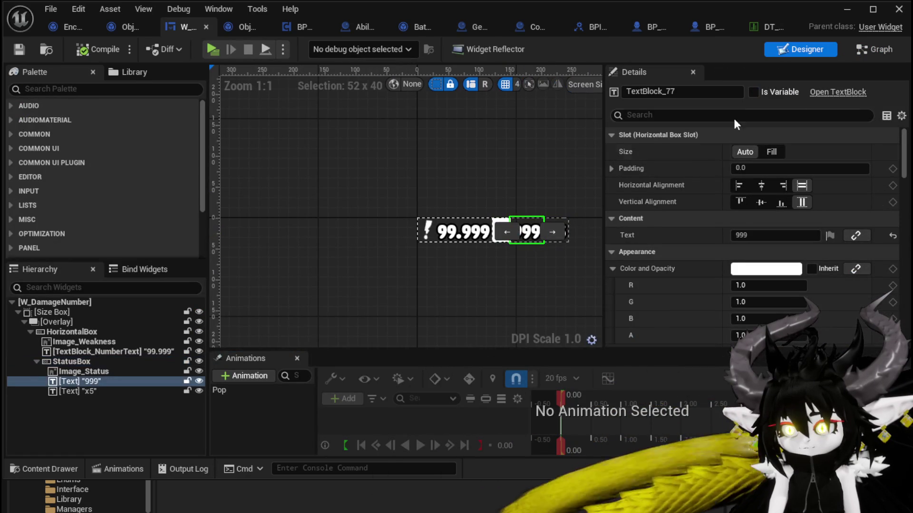
{"action": "left_click_drag", "start_coordinate": [668, 91], "coordinate": [711, 95]}
{"action": "type", "text": "Stat"}
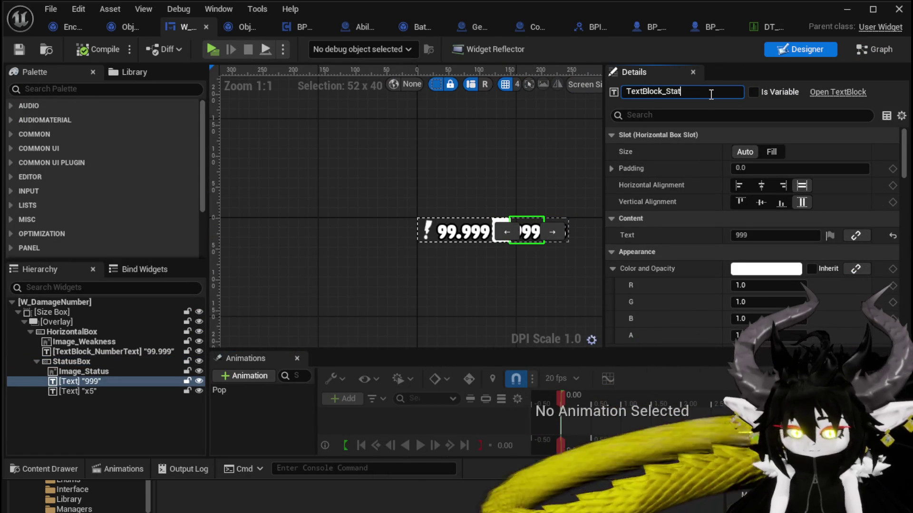
{"action": "type", "text": "usValue"}
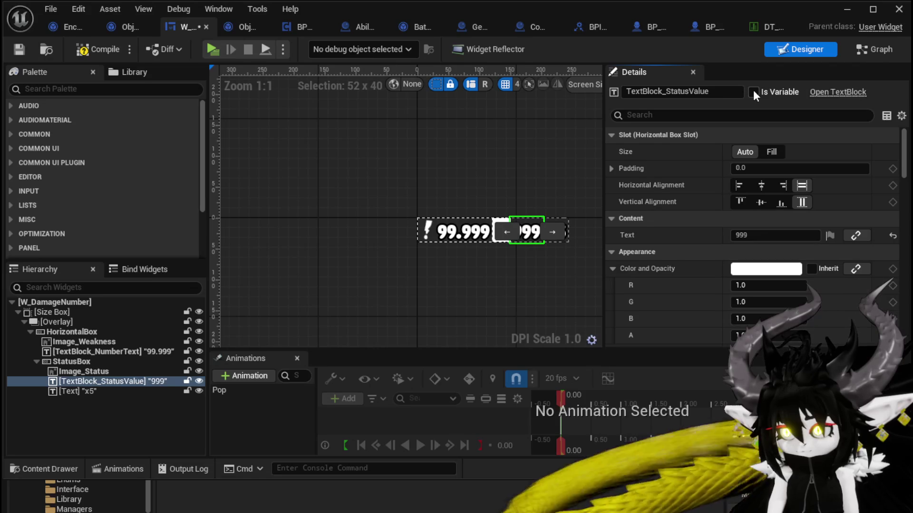
{"action": "scroll", "coordinate": [581, 237], "scroll_direction": "up", "scroll_amount": 3}
- Rename the x5 text block to TextBlock_StatusDuration and mark it Is Variable
{"action": "left_click", "coordinate": [523, 209]}
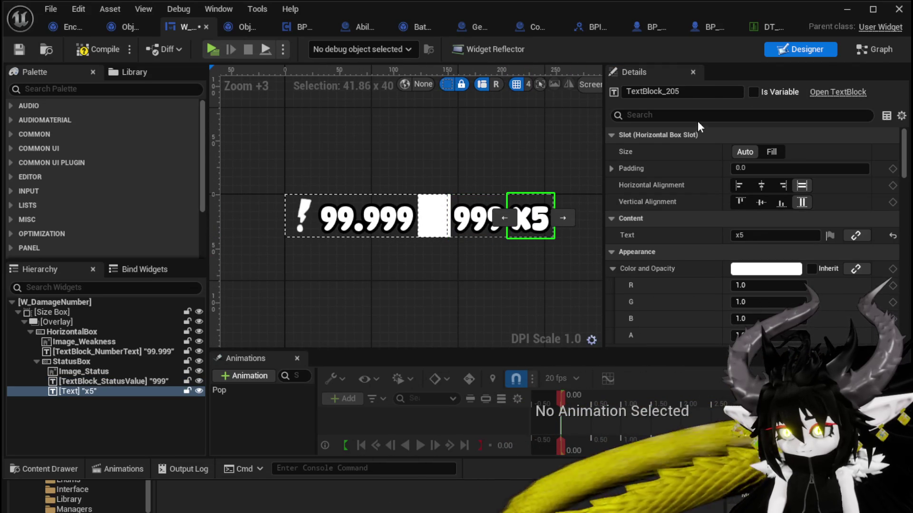
{"action": "double_click", "coordinate": [668, 92]}
{"action": "type", "text": "Sta"}
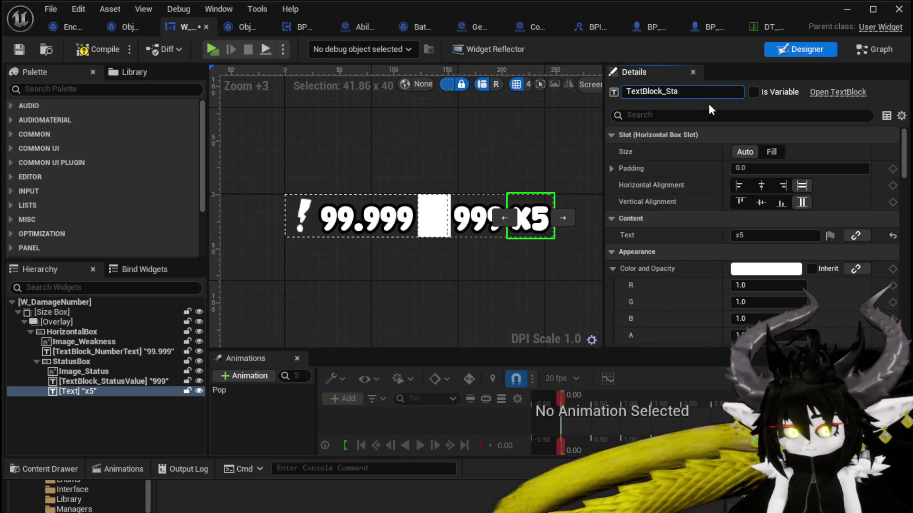
{"action": "type", "text": "tusDurati"}
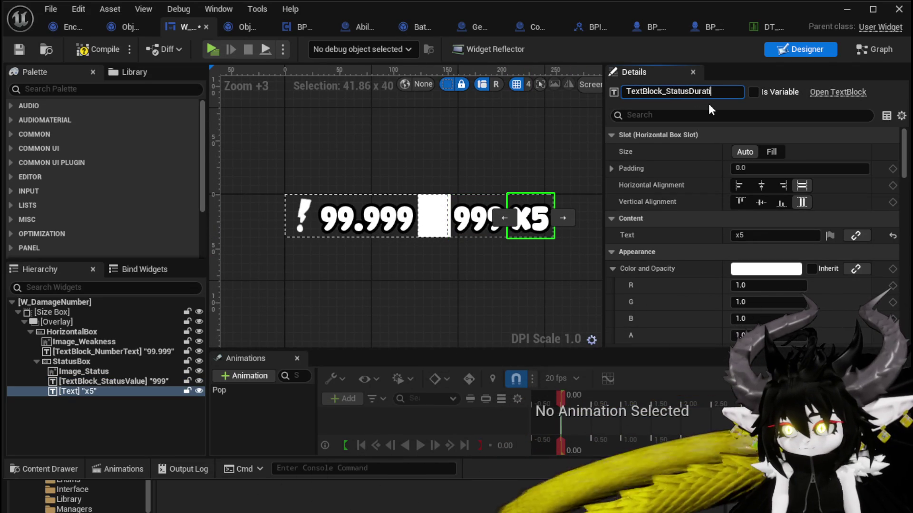
{"action": "type", "text": "on"}
{"action": "key", "text": "Return"}
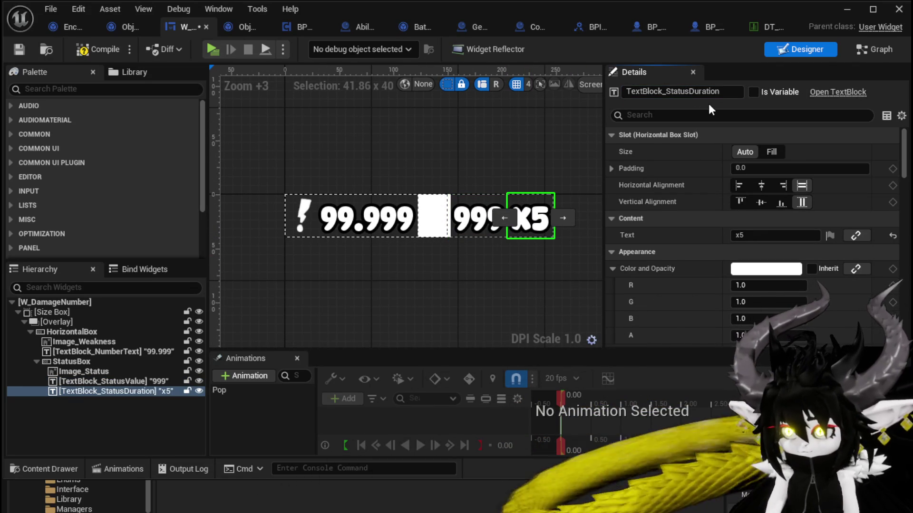
{"action": "left_click", "coordinate": [753, 92]}
- Add getter nodes for TextBlock_StatusDuration and TextBlock_StatusValue to SetNumber
{"action": "left_click", "coordinate": [874, 49]}
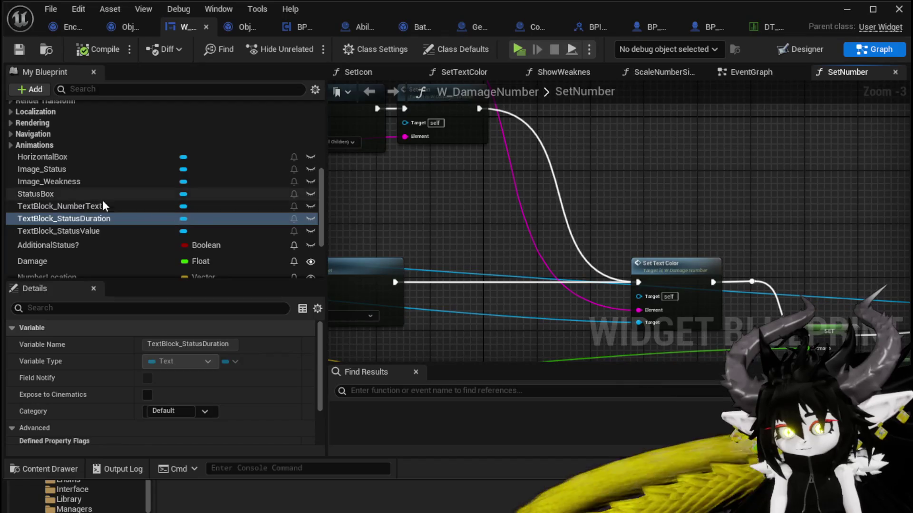
{"action": "left_click_drag", "start_coordinate": [86, 219], "coordinate": [578, 114]}
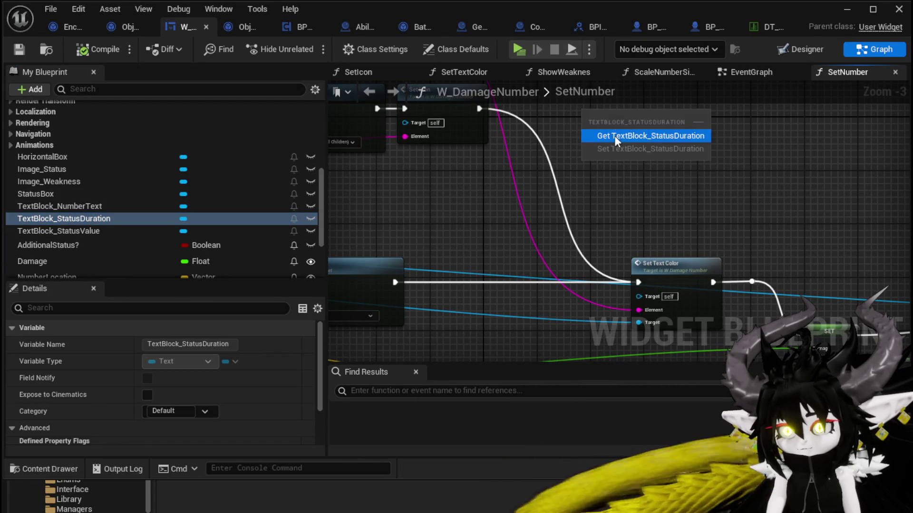
{"action": "left_click", "coordinate": [614, 136]}
{"action": "left_click_drag", "start_coordinate": [78, 230], "coordinate": [504, 128]}
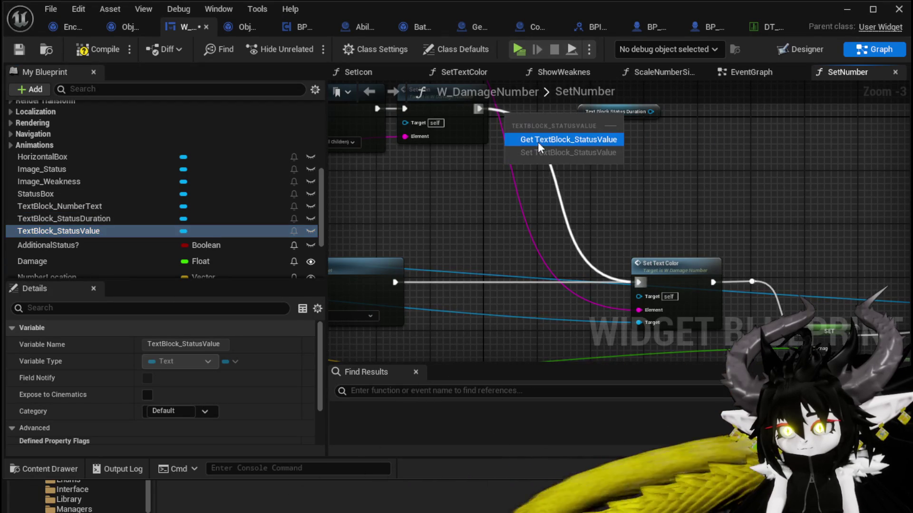
{"action": "left_click", "coordinate": [539, 139]}
{"action": "left_click_drag", "start_coordinate": [447, 205], "coordinate": [380, 132]}
- Add a SetText (Text) node off each of the StatusValue and StatusDuration getters
{"action": "left_click_drag", "start_coordinate": [440, 133], "coordinate": [495, 151]}
{"action": "type", "text": "set Text"}
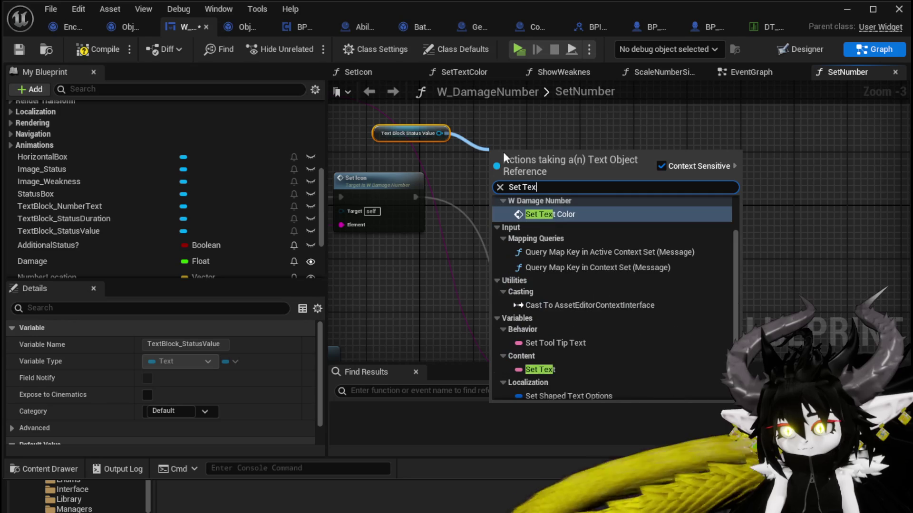
{"action": "scroll", "coordinate": [555, 375], "scroll_direction": "down", "scroll_amount": 3}
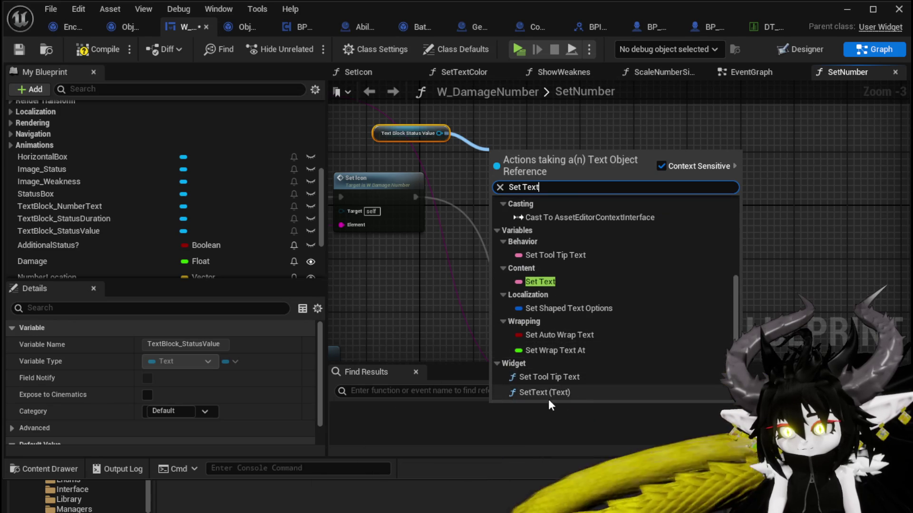
{"action": "left_click", "coordinate": [548, 399]}
{"action": "left_click_drag", "start_coordinate": [588, 200], "coordinate": [647, 209]}
{"action": "type", "text": "Se"}
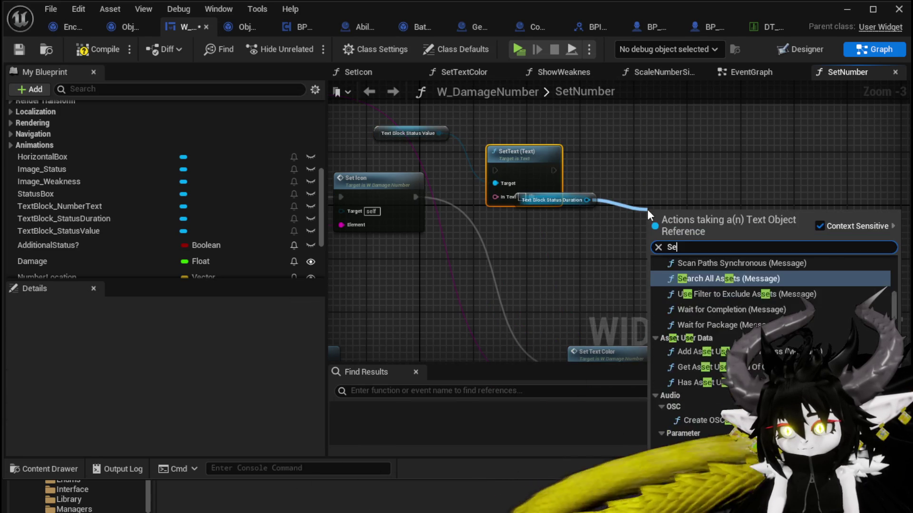
{"action": "type", "text": "t Text"}
{"action": "scroll", "coordinate": [841, 328], "scroll_direction": "down", "scroll_amount": 5}
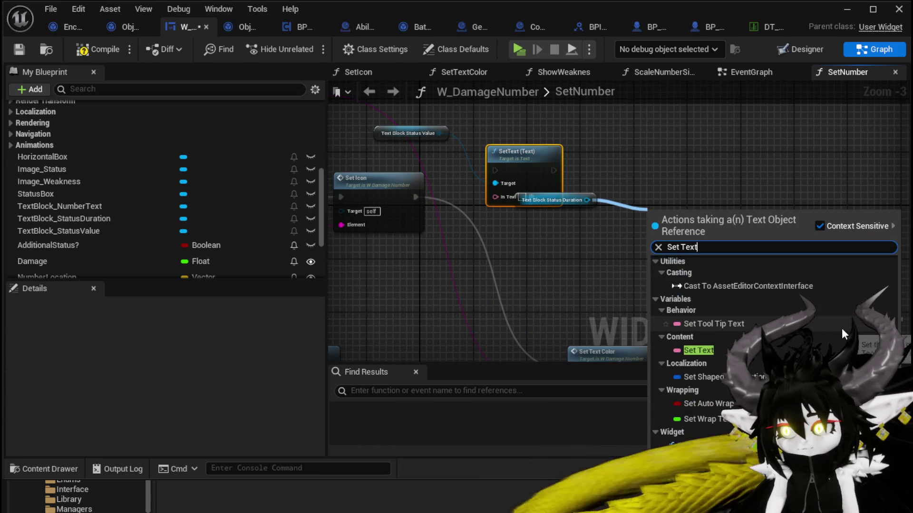
{"action": "left_click", "coordinate": [698, 341]}
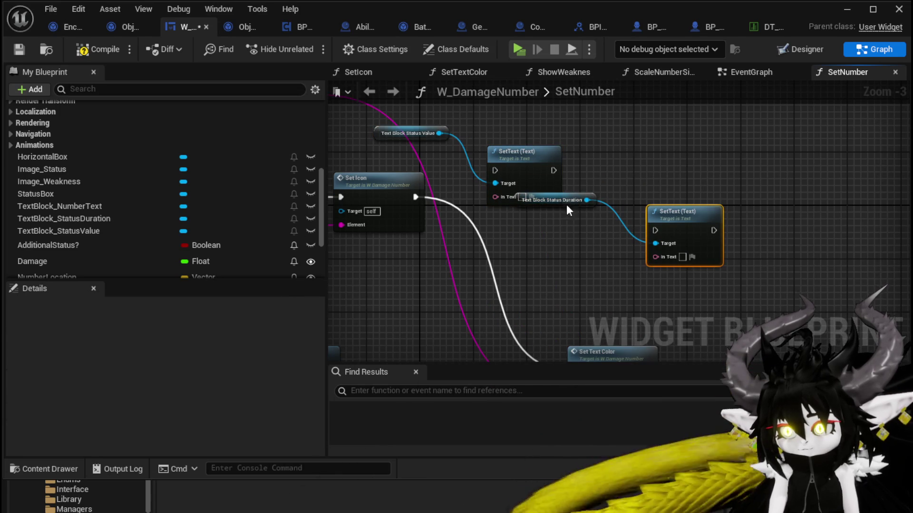
- Chain the second SetText after the first and continue into Set Text Color
{"action": "left_click_drag", "start_coordinate": [566, 205], "coordinate": [612, 130]}
{"action": "left_click_drag", "start_coordinate": [717, 213], "coordinate": [646, 153]}
{"action": "left_click_drag", "start_coordinate": [553, 170], "coordinate": [588, 170]}
{"action": "mouse_move", "coordinate": [648, 167]}
{"action": "left_mouse_down"}
{"action": "mouse_move", "coordinate": [584, 311]}
{"action": "mouse_move", "coordinate": [578, 272]}
{"action": "left_mouse_up"}
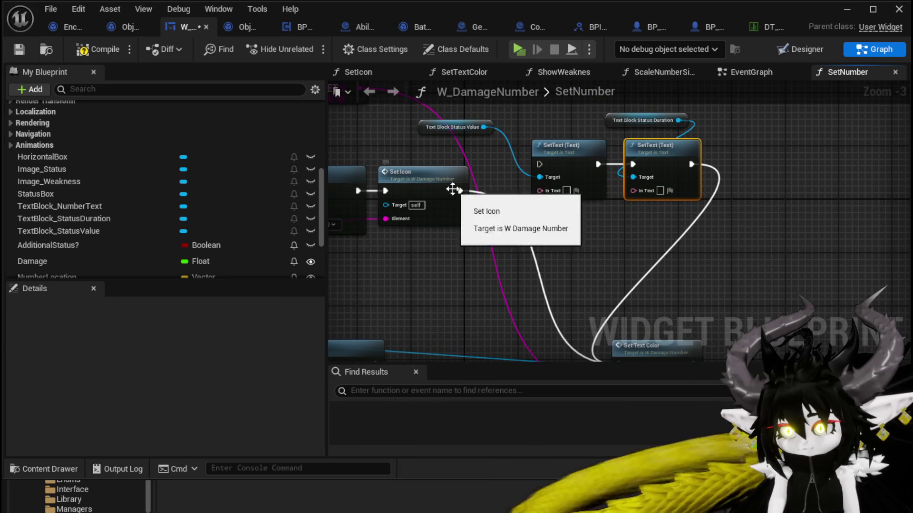
- Route Set Icon into the first SetText, feed it StatusValue via To Text (String), and compile
{"action": "mouse_move", "coordinate": [459, 191]}
{"action": "left_mouse_down"}
{"action": "mouse_move", "coordinate": [540, 155]}
{"action": "mouse_move", "coordinate": [539, 164]}
{"action": "left_mouse_up"}
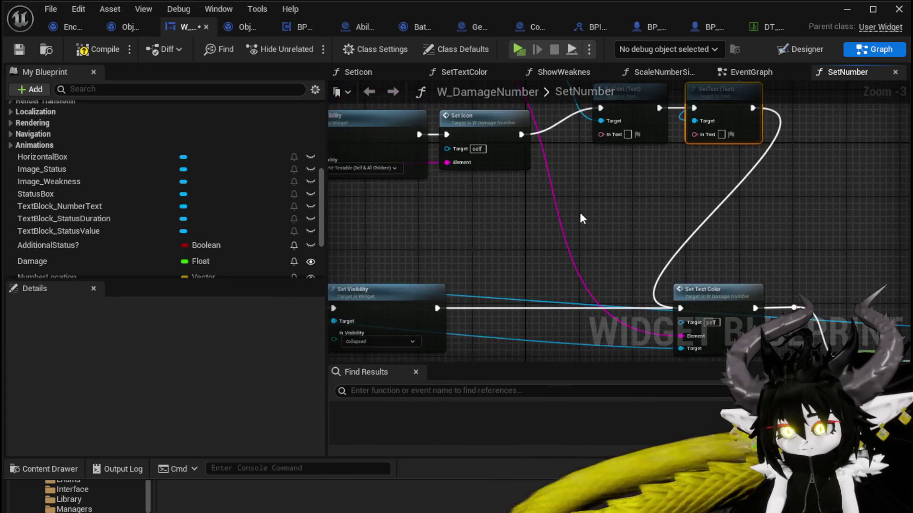
{"action": "scroll", "coordinate": [579, 210], "scroll_direction": "down", "scroll_amount": 4}
{"action": "scroll", "coordinate": [548, 250], "scroll_direction": "up", "scroll_amount": 3}
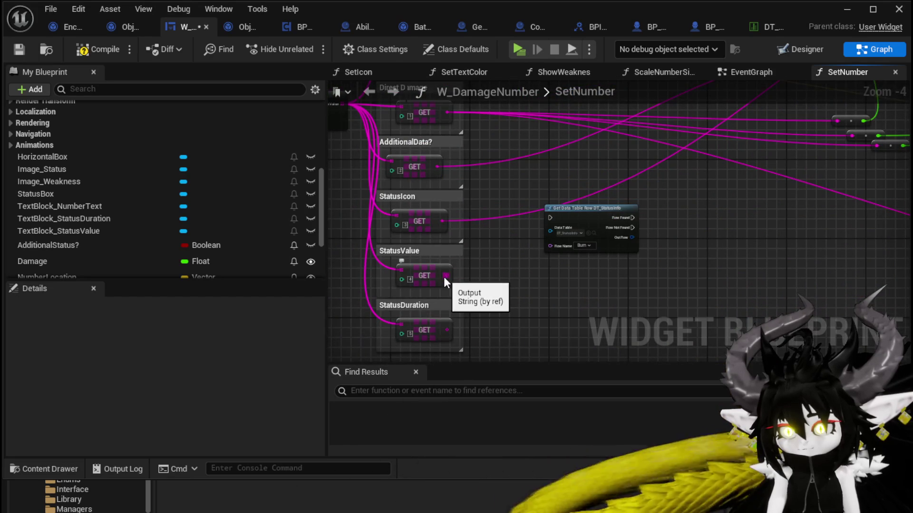
{"action": "mouse_move", "coordinate": [447, 276]}
{"action": "left_mouse_down"}
{"action": "mouse_move", "coordinate": [829, 197]}
{"action": "mouse_move", "coordinate": [840, 179]}
{"action": "mouse_move", "coordinate": [759, 161]}
{"action": "left_mouse_up"}
{"action": "mouse_move", "coordinate": [380, 290]}
{"action": "left_mouse_down"}
{"action": "mouse_move", "coordinate": [645, 202]}
{"action": "mouse_move", "coordinate": [766, 149]}
{"action": "left_mouse_up"}
{"action": "left_click", "coordinate": [98, 50]}
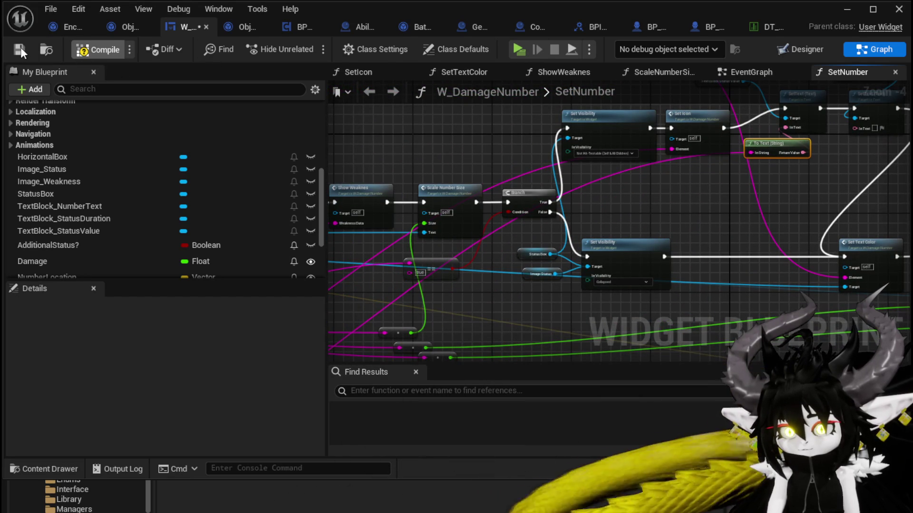
{"action": "left_click", "coordinate": [21, 47]}
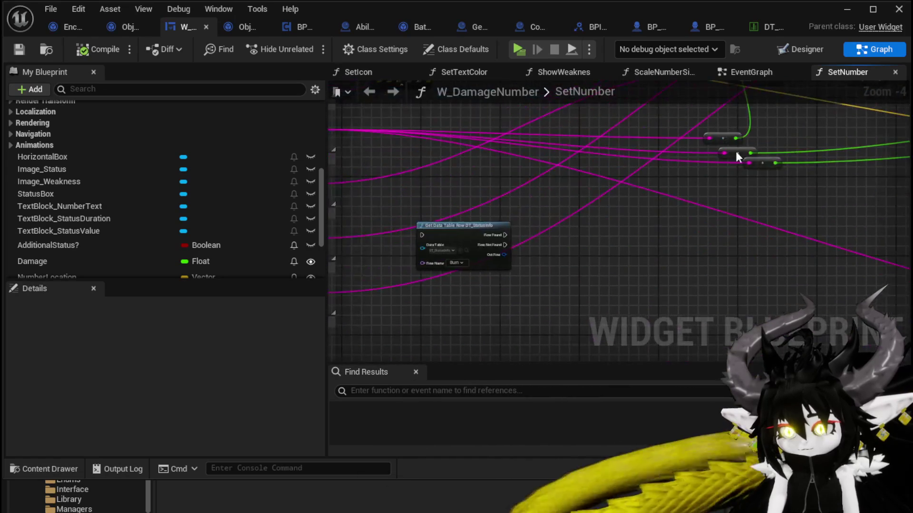
- Append an "x" prefix to StatusDuration, feed it into the second SetText's In Text, and save
{"action": "mouse_move", "coordinate": [455, 267]}
{"action": "left_mouse_down"}
{"action": "mouse_move", "coordinate": [789, 196]}
{"action": "mouse_move", "coordinate": [661, 161]}
{"action": "mouse_move", "coordinate": [526, 206]}
{"action": "left_mouse_up"}
{"action": "type", "text": "A"}
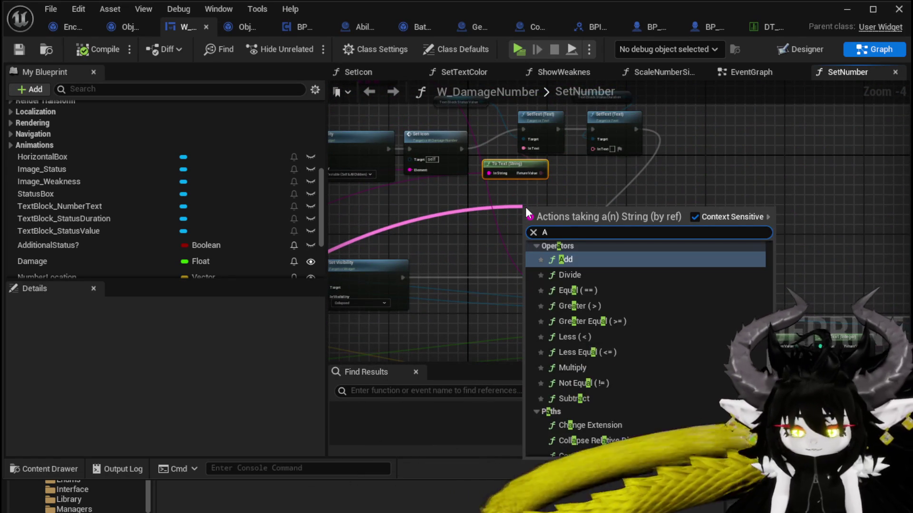
{"action": "type", "text": "ppend"}
{"action": "key", "text": "Return"}
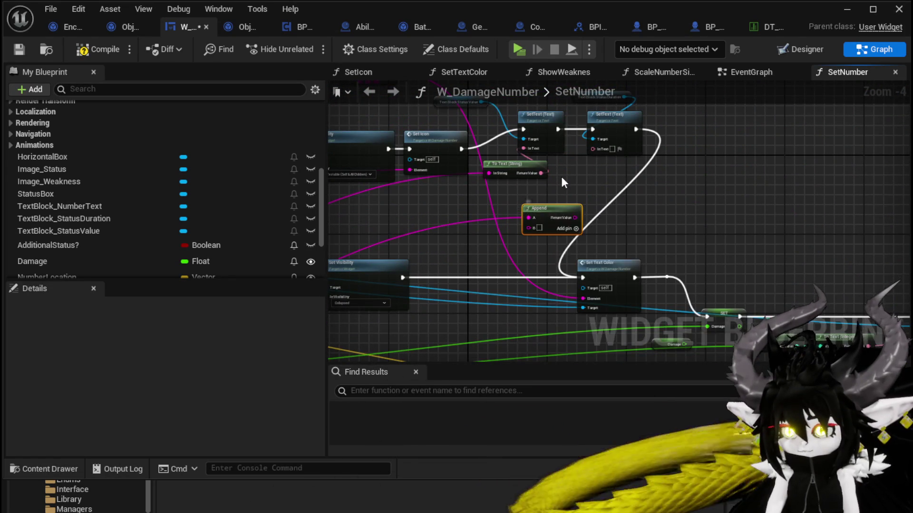
{"action": "scroll", "coordinate": [584, 200], "scroll_direction": "up", "scroll_amount": 3}
{"action": "left_click", "coordinate": [477, 231], "text": "alt"}
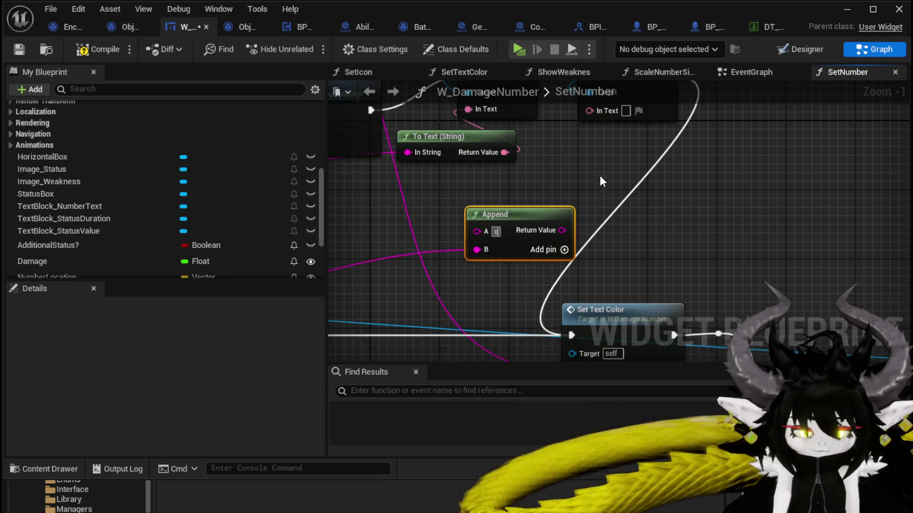
{"action": "mouse_move", "coordinate": [523, 269]}
{"action": "left_mouse_down"}
{"action": "mouse_move", "coordinate": [533, 267]}
{"action": "mouse_move", "coordinate": [562, 143]}
{"action": "mouse_move", "coordinate": [552, 150]}
{"action": "left_mouse_up"}
{"action": "scroll", "coordinate": [720, 153], "scroll_direction": "down", "scroll_amount": 4}
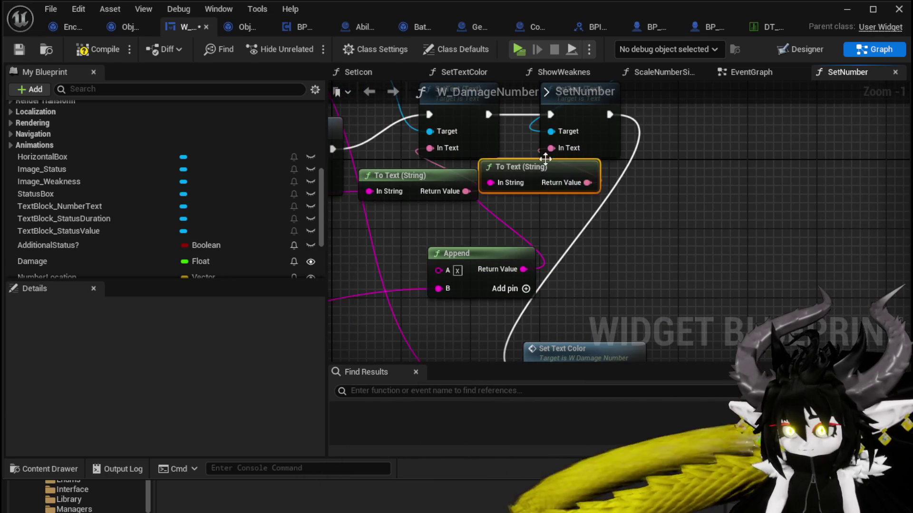
{"action": "key", "text": "ctrl+s"}
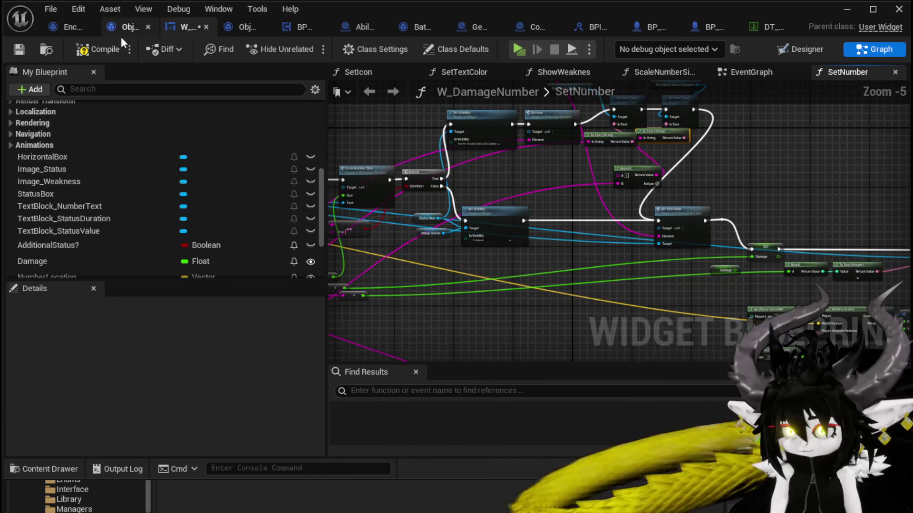
{"action": "left_click", "coordinate": [847, 9]}
- Play in the editor, walk forward and jump, then engage the fire slime in battle
{"action": "left_click", "coordinate": [301, 44]}
{"action": "left_click", "coordinate": [473, 149]}
{"action": "key", "text": "w"}
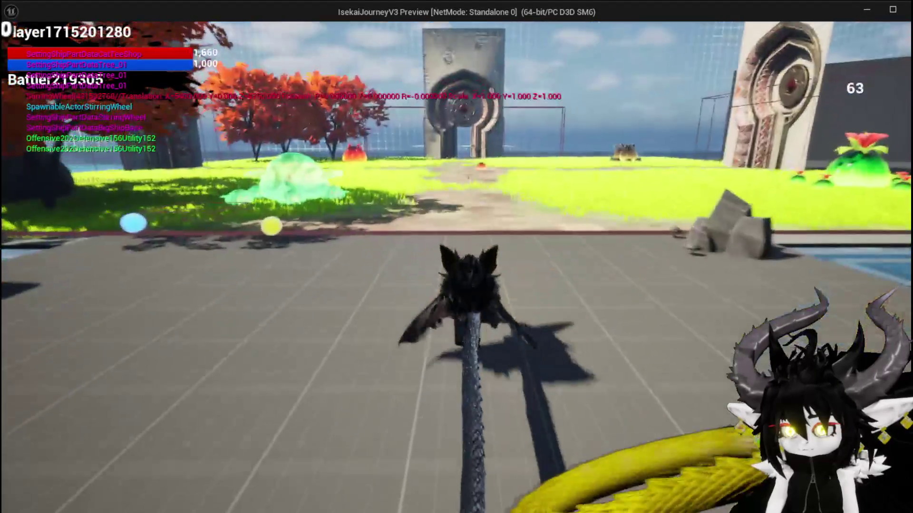
{"action": "key", "text": "space"}
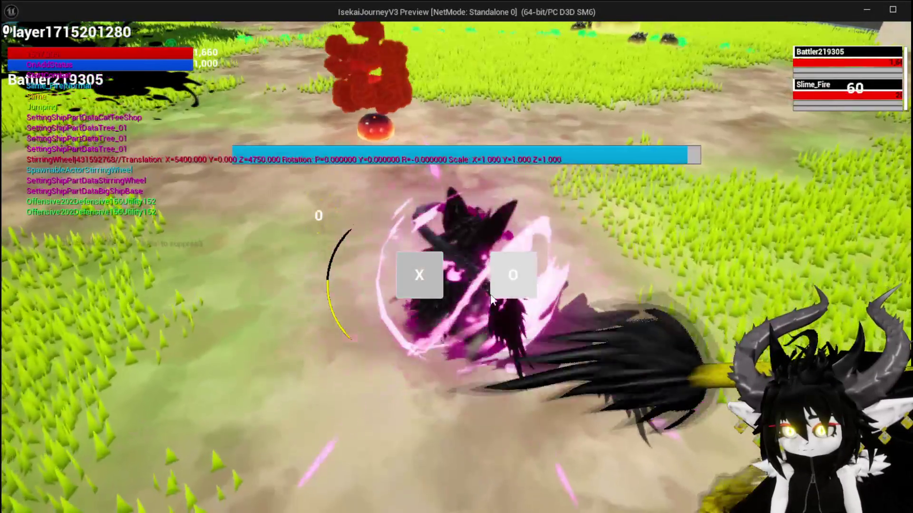
{"action": "left_click", "coordinate": [491, 296]}
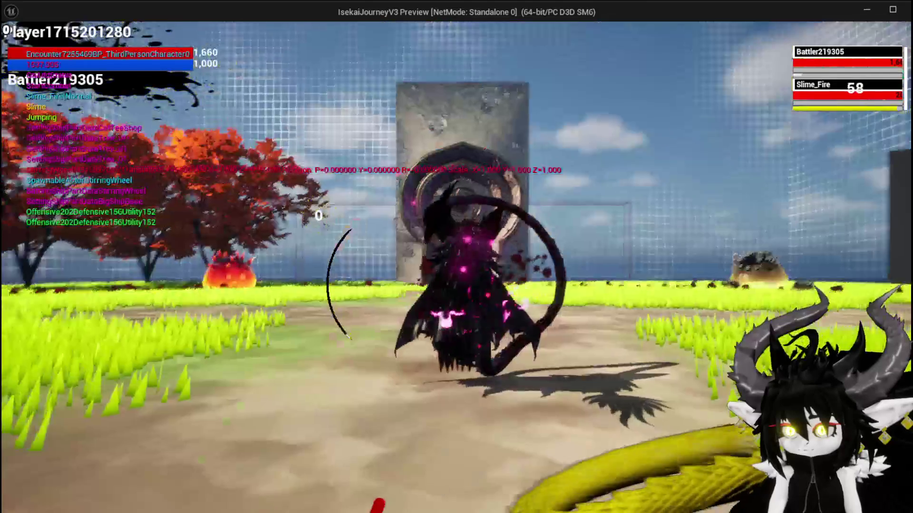
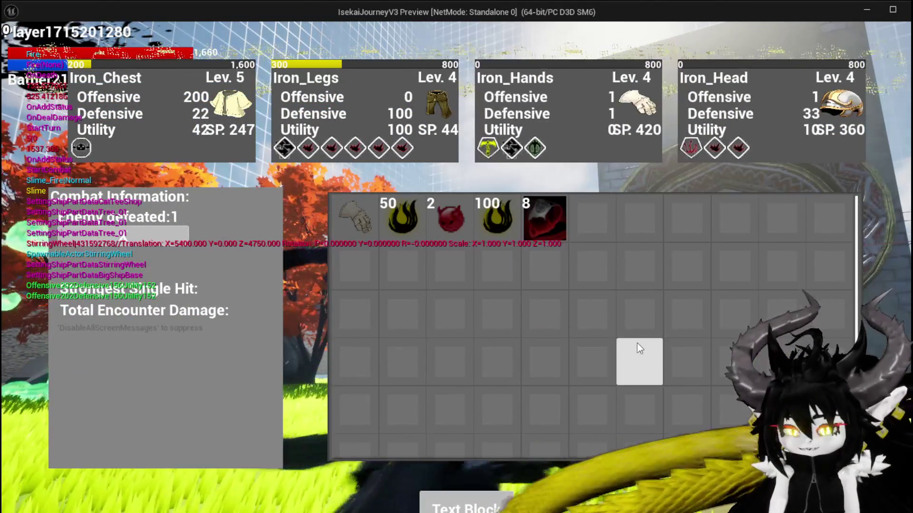
- Stop the play test, save all modified assets, and switch back to the W_DamageNumber Blueprint editor
{"action": "key", "text": "Escape"}
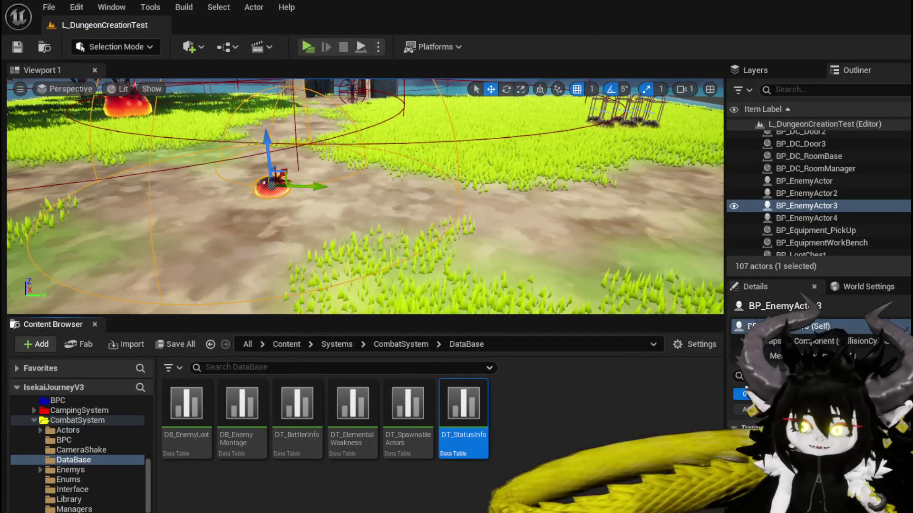
{"action": "key", "text": "ctrl+s"}
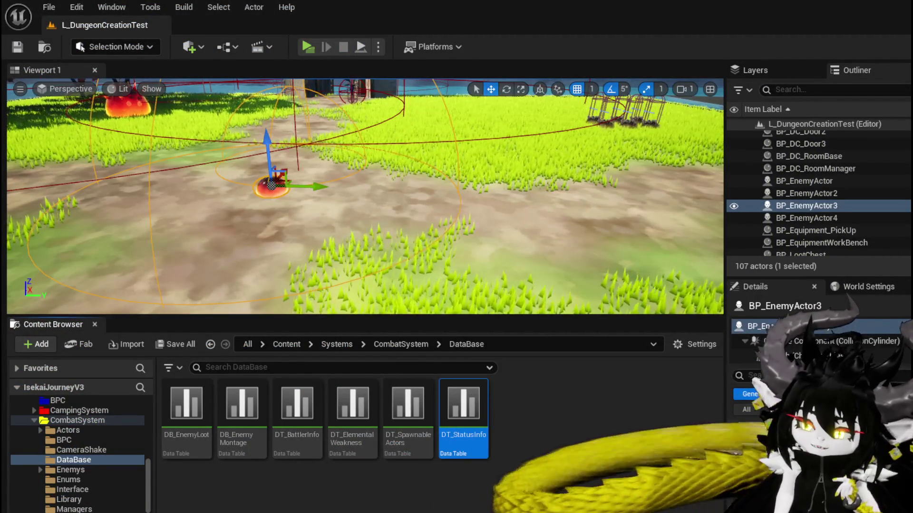
{"action": "key", "text": "alt+Tab"}
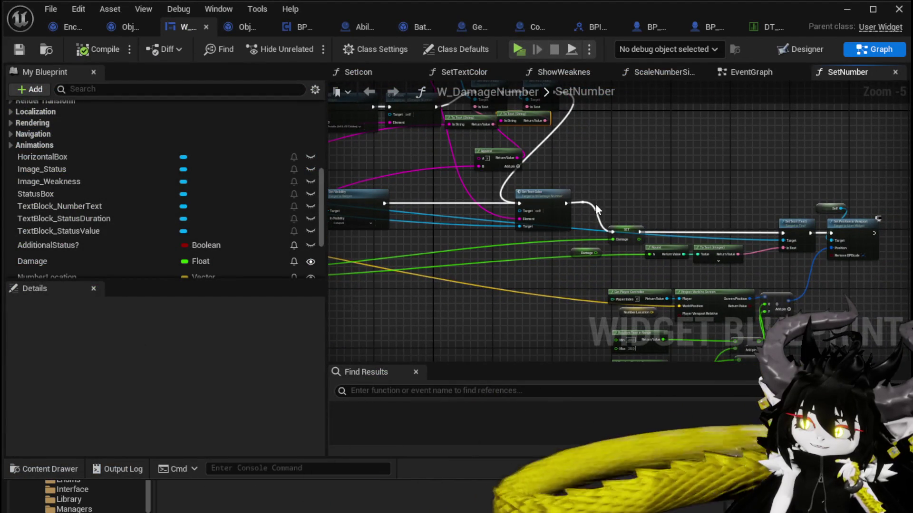
- Select the Status Value and Status Duration getters and inspect the SetTextColor function graph
{"action": "scroll", "coordinate": [595, 204], "scroll_direction": "up", "scroll_amount": 3}
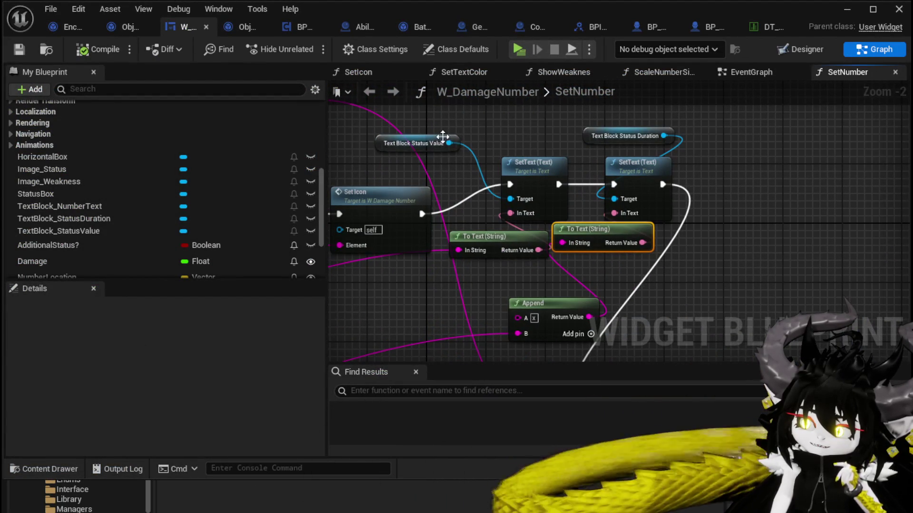
{"action": "left_click_drag", "start_coordinate": [414, 143], "coordinate": [510, 135]}
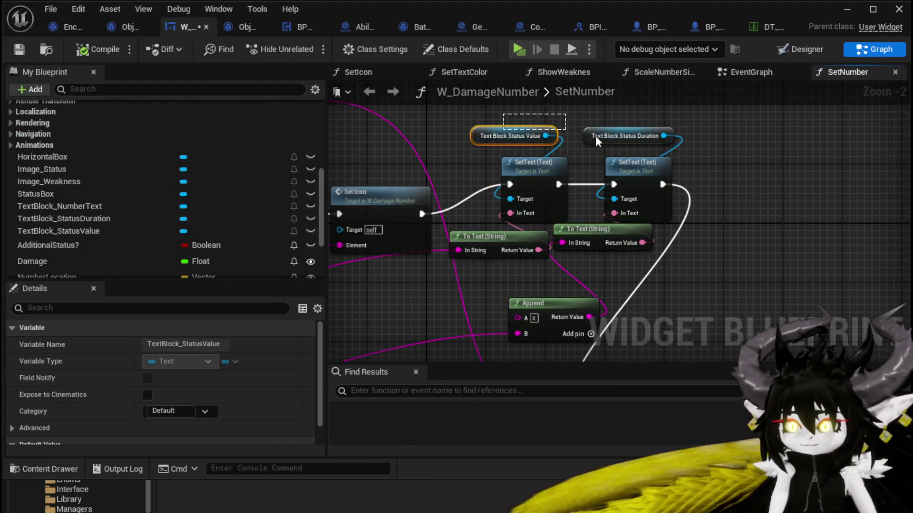
{"action": "left_click_drag", "start_coordinate": [561, 114], "coordinate": [677, 147]}
{"action": "double_click", "coordinate": [516, 211]}
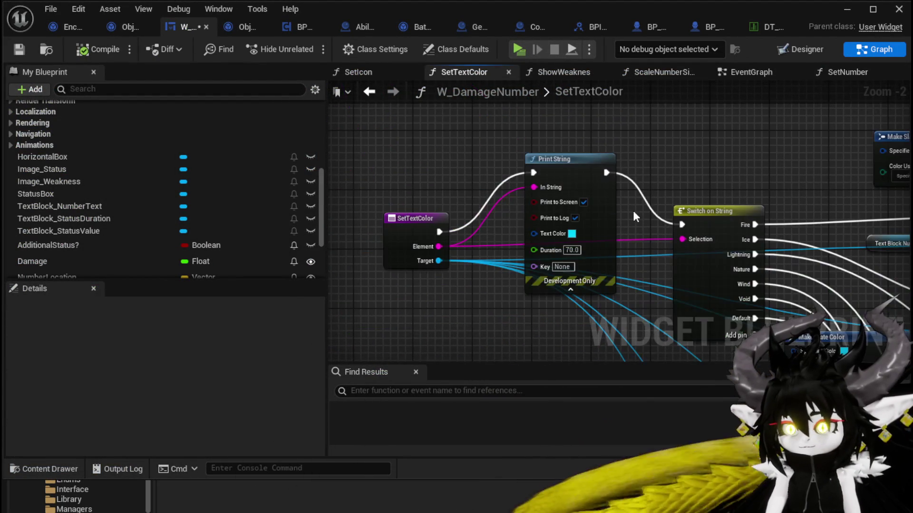
{"action": "mouse_move", "coordinate": [377, 195]}
{"action": "left_mouse_down"}
{"action": "mouse_move", "coordinate": [329, 205]}
{"action": "mouse_move", "coordinate": [319, 187]}
{"action": "mouse_move", "coordinate": [337, 172]}
{"action": "mouse_move", "coordinate": [478, 172]}
{"action": "mouse_move", "coordinate": [663, 153]}
{"action": "left_mouse_up"}
- Back in SetNumber, try wiring the status getters into Set Text Color, then undo it
{"action": "left_click", "coordinate": [736, 78]}
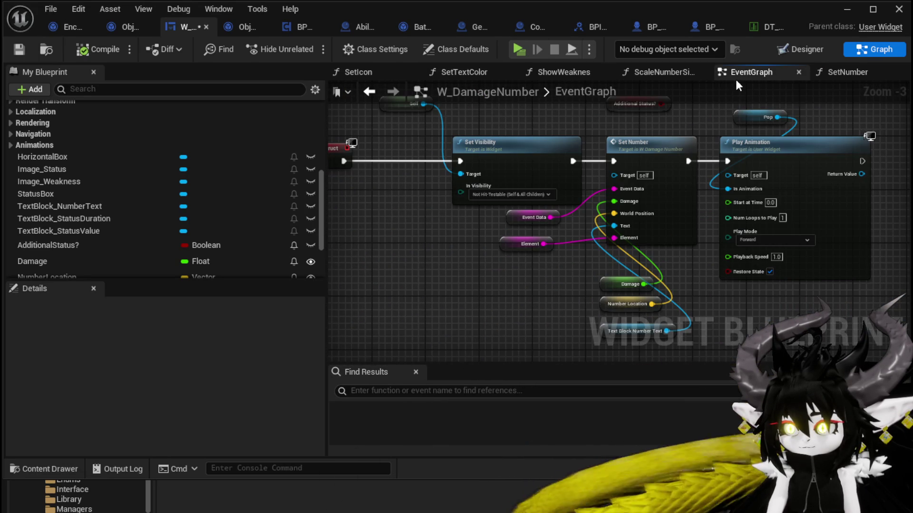
{"action": "left_click", "coordinate": [851, 72]}
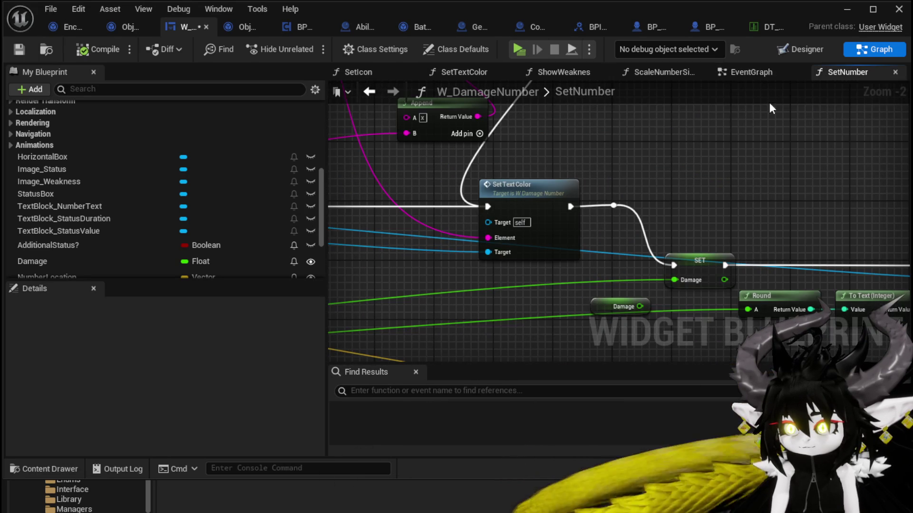
{"action": "left_click_drag", "start_coordinate": [333, 271], "coordinate": [455, 237]}
{"action": "left_click_drag", "start_coordinate": [601, 239], "coordinate": [612, 212]}
{"action": "left_click_drag", "start_coordinate": [484, 239], "coordinate": [613, 215]}
{"action": "key", "text": "ctrl+z"}
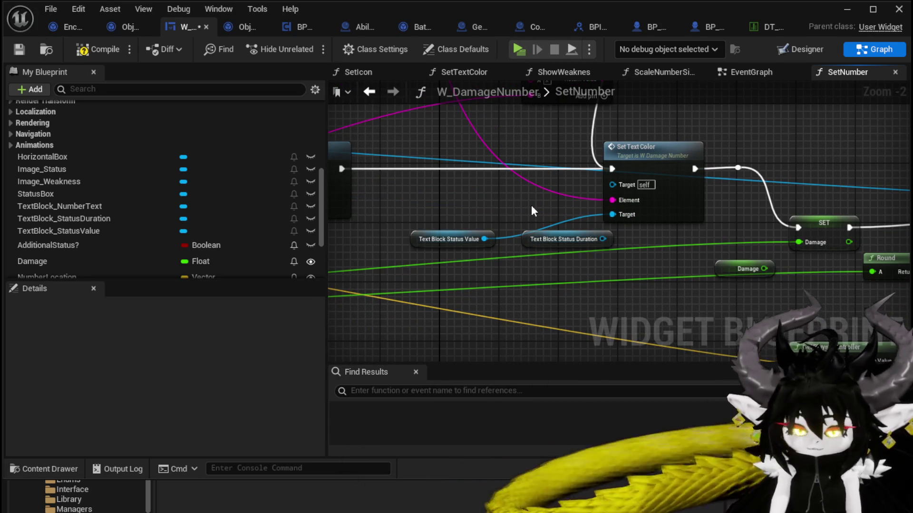
- Compile and save the widget, then cut both status text getters out of SetNumber
{"action": "left_click", "coordinate": [102, 49]}
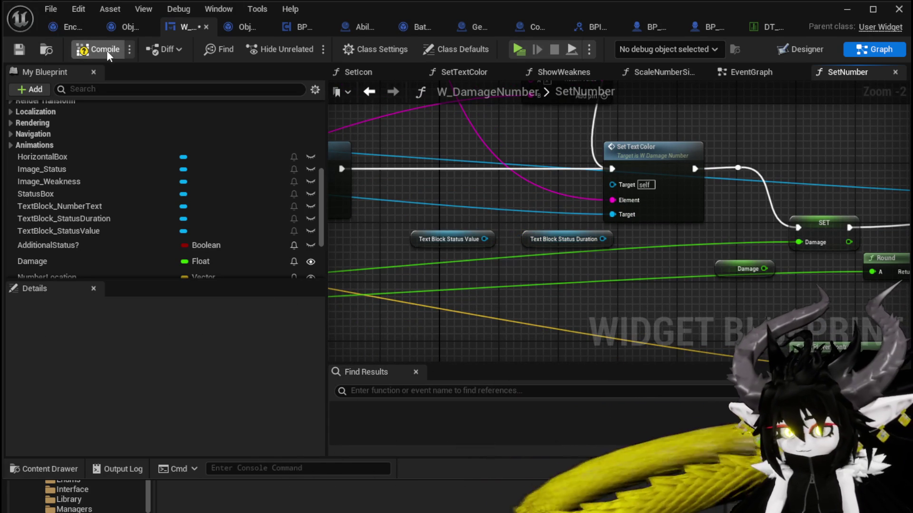
{"action": "left_click", "coordinate": [20, 50]}
{"action": "left_click_drag", "start_coordinate": [445, 278], "coordinate": [576, 231]}
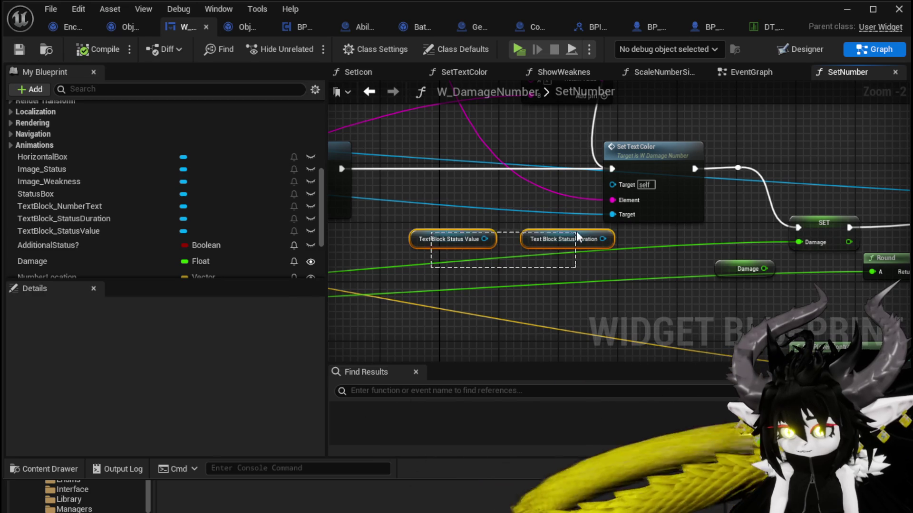
{"action": "key", "text": "Delete"}
- Paste the status getters into SetTextColor, move the Number Text getter beside its SET, and save
{"action": "double_click", "coordinate": [666, 189]}
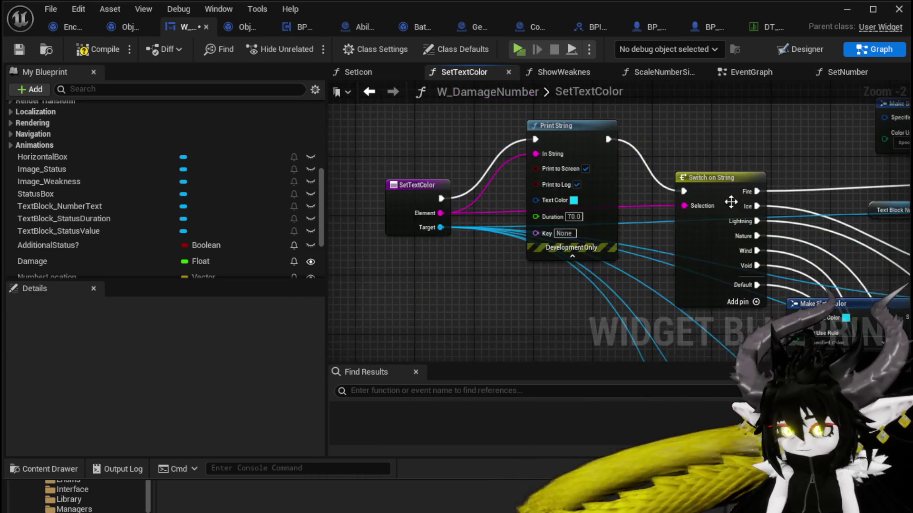
{"action": "key", "text": "ctrl+v"}
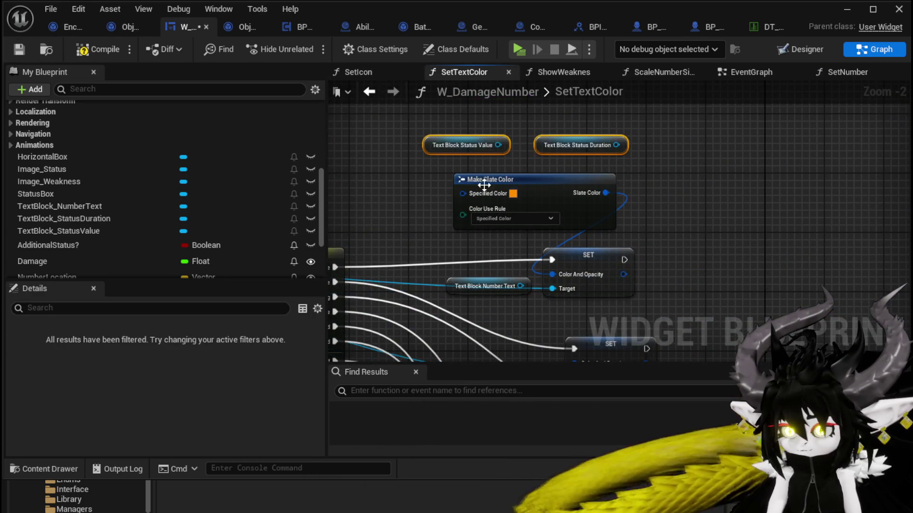
{"action": "scroll", "coordinate": [480, 143], "scroll_direction": "down", "scroll_amount": 2}
{"action": "left_click", "coordinate": [478, 182]}
{"action": "mouse_move", "coordinate": [480, 182]}
{"action": "left_mouse_down"}
{"action": "mouse_move", "coordinate": [552, 271]}
{"action": "mouse_move", "coordinate": [540, 268]}
{"action": "mouse_move", "coordinate": [631, 278]}
{"action": "mouse_move", "coordinate": [614, 278]}
{"action": "left_mouse_up"}
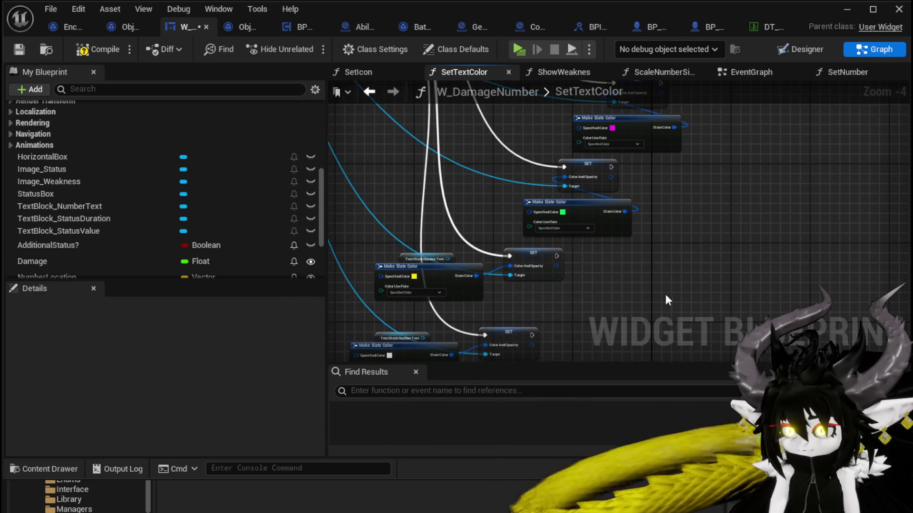
{"action": "mouse_move", "coordinate": [665, 294]}
{"action": "left_mouse_down"}
{"action": "mouse_move", "coordinate": [470, 215]}
{"action": "mouse_move", "coordinate": [481, 279]}
{"action": "mouse_move", "coordinate": [611, 270]}
{"action": "mouse_move", "coordinate": [672, 293]}
{"action": "mouse_move", "coordinate": [564, 299]}
{"action": "mouse_move", "coordinate": [532, 415]}
{"action": "left_mouse_up"}
{"action": "left_click", "coordinate": [14, 51]}
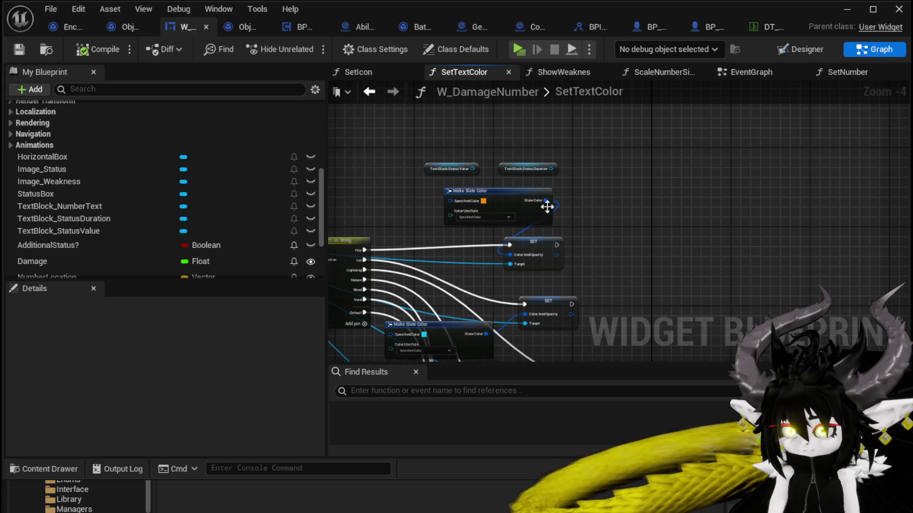
- Duplicate the orange Make Slate Color and SET pair twice, placing the copies side by side
{"action": "left_click_drag", "start_coordinate": [606, 241], "coordinate": [558, 231]}
{"action": "left_click_drag", "start_coordinate": [468, 269], "coordinate": [632, 200]}
{"action": "key", "text": "ctrl+c"}
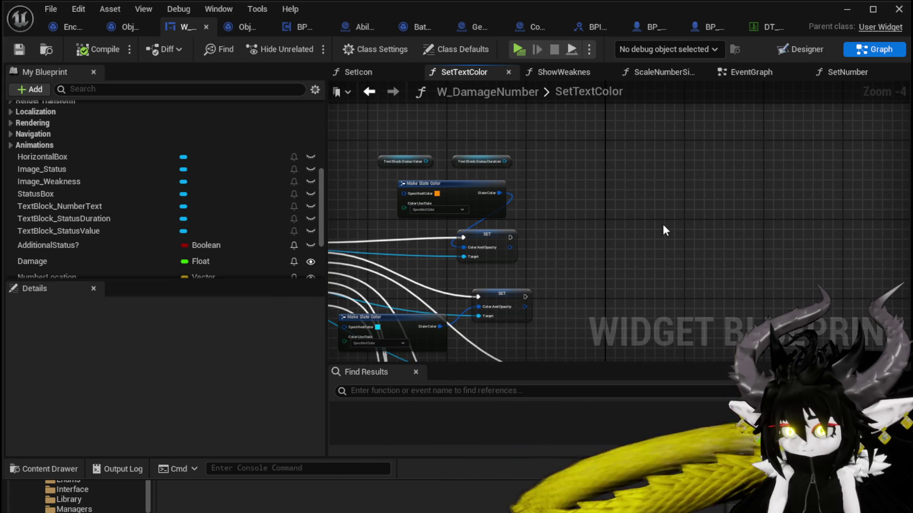
{"action": "key", "text": "ctrl+v"}
{"action": "mouse_move", "coordinate": [694, 267]}
{"action": "left_mouse_down"}
{"action": "mouse_move", "coordinate": [634, 249]}
{"action": "mouse_move", "coordinate": [732, 213]}
{"action": "left_mouse_up"}
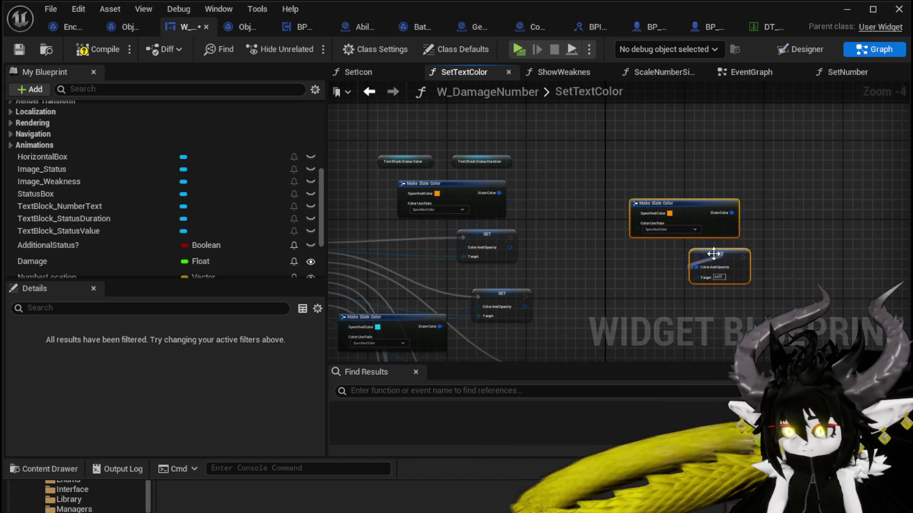
{"action": "left_click_drag", "start_coordinate": [716, 263], "coordinate": [643, 238]}
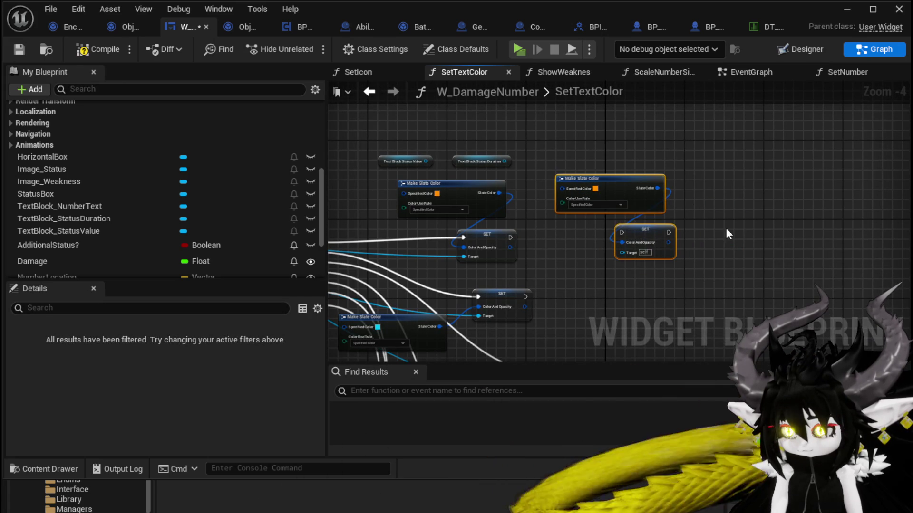
{"action": "key", "text": "ctrl+c"}
{"action": "key", "text": "ctrl+v"}
{"action": "scroll", "coordinate": [574, 223], "scroll_direction": "up", "scroll_amount": 1}
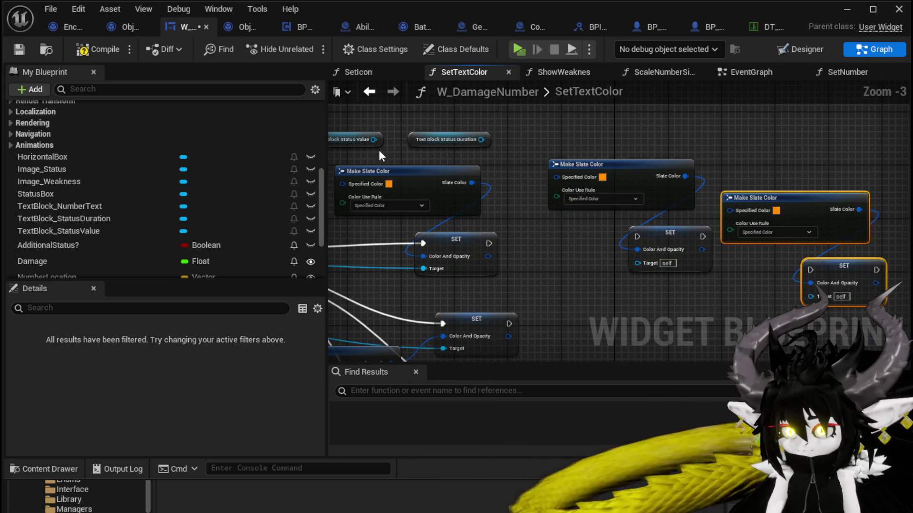
- Target the new SETs at Status Value and Status Duration and chain all three SETs' execution
{"action": "left_click_drag", "start_coordinate": [373, 139], "coordinate": [637, 262]}
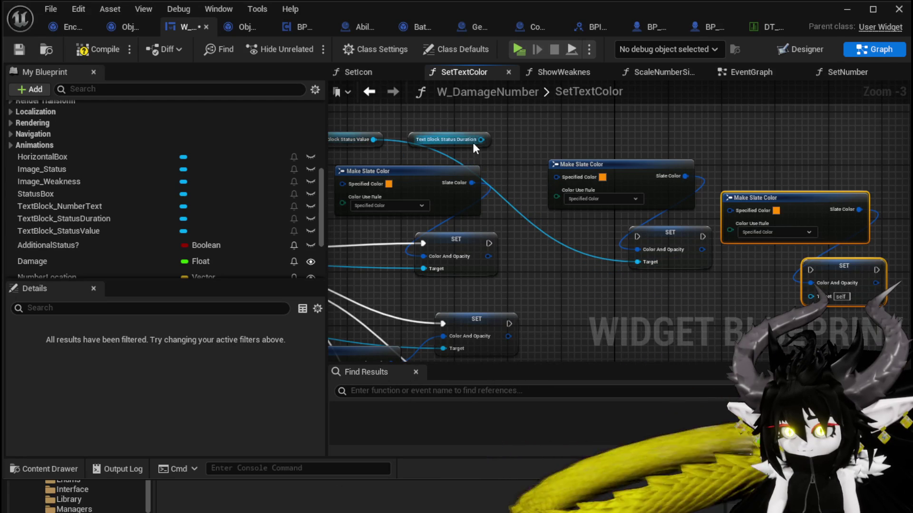
{"action": "mouse_move", "coordinate": [481, 139]}
{"action": "left_mouse_down"}
{"action": "mouse_move", "coordinate": [514, 170]}
{"action": "mouse_move", "coordinate": [811, 295]}
{"action": "left_mouse_up"}
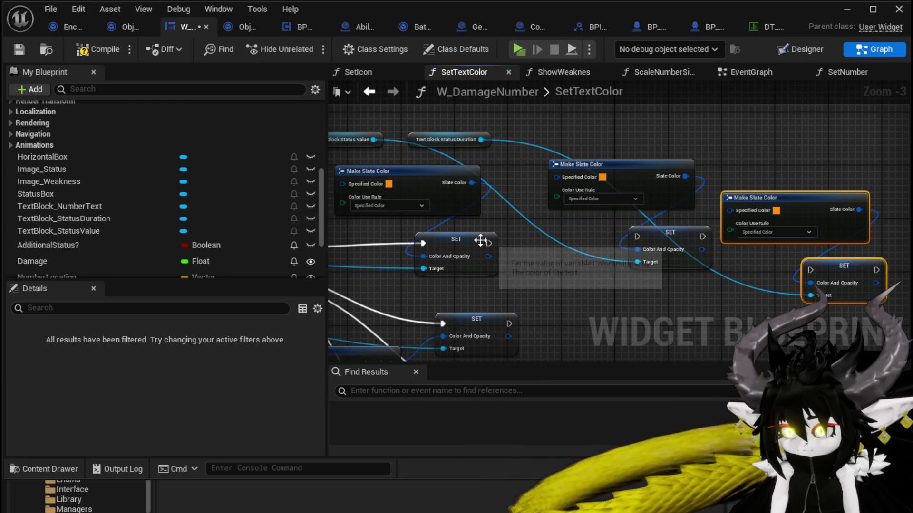
{"action": "mouse_move", "coordinate": [489, 244]}
{"action": "left_mouse_down"}
{"action": "mouse_move", "coordinate": [584, 249]}
{"action": "mouse_move", "coordinate": [638, 237]}
{"action": "left_mouse_up"}
{"action": "mouse_move", "coordinate": [696, 238]}
{"action": "left_mouse_down"}
{"action": "mouse_move", "coordinate": [675, 245]}
{"action": "mouse_move", "coordinate": [837, 271]}
{"action": "mouse_move", "coordinate": [817, 256]}
{"action": "left_mouse_up"}
{"action": "mouse_move", "coordinate": [813, 199]}
{"action": "left_mouse_down"}
{"action": "mouse_move", "coordinate": [805, 172]}
{"action": "mouse_move", "coordinate": [827, 172]}
{"action": "left_mouse_up"}
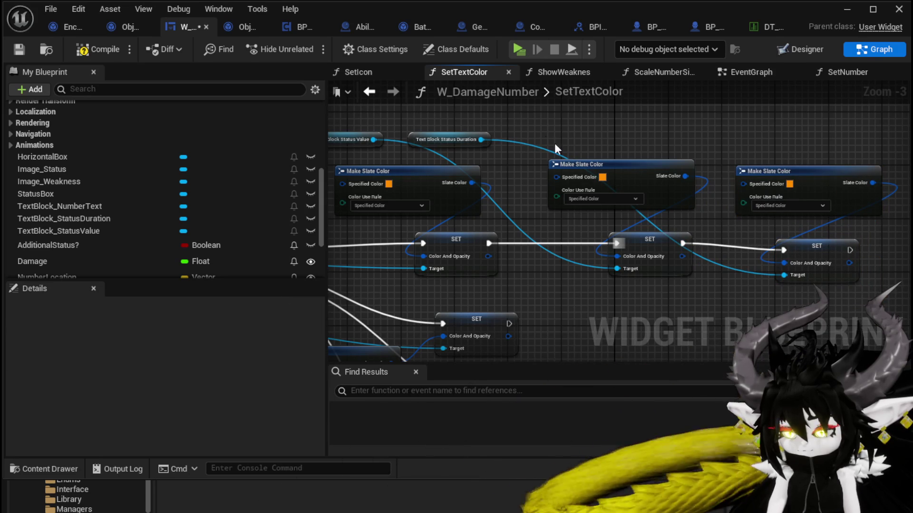
- Compile and save the widget, select the two status getters, and go to the EventGraph
{"action": "left_click", "coordinate": [85, 50]}
{"action": "left_click", "coordinate": [13, 48]}
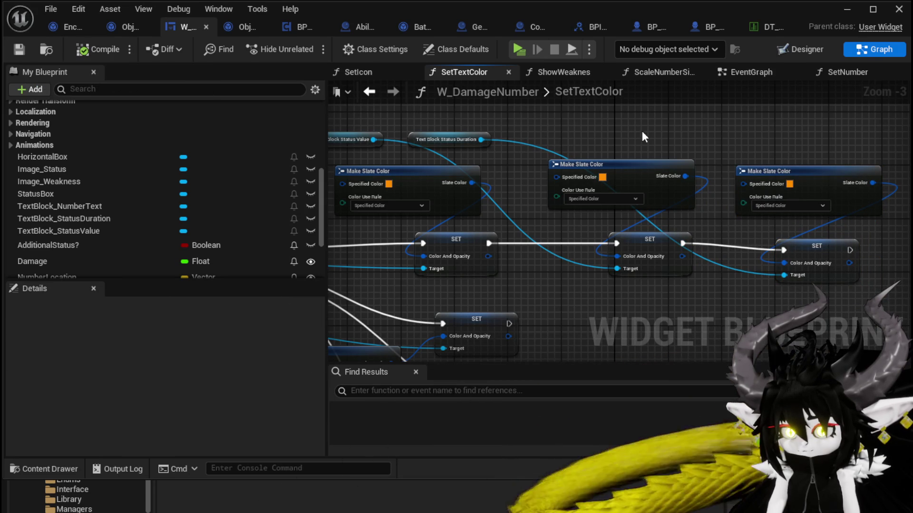
{"action": "mouse_move", "coordinate": [417, 121]}
{"action": "left_mouse_down"}
{"action": "mouse_move", "coordinate": [521, 132]}
{"action": "mouse_move", "coordinate": [539, 152]}
{"action": "left_mouse_up"}
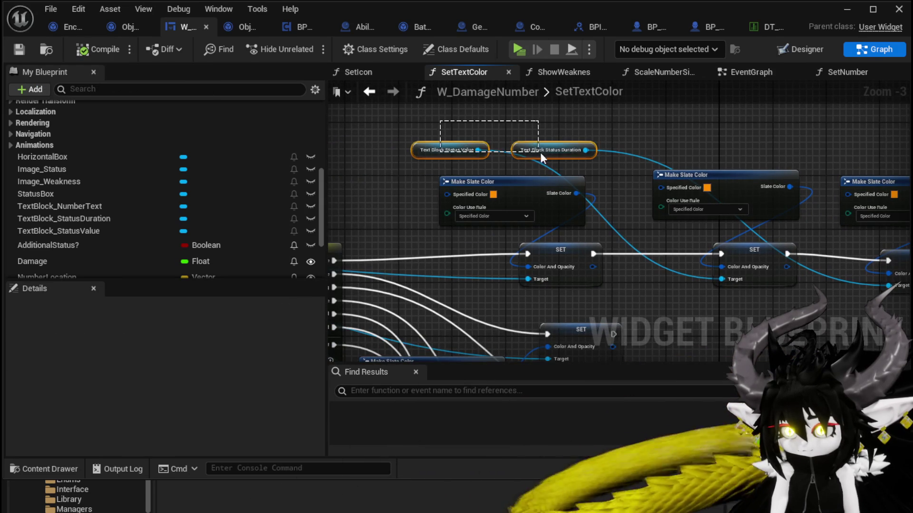
{"action": "left_click", "coordinate": [753, 71]}
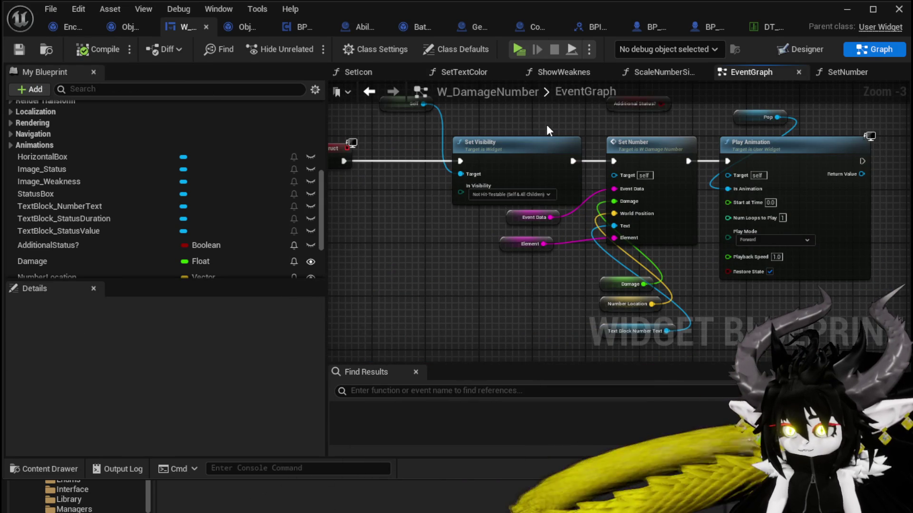
- Go from the Set Number function into the Scale Number Size function graph
{"action": "left_click_drag", "start_coordinate": [651, 141], "coordinate": [612, 154]}
{"action": "double_click", "coordinate": [612, 154]}
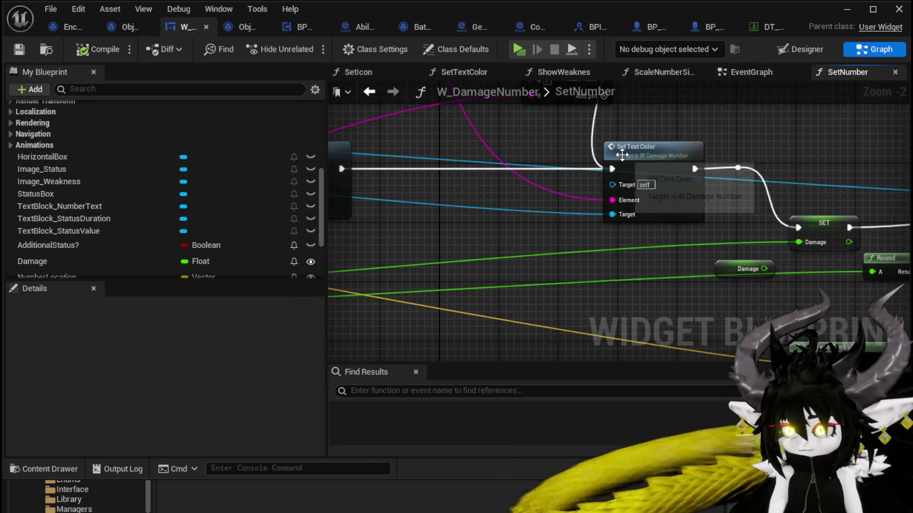
{"action": "scroll", "coordinate": [572, 155], "scroll_direction": "down", "scroll_amount": 4}
{"action": "scroll", "coordinate": [634, 201], "scroll_direction": "up", "scroll_amount": 3}
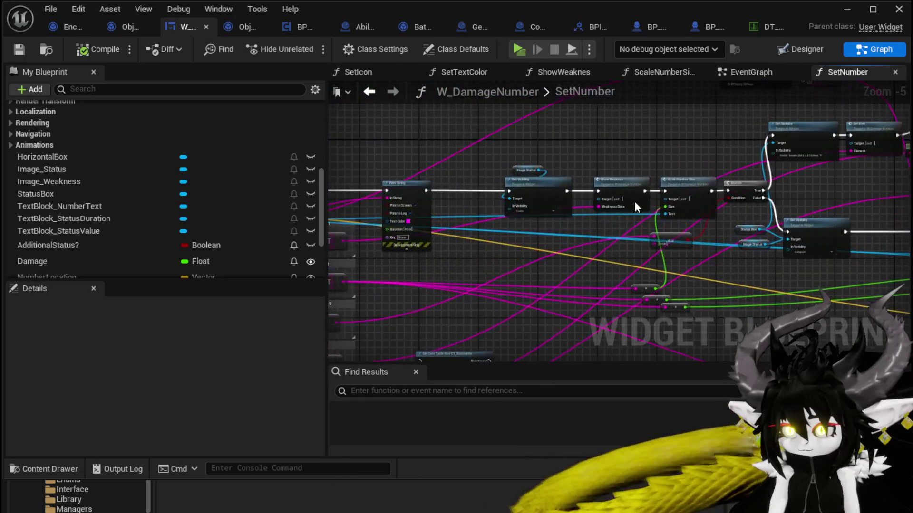
{"action": "left_click_drag", "start_coordinate": [704, 135], "coordinate": [473, 144]}
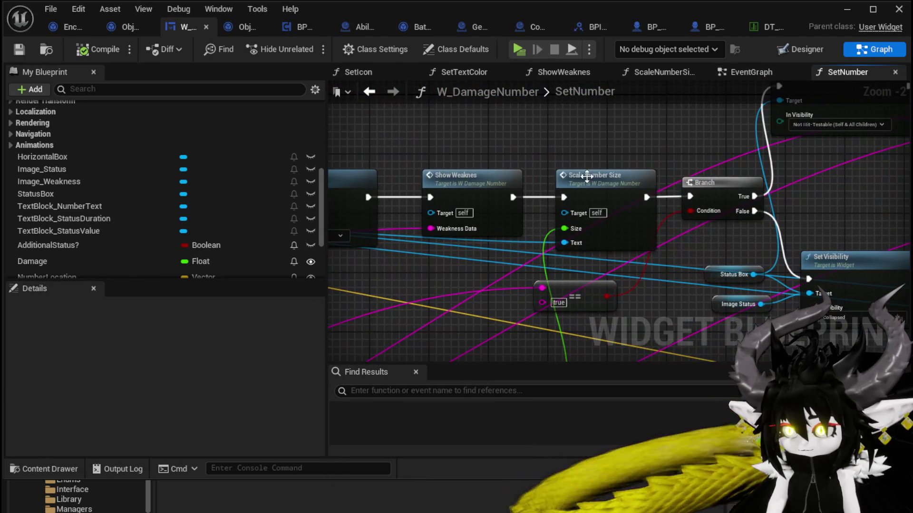
{"action": "left_click", "coordinate": [604, 183]}
{"action": "double_click", "coordinate": [604, 182]}
{"action": "mouse_move", "coordinate": [604, 185]}
{"action": "left_mouse_down"}
{"action": "mouse_move", "coordinate": [453, 153]}
{"action": "mouse_move", "coordinate": [526, 230]}
{"action": "left_mouse_up"}
- Paste the Status Value and Status Duration getters below the Clamp node in ScaleNumberSize
{"action": "key", "text": "ctrl+v"}
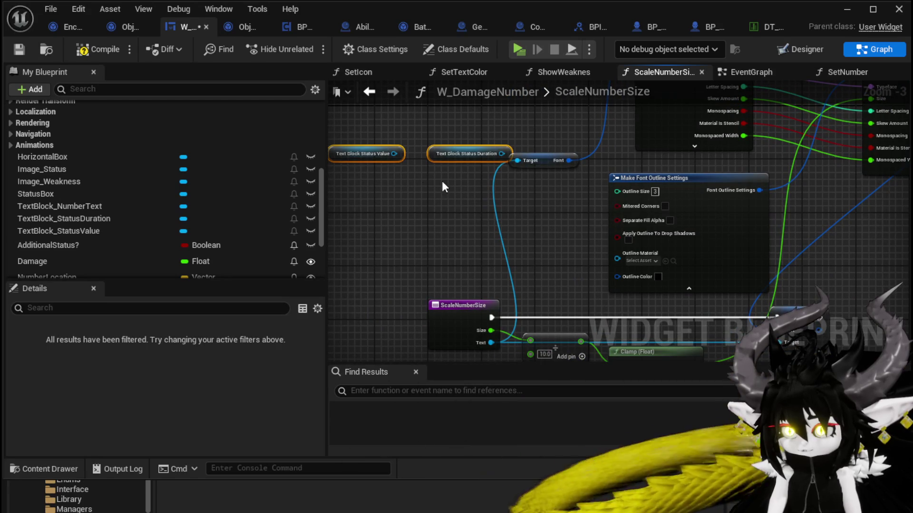
{"action": "mouse_move", "coordinate": [502, 153]}
{"action": "left_mouse_down"}
{"action": "mouse_move", "coordinate": [532, 168]}
{"action": "mouse_move", "coordinate": [523, 164]}
{"action": "mouse_move", "coordinate": [526, 287]}
{"action": "mouse_move", "coordinate": [521, 161]}
{"action": "mouse_move", "coordinate": [521, 183]}
{"action": "left_mouse_up"}
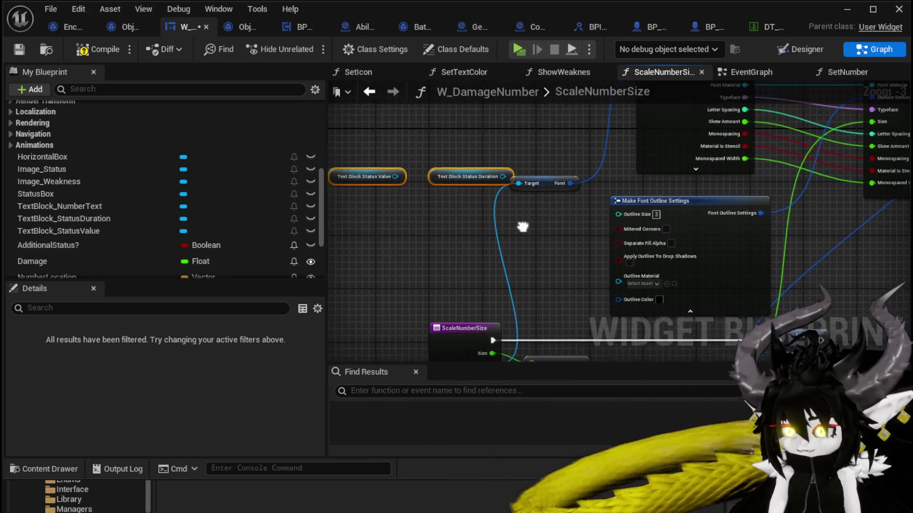
{"action": "left_click", "coordinate": [459, 181]}
{"action": "key", "text": "Delete"}
{"action": "left_click_drag", "start_coordinate": [459, 182], "coordinate": [395, 201]}
{"action": "key", "text": "ctrl+v"}
{"action": "mouse_move", "coordinate": [713, 499]}
{"action": "left_mouse_down"}
{"action": "mouse_move", "coordinate": [532, 335]}
{"action": "mouse_move", "coordinate": [603, 247]}
{"action": "mouse_move", "coordinate": [566, 249]}
{"action": "left_mouse_up"}
- Review the SET Font and Slate Font Info nodes of the ScaleNumberSize network
{"action": "left_click_drag", "start_coordinate": [528, 226], "coordinate": [515, 264]}
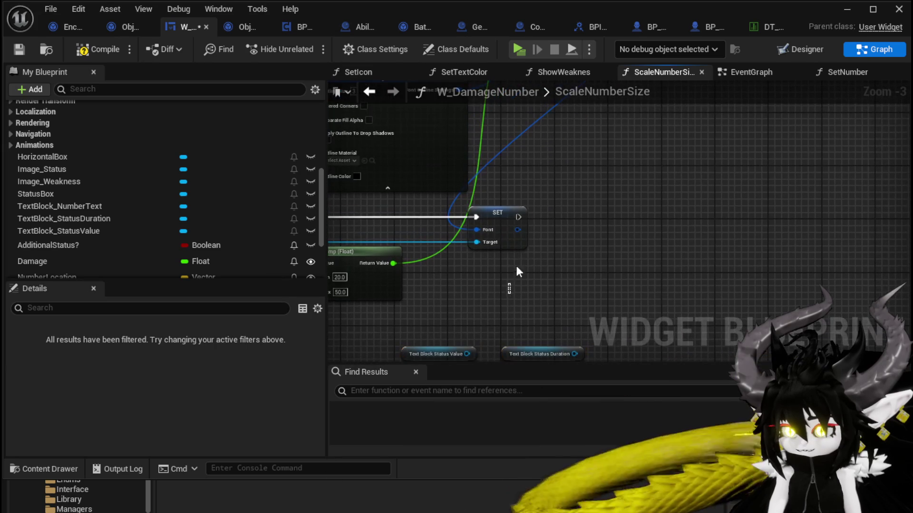
{"action": "left_click", "coordinate": [490, 221]}
{"action": "left_click_drag", "start_coordinate": [616, 214], "coordinate": [634, 281]}
{"action": "scroll", "coordinate": [633, 284], "scroll_direction": "down", "scroll_amount": 3}
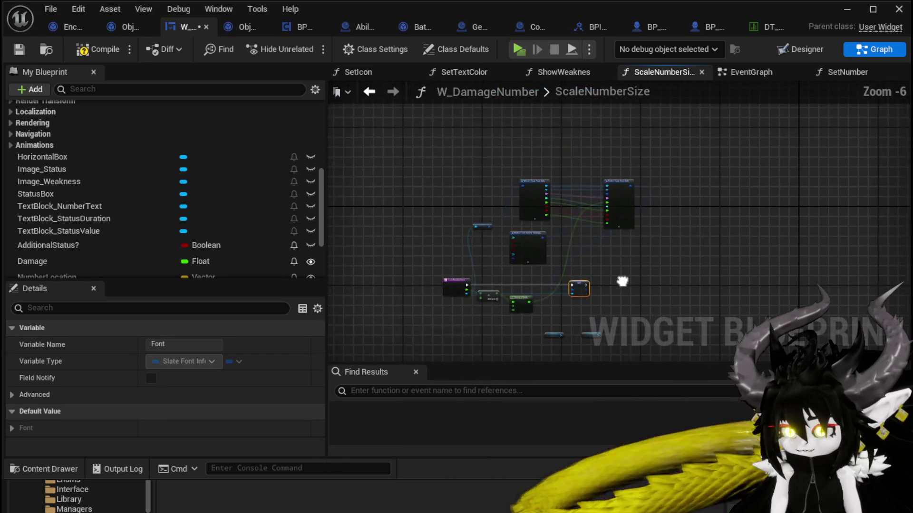
{"action": "scroll", "coordinate": [554, 262], "scroll_direction": "up", "scroll_amount": 2}
{"action": "left_click_drag", "start_coordinate": [429, 266], "coordinate": [490, 275]}
{"action": "left_click_drag", "start_coordinate": [490, 212], "coordinate": [535, 175]}
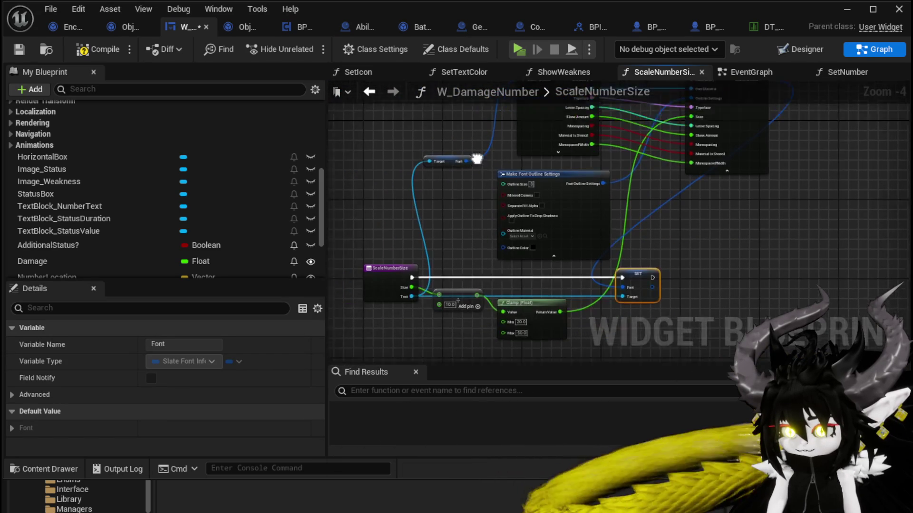
{"action": "left_click_drag", "start_coordinate": [464, 192], "coordinate": [455, 159]}
{"action": "left_click", "coordinate": [454, 159]}
- Compile and save the widget, select the status getters, and return to SetNumber
{"action": "left_click", "coordinate": [95, 51]}
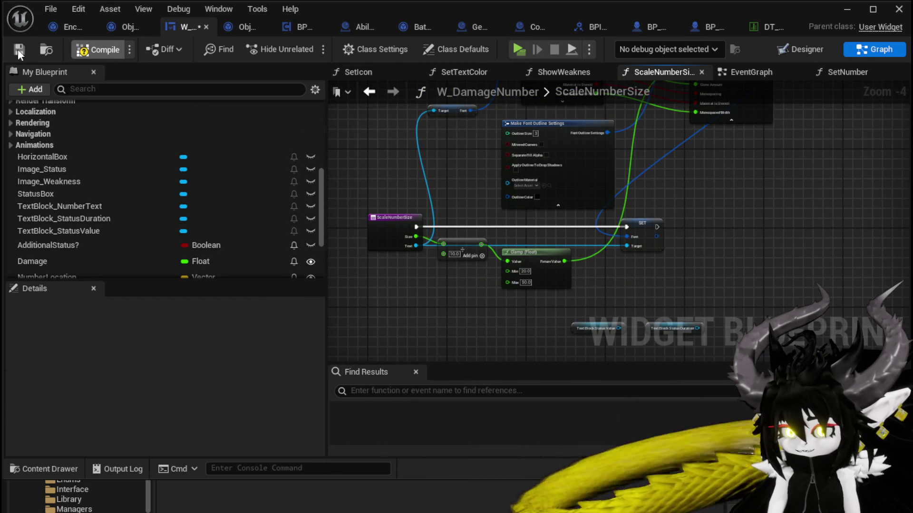
{"action": "left_click", "coordinate": [19, 49]}
{"action": "left_click_drag", "start_coordinate": [681, 314], "coordinate": [681, 310]}
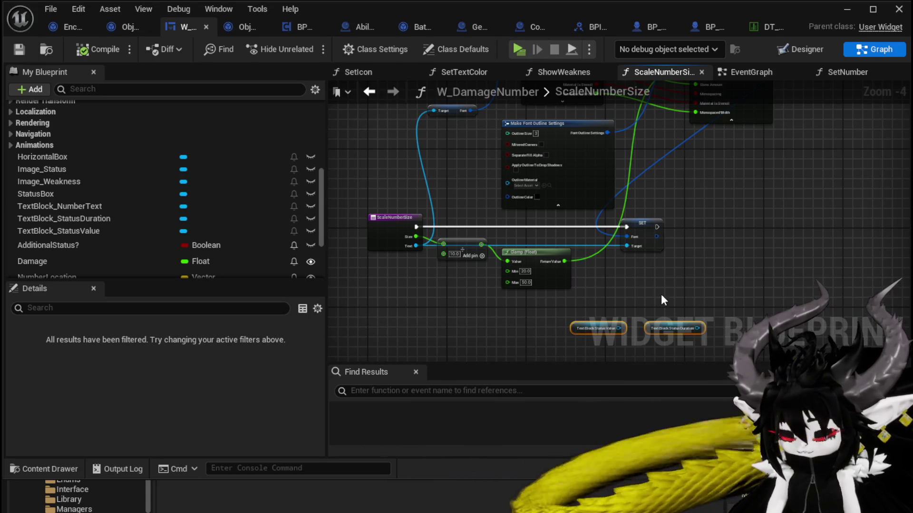
{"action": "left_click", "coordinate": [369, 92]}
- Copy Scale Number Size and feed the Status Value text into the copy's Text input
{"action": "left_click_drag", "start_coordinate": [518, 208], "coordinate": [510, 268]}
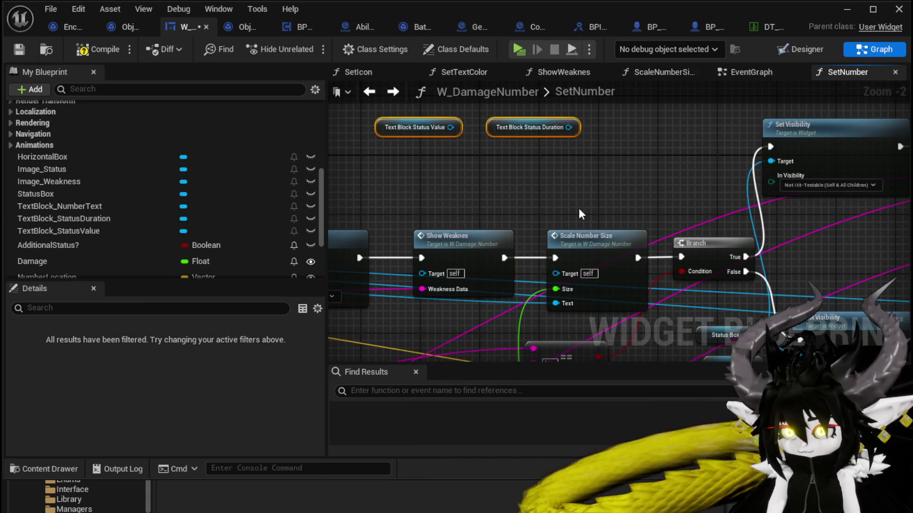
{"action": "left_click", "coordinate": [585, 236]}
{"action": "key", "text": "ctrl+c"}
{"action": "left_click_drag", "start_coordinate": [614, 128], "coordinate": [595, 187]}
{"action": "key", "text": "ctrl+v"}
{"action": "mouse_move", "coordinate": [628, 227]}
{"action": "left_mouse_down"}
{"action": "mouse_move", "coordinate": [588, 209]}
{"action": "mouse_move", "coordinate": [568, 234]}
{"action": "left_mouse_up"}
{"action": "mouse_move", "coordinate": [422, 194]}
{"action": "left_mouse_down"}
{"action": "mouse_move", "coordinate": [428, 162]}
{"action": "mouse_move", "coordinate": [550, 240]}
{"action": "left_mouse_up"}
{"action": "left_click_drag", "start_coordinate": [378, 155], "coordinate": [456, 228]}
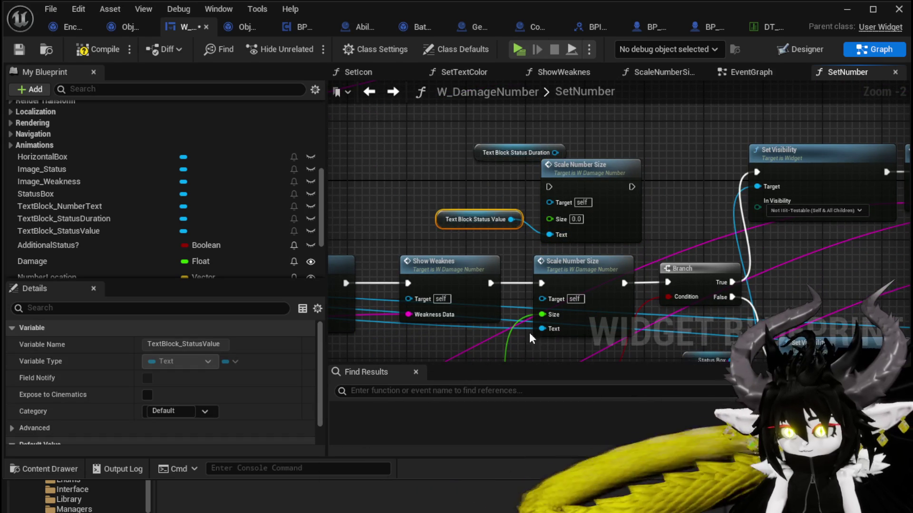
- Add a second Scale Number Size copy for the Status Duration text, stacked above the original
{"action": "left_click", "coordinate": [563, 317]}
{"action": "left_click_drag", "start_coordinate": [548, 105], "coordinate": [525, 157]}
{"action": "key", "text": "ctrl+v"}
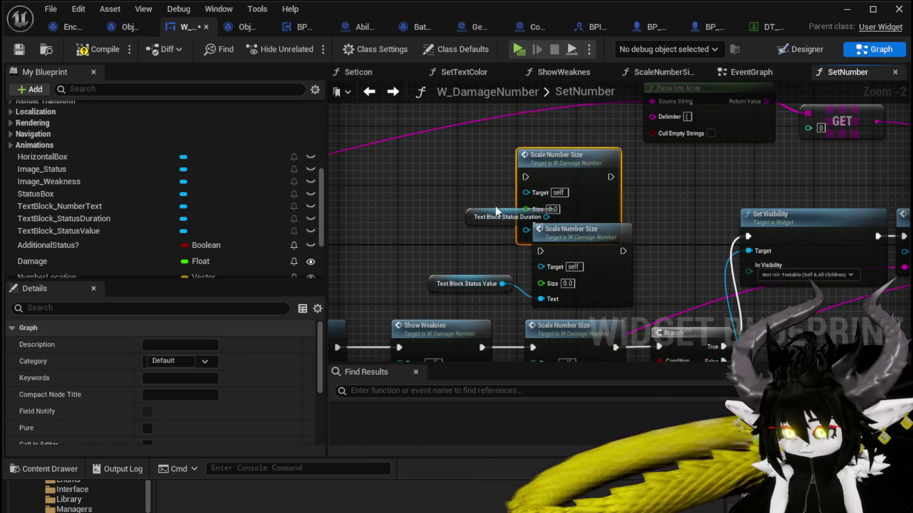
{"action": "left_click_drag", "start_coordinate": [495, 212], "coordinate": [424, 199]}
{"action": "left_click_drag", "start_coordinate": [495, 202], "coordinate": [522, 230]}
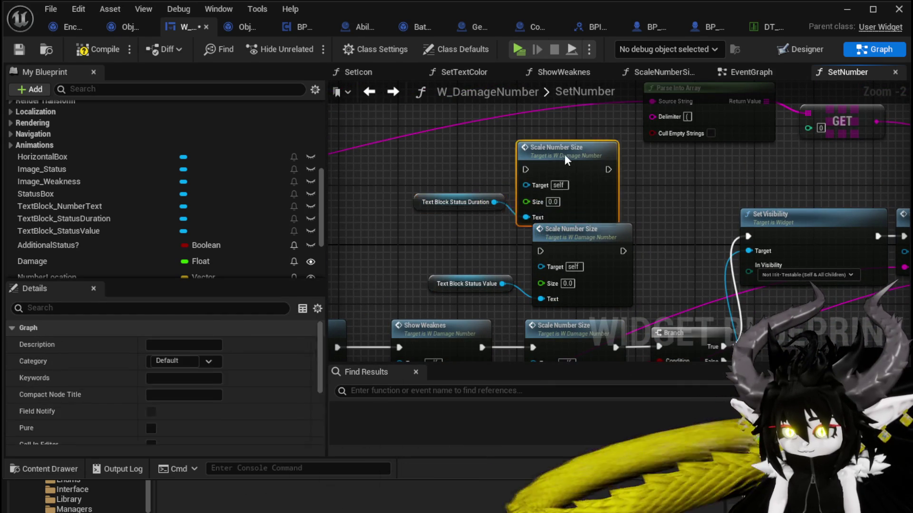
{"action": "left_click_drag", "start_coordinate": [564, 154], "coordinate": [570, 134]}
{"action": "left_click_drag", "start_coordinate": [606, 248], "coordinate": [592, 247]}
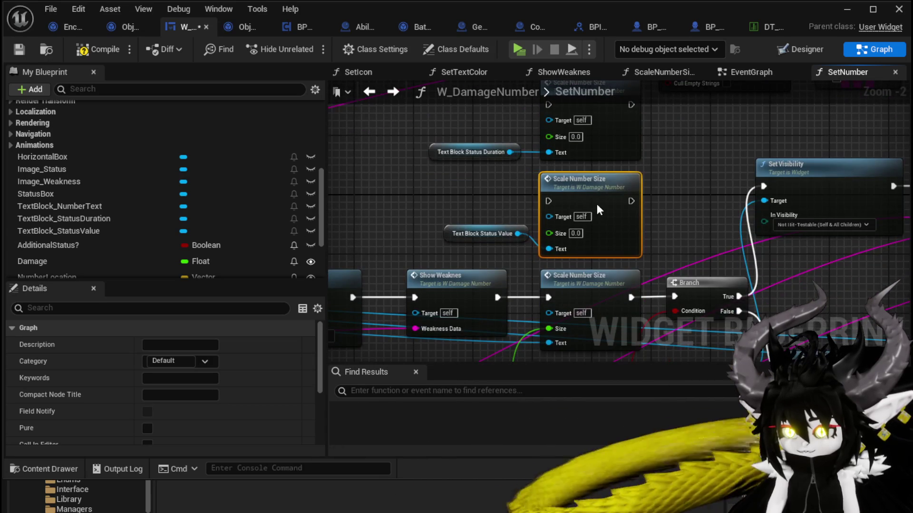
- Chain Show Weakness through both new scaling calls into the original and share its Size value
{"action": "mouse_move", "coordinate": [497, 297]}
{"action": "left_mouse_down"}
{"action": "mouse_move", "coordinate": [518, 312]}
{"action": "mouse_move", "coordinate": [548, 105]}
{"action": "left_mouse_up"}
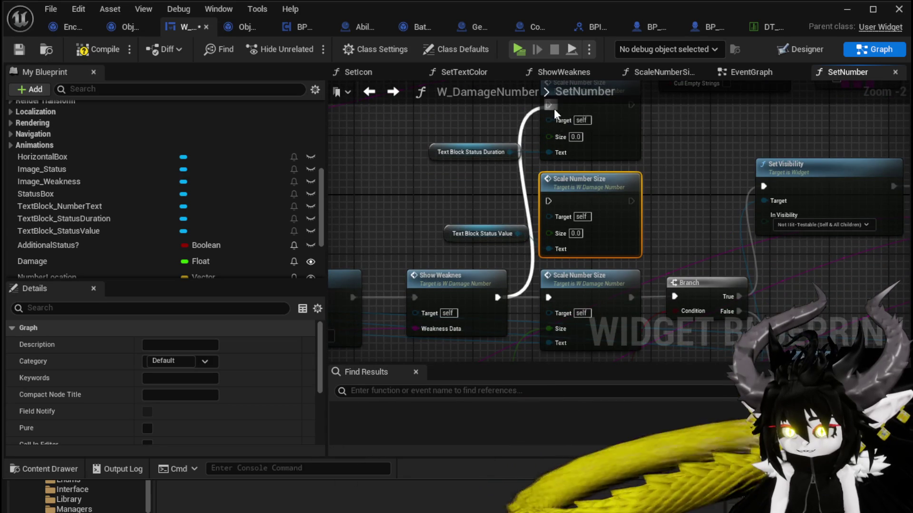
{"action": "mouse_move", "coordinate": [631, 104]}
{"action": "left_mouse_down"}
{"action": "mouse_move", "coordinate": [658, 121]}
{"action": "mouse_move", "coordinate": [539, 202]}
{"action": "mouse_move", "coordinate": [548, 200]}
{"action": "left_mouse_up"}
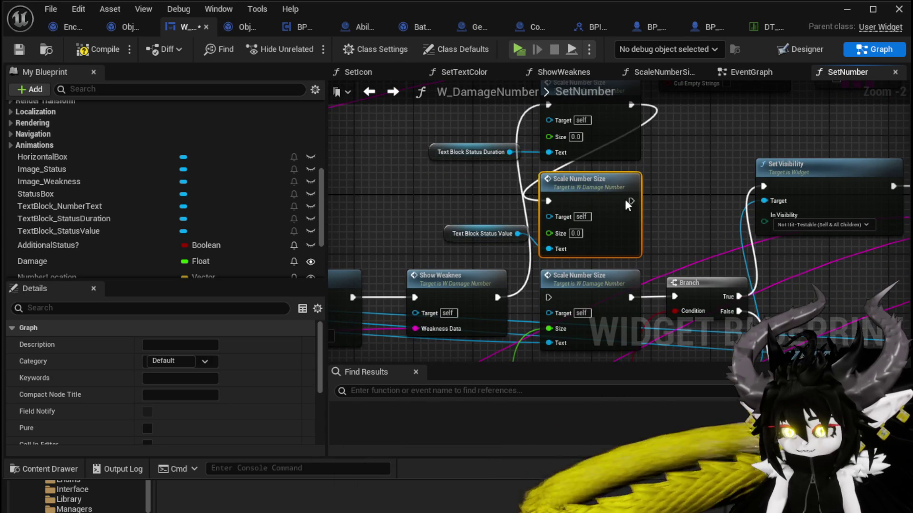
{"action": "mouse_move", "coordinate": [631, 200]}
{"action": "left_mouse_down"}
{"action": "mouse_move", "coordinate": [541, 286]}
{"action": "mouse_move", "coordinate": [548, 298]}
{"action": "left_mouse_up"}
{"action": "mouse_move", "coordinate": [548, 328]}
{"action": "left_mouse_down"}
{"action": "mouse_move", "coordinate": [560, 132]}
{"action": "mouse_move", "coordinate": [549, 137]}
{"action": "left_mouse_up"}
- Locate the Set Text Color node and open the SetTextColor function graph
{"action": "scroll", "coordinate": [631, 178], "scroll_direction": "down", "scroll_amount": 2}
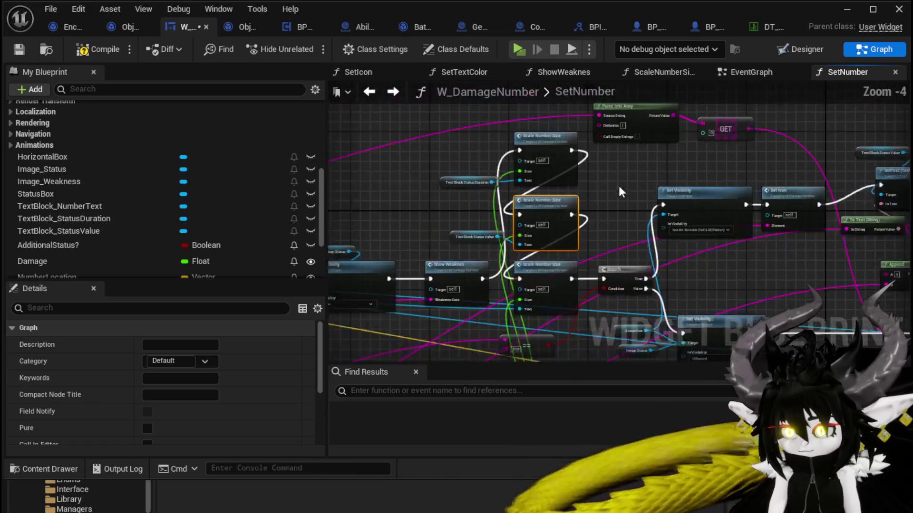
{"action": "mouse_move", "coordinate": [618, 184]}
{"action": "left_mouse_down"}
{"action": "mouse_move", "coordinate": [545, 232]}
{"action": "mouse_move", "coordinate": [468, 244]}
{"action": "left_mouse_up"}
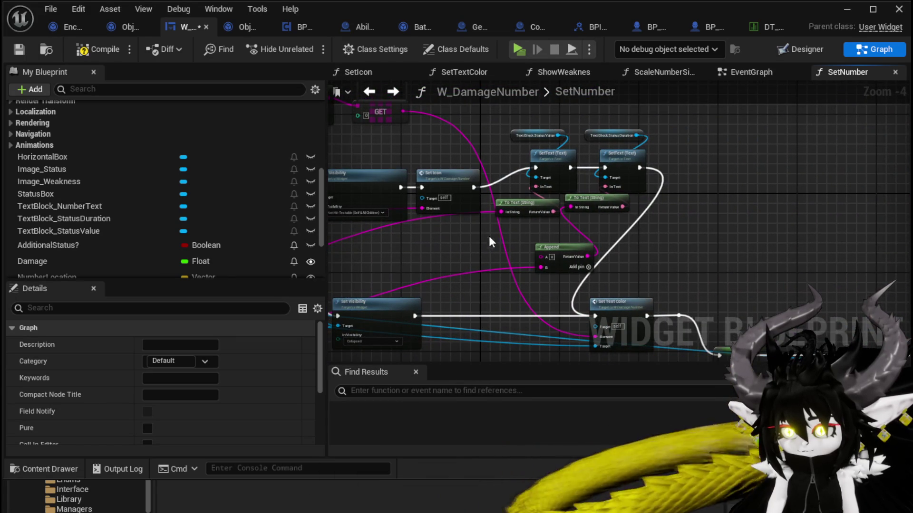
{"action": "mouse_move", "coordinate": [615, 269]}
{"action": "left_mouse_down"}
{"action": "mouse_move", "coordinate": [539, 190]}
{"action": "mouse_move", "coordinate": [503, 167]}
{"action": "left_mouse_up"}
{"action": "double_click", "coordinate": [551, 190]}
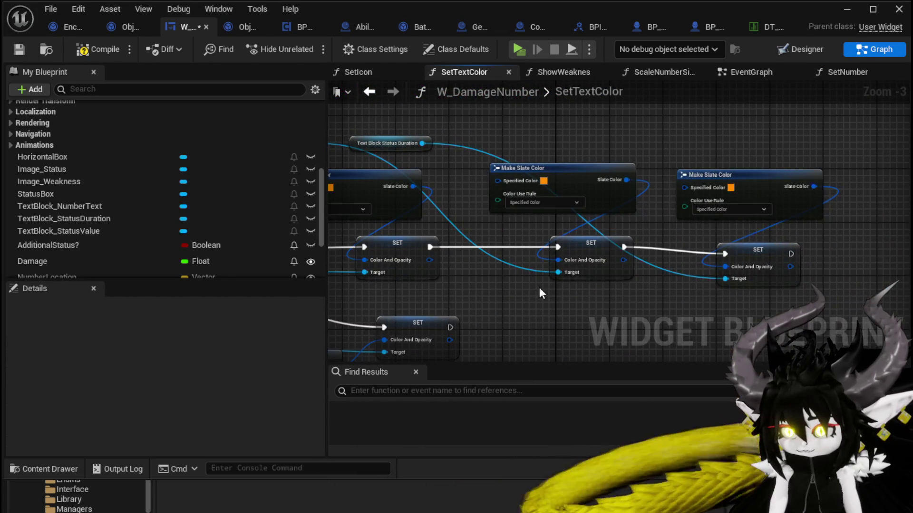
- Delete the extra Make Slate Color, SET and status getter nodes from SetTextColor and compile
{"action": "left_click_drag", "start_coordinate": [539, 287], "coordinate": [641, 143]}
{"action": "key", "text": "Delete"}
{"action": "left_click_drag", "start_coordinate": [333, 131], "coordinate": [620, 167]}
{"action": "key", "text": "Delete"}
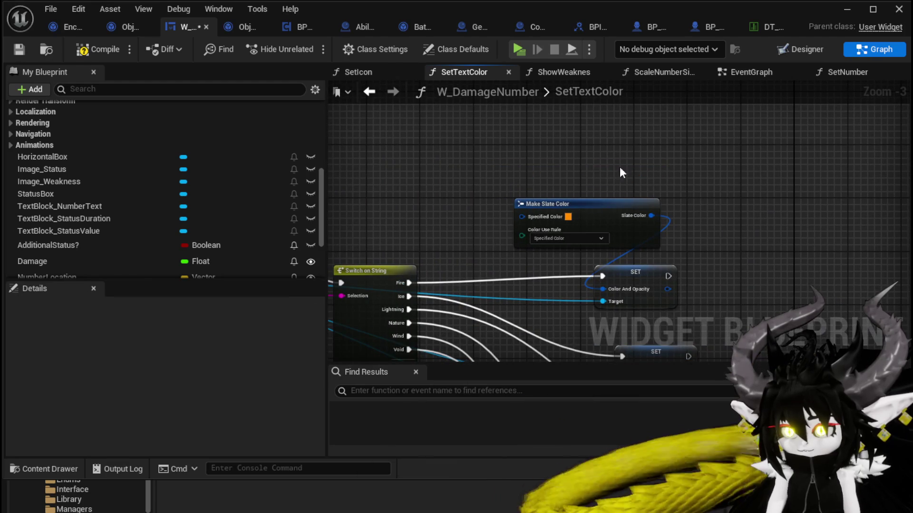
{"action": "left_click", "coordinate": [98, 49]}
- In SetNumber, add two Set Text Color calls targeting the Status Value and Status Duration texts
{"action": "left_click", "coordinate": [382, 96]}
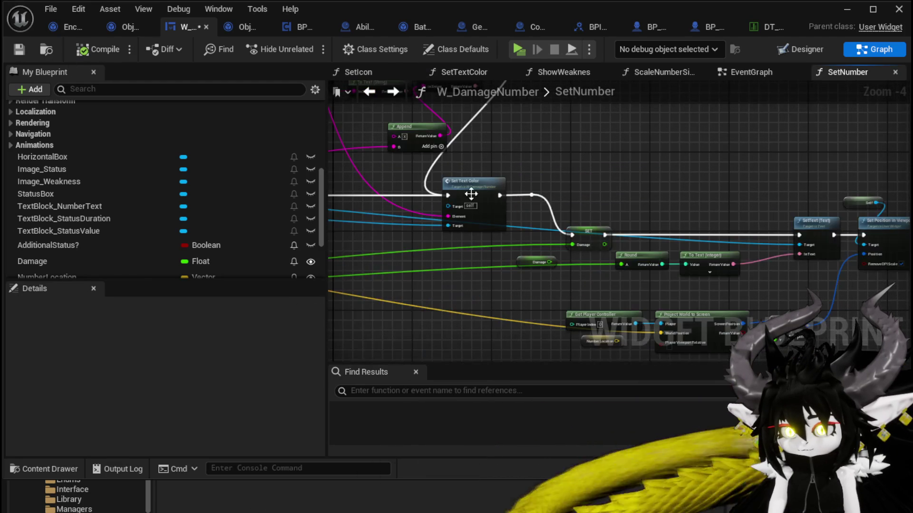
{"action": "scroll", "coordinate": [563, 158], "scroll_direction": "up", "scroll_amount": 1}
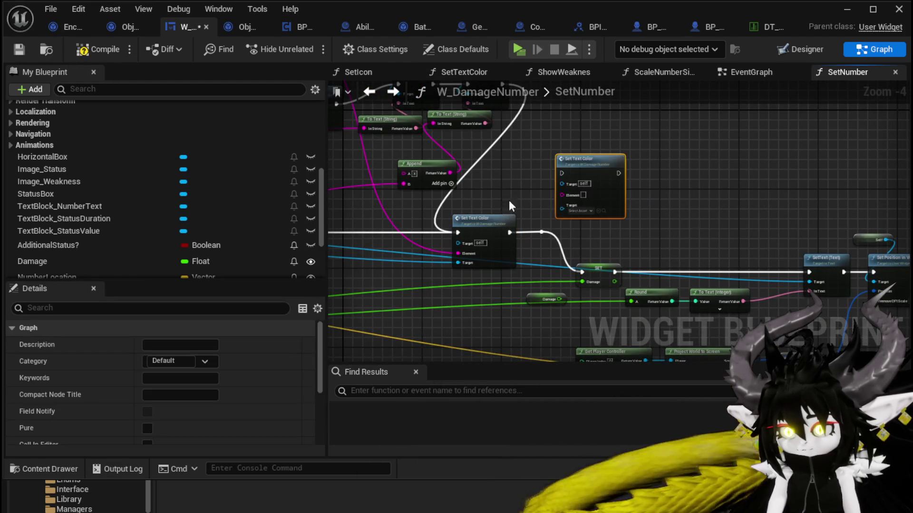
{"action": "left_click_drag", "start_coordinate": [355, 184], "coordinate": [723, 209]}
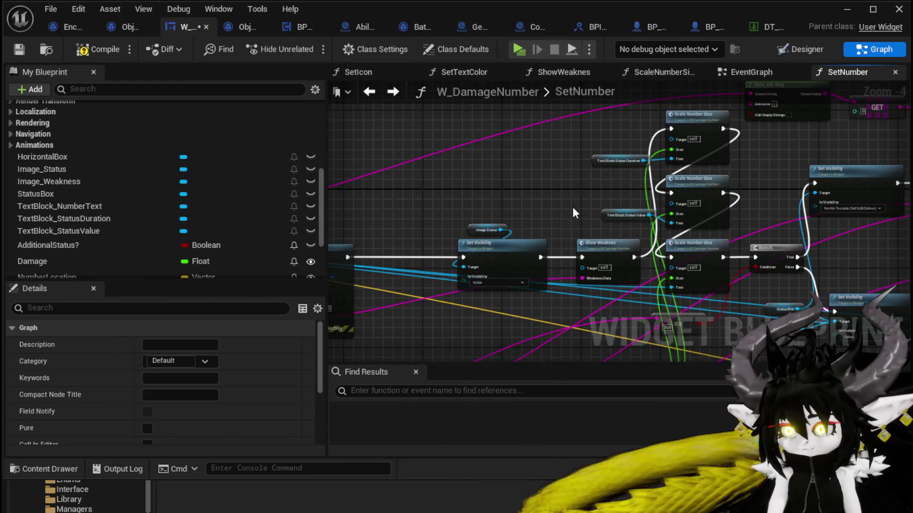
{"action": "mouse_move", "coordinate": [572, 206]}
{"action": "left_mouse_down"}
{"action": "mouse_move", "coordinate": [614, 159]}
{"action": "mouse_move", "coordinate": [702, 204]}
{"action": "mouse_move", "coordinate": [630, 228]}
{"action": "mouse_move", "coordinate": [603, 158]}
{"action": "left_mouse_up"}
{"action": "key", "text": "ctrl+v"}
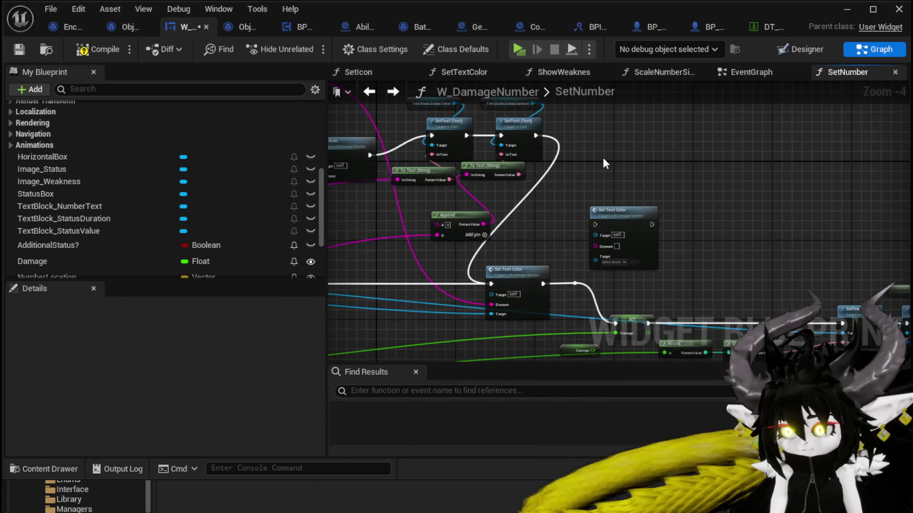
{"action": "scroll", "coordinate": [659, 199], "scroll_direction": "up", "scroll_amount": 2}
{"action": "mouse_move", "coordinate": [650, 181]}
{"action": "left_mouse_down"}
{"action": "mouse_move", "coordinate": [559, 269]}
{"action": "mouse_move", "coordinate": [563, 286]}
{"action": "left_mouse_up"}
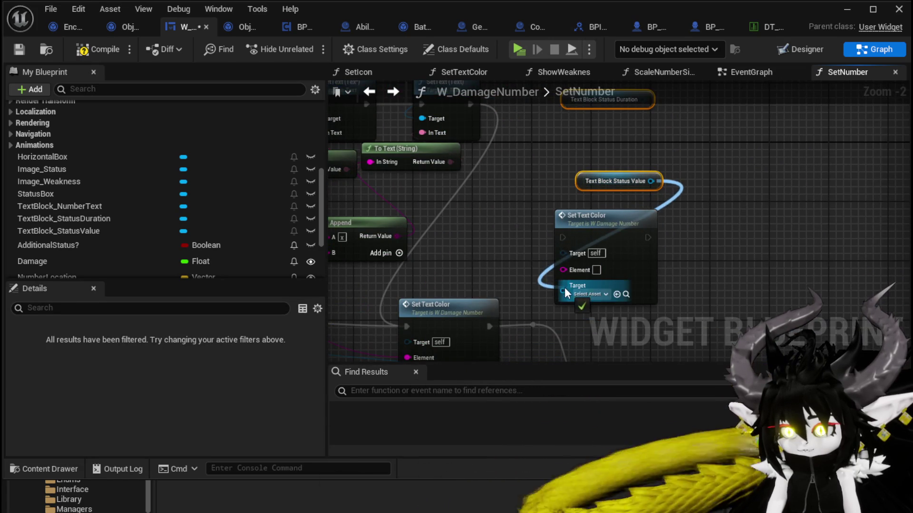
{"action": "left_click", "coordinate": [666, 204]}
{"action": "key", "text": "ctrl+v"}
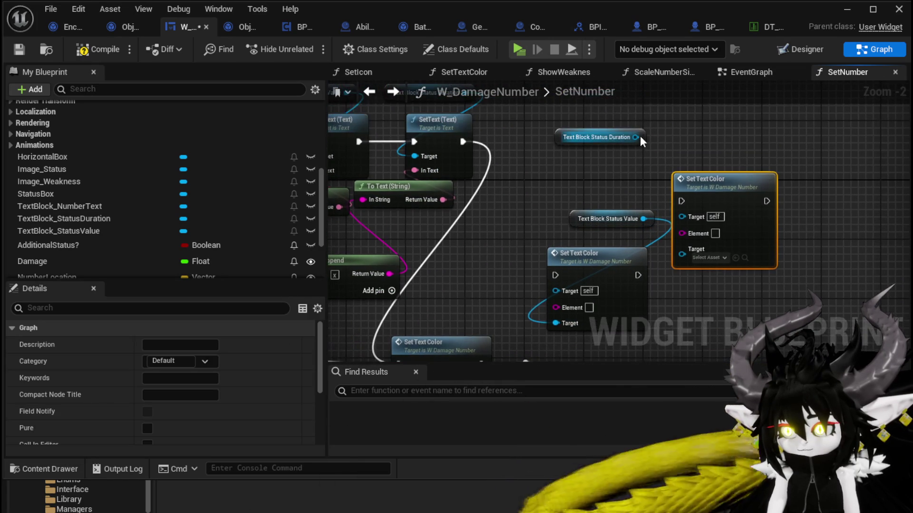
{"action": "left_click_drag", "start_coordinate": [640, 136], "coordinate": [682, 254]}
{"action": "left_click_drag", "start_coordinate": [781, 200], "coordinate": [774, 169]}
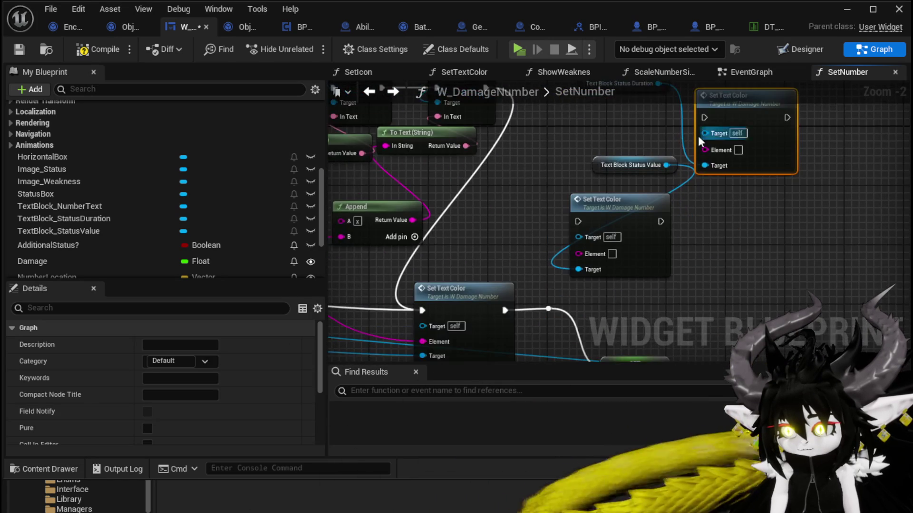
- Chain SetText through both new Set Text Color calls into the original, sharing its Element input
{"action": "left_click_drag", "start_coordinate": [482, 134], "coordinate": [695, 164]}
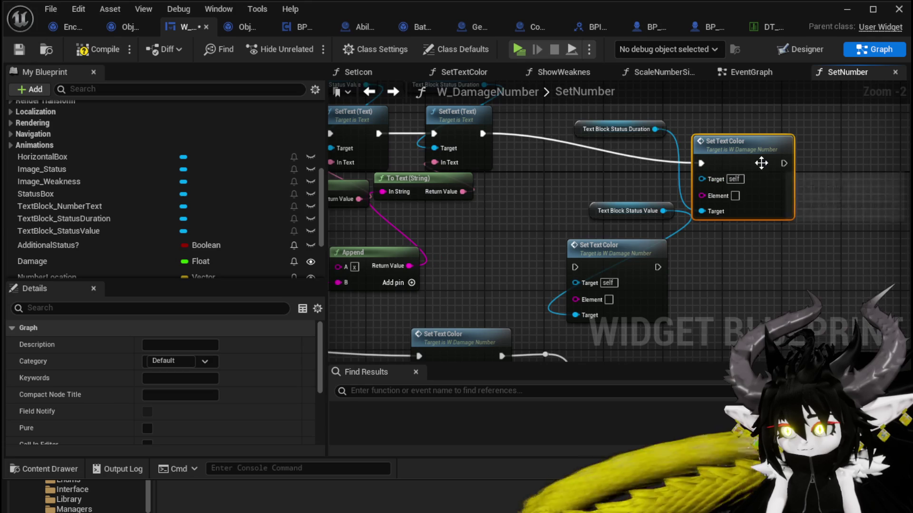
{"action": "mouse_move", "coordinate": [777, 163]}
{"action": "left_mouse_down"}
{"action": "mouse_move", "coordinate": [575, 244]}
{"action": "mouse_move", "coordinate": [788, 145]}
{"action": "mouse_move", "coordinate": [657, 230]}
{"action": "mouse_move", "coordinate": [571, 260]}
{"action": "left_mouse_up"}
{"action": "mouse_move", "coordinate": [705, 232]}
{"action": "left_mouse_down"}
{"action": "mouse_move", "coordinate": [698, 218]}
{"action": "mouse_move", "coordinate": [453, 305]}
{"action": "mouse_move", "coordinate": [464, 306]}
{"action": "left_mouse_up"}
{"action": "mouse_move", "coordinate": [640, 227]}
{"action": "left_mouse_down"}
{"action": "mouse_move", "coordinate": [536, 223]}
{"action": "mouse_move", "coordinate": [526, 182]}
{"action": "left_mouse_up"}
{"action": "left_click_drag", "start_coordinate": [556, 241], "coordinate": [616, 226]}
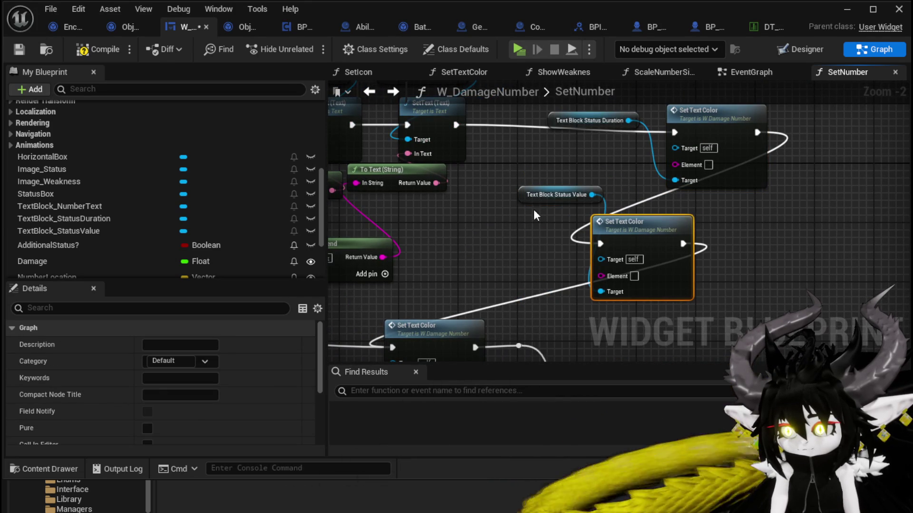
{"action": "left_click_drag", "start_coordinate": [528, 196], "coordinate": [550, 189]}
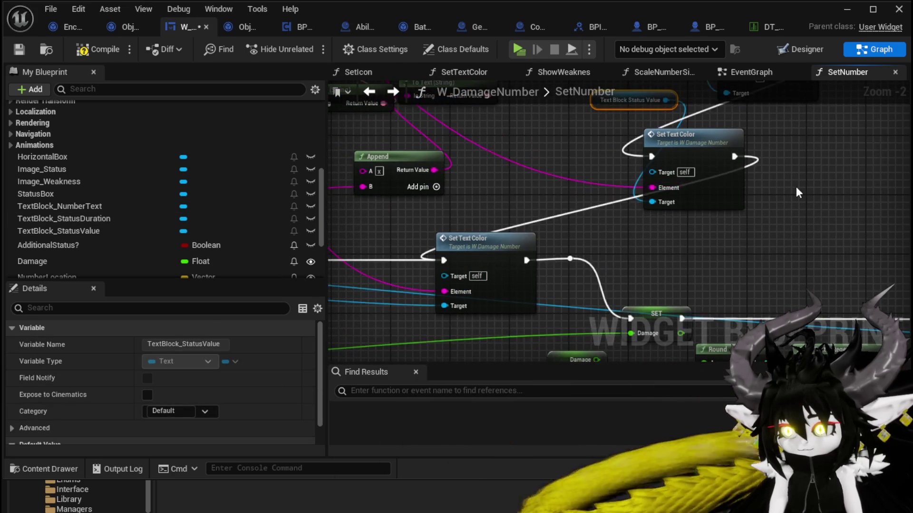
{"action": "left_click_drag", "start_coordinate": [586, 261], "coordinate": [666, 149]}
{"action": "scroll", "coordinate": [666, 150], "scroll_direction": "down", "scroll_amount": 2}
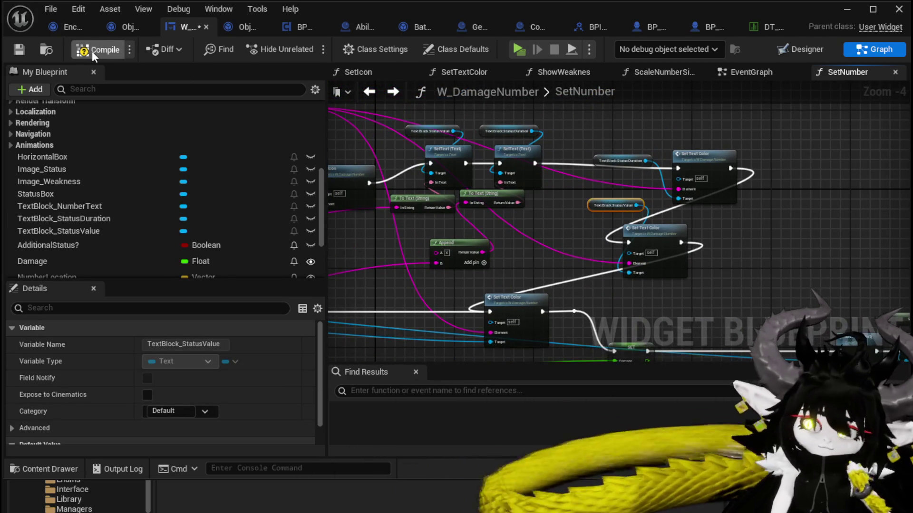
- Compile and save the widget, then play-test by using the SummonSpawn card on the slime
{"action": "left_click", "coordinate": [93, 50]}
{"action": "left_click", "coordinate": [24, 50]}
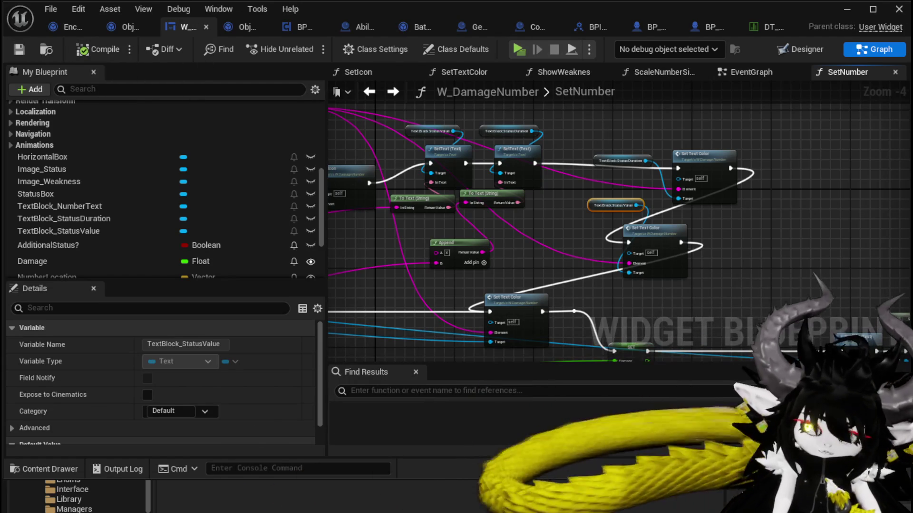
{"action": "left_click", "coordinate": [854, 12]}
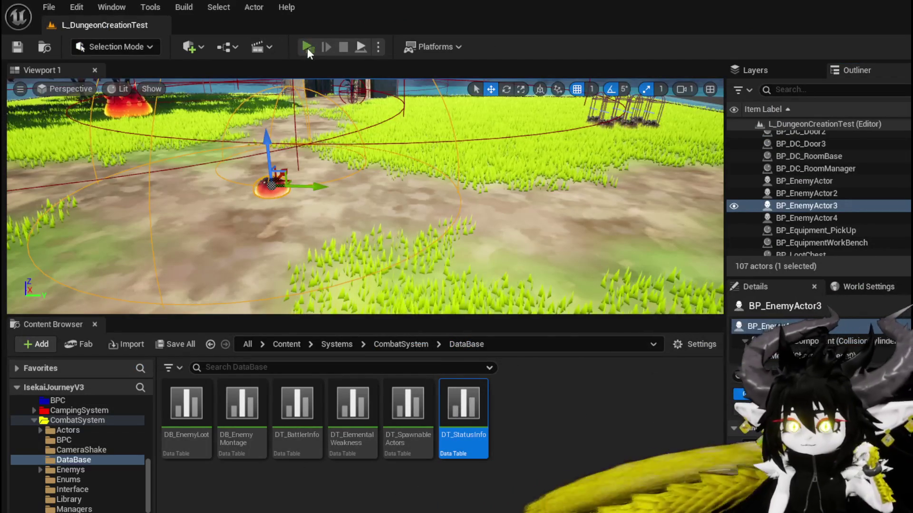
{"action": "left_click", "coordinate": [307, 48]}
{"action": "left_click", "coordinate": [407, 148]}
{"action": "key", "text": "w"}
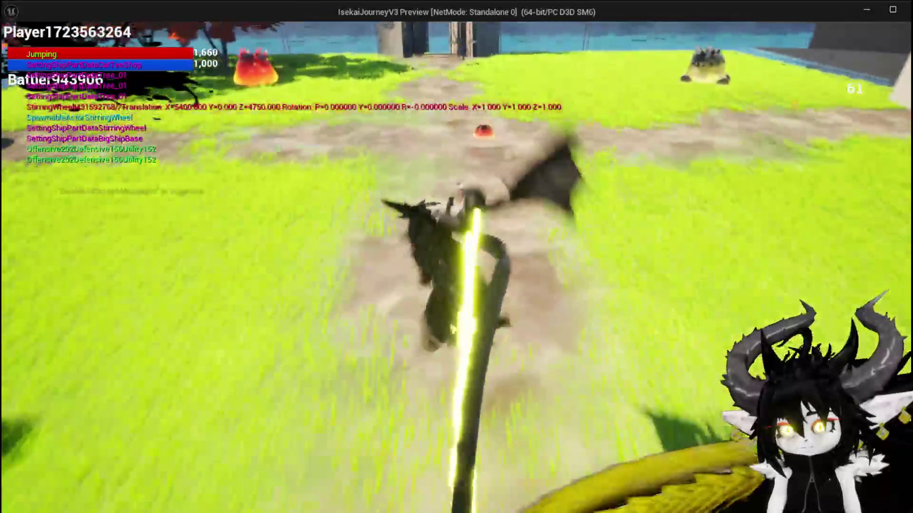
{"action": "key", "text": "space"}
{"action": "key", "text": "w"}
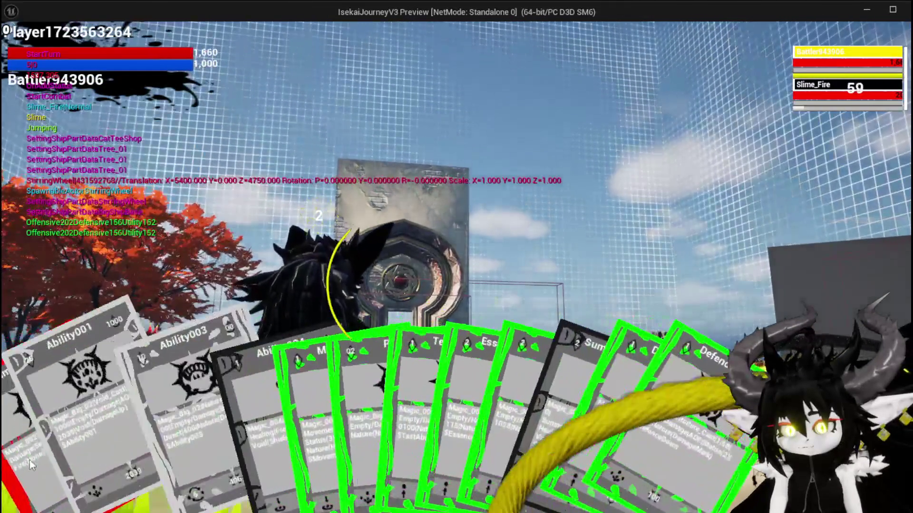
{"action": "left_click", "coordinate": [28, 460]}
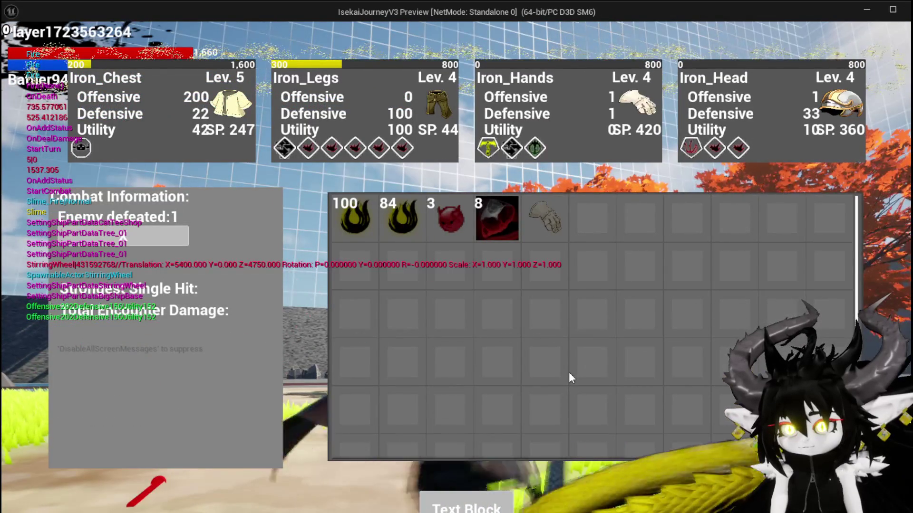
- Stop play mode, save the level, and switch back to the W_DamageNumber blueprint
{"action": "key", "text": "Escape"}
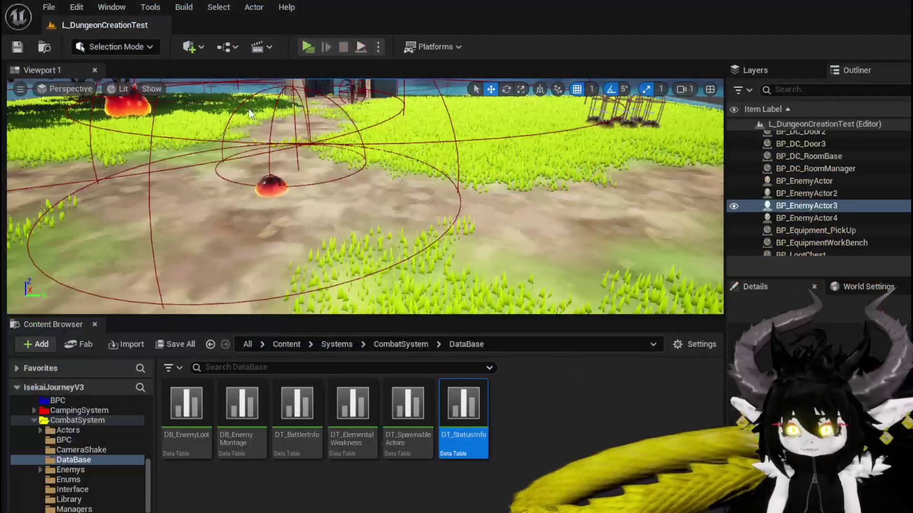
{"action": "left_click", "coordinate": [19, 47]}
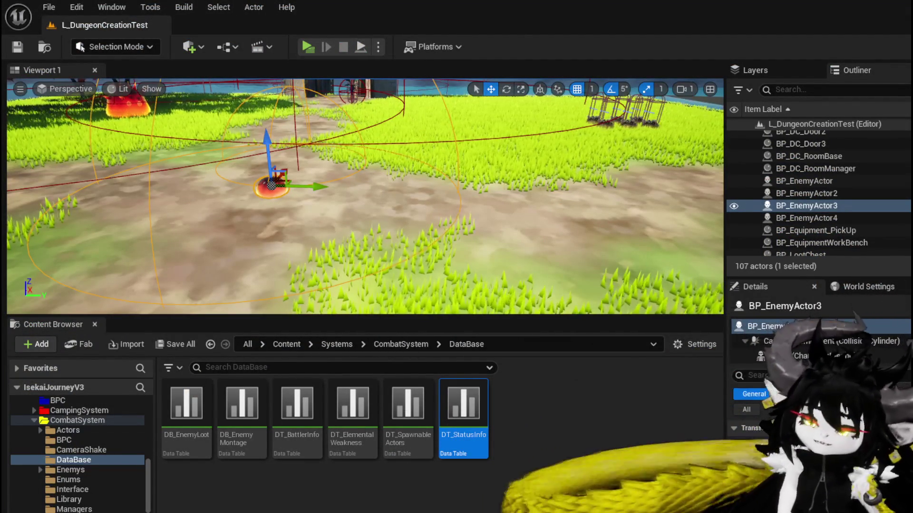
{"action": "key", "text": "alt+Tab"}
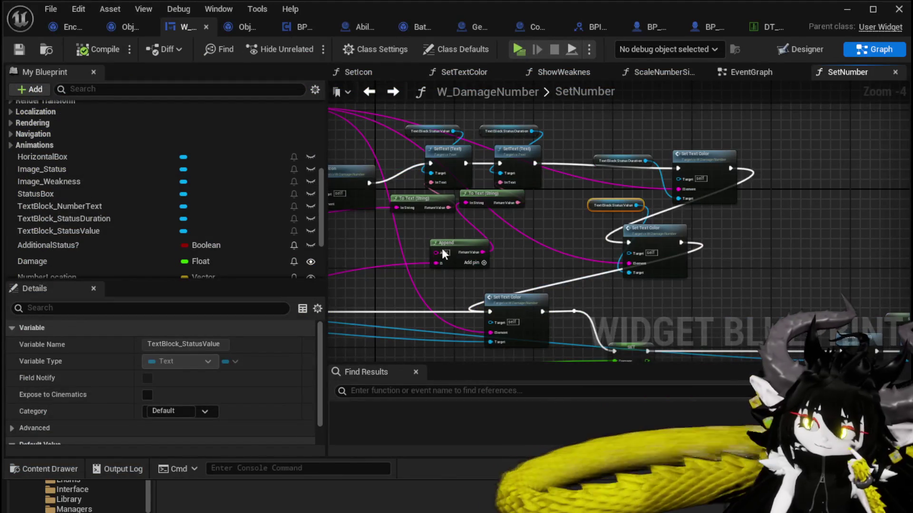
- Tidy the SetNumber graph by repositioning the Set Text Color node and reviewing the Set Visibility branch
{"action": "mouse_move", "coordinate": [556, 237]}
{"action": "left_mouse_down"}
{"action": "mouse_move", "coordinate": [614, 252]}
{"action": "mouse_move", "coordinate": [558, 281]}
{"action": "mouse_move", "coordinate": [474, 289]}
{"action": "left_mouse_up"}
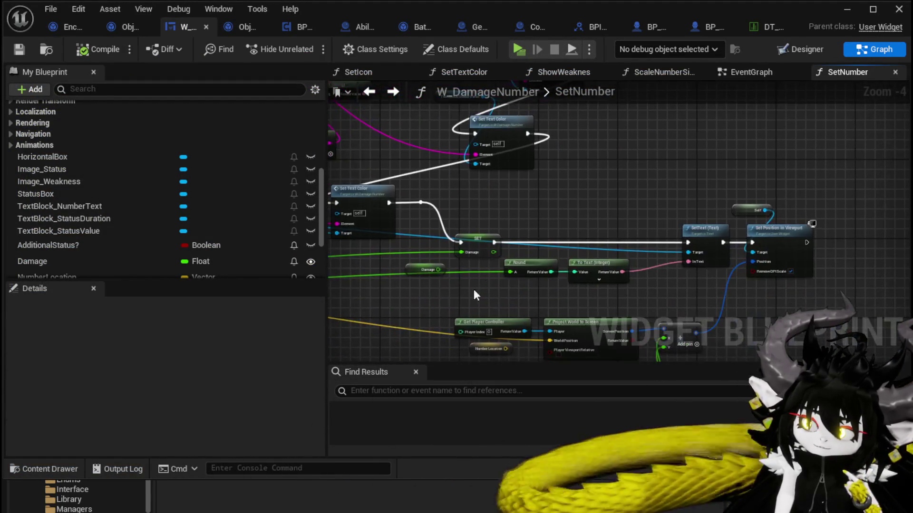
{"action": "scroll", "coordinate": [438, 265], "scroll_direction": "down", "scroll_amount": 2}
{"action": "left_click_drag", "start_coordinate": [425, 124], "coordinate": [630, 346]}
{"action": "mouse_move", "coordinate": [574, 135]}
{"action": "left_mouse_down"}
{"action": "mouse_move", "coordinate": [598, 225]}
{"action": "mouse_move", "coordinate": [611, 210]}
{"action": "mouse_move", "coordinate": [720, 209]}
{"action": "left_mouse_up"}
{"action": "scroll", "coordinate": [509, 198], "scroll_direction": "up", "scroll_amount": 3}
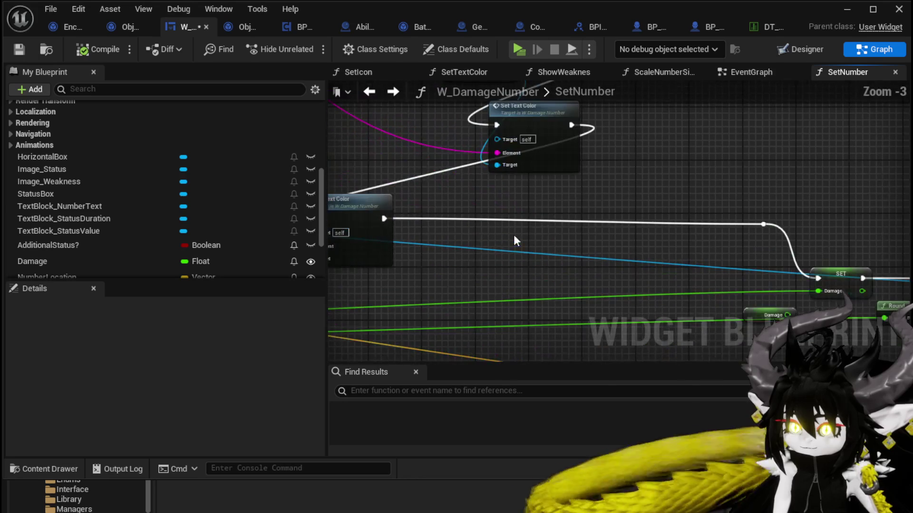
{"action": "mouse_move", "coordinate": [361, 213]}
{"action": "left_mouse_down"}
{"action": "mouse_move", "coordinate": [691, 215]}
{"action": "mouse_move", "coordinate": [692, 223]}
{"action": "left_mouse_up"}
{"action": "mouse_move", "coordinate": [464, 204]}
{"action": "left_mouse_down"}
{"action": "mouse_move", "coordinate": [467, 260]}
{"action": "mouse_move", "coordinate": [484, 231]}
{"action": "mouse_move", "coordinate": [473, 192]}
{"action": "mouse_move", "coordinate": [561, 222]}
{"action": "mouse_move", "coordinate": [495, 200]}
{"action": "mouse_move", "coordinate": [434, 212]}
{"action": "mouse_move", "coordinate": [683, 298]}
{"action": "mouse_move", "coordinate": [426, 229]}
{"action": "mouse_move", "coordinate": [540, 299]}
{"action": "left_mouse_up"}
{"action": "scroll", "coordinate": [483, 230], "scroll_direction": "down", "scroll_amount": 1}
{"action": "left_click", "coordinate": [509, 206]}
{"action": "scroll", "coordinate": [618, 297], "scroll_direction": "up", "scroll_amount": 1}
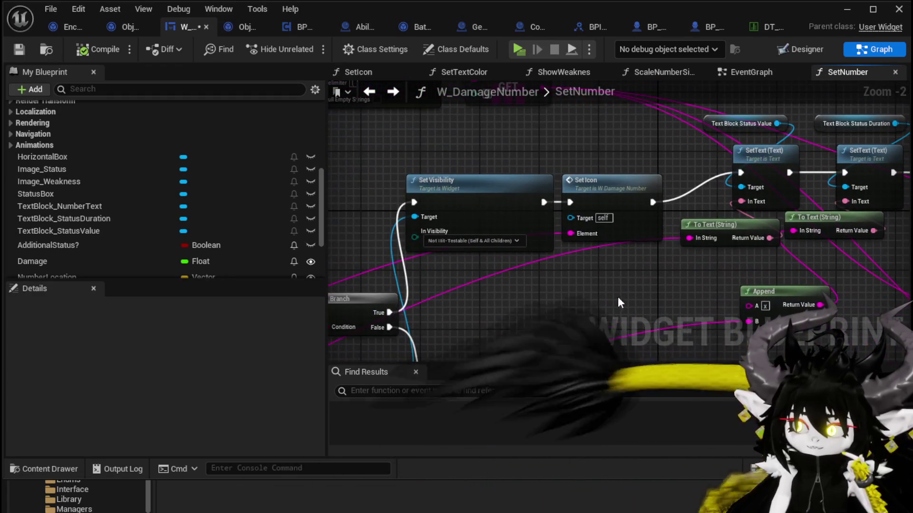
- Enable Match Size on SetIcon's Set Brush from Texture node, then return to the Designer
{"action": "double_click", "coordinate": [613, 201]}
{"action": "left_click", "coordinate": [688, 214]}
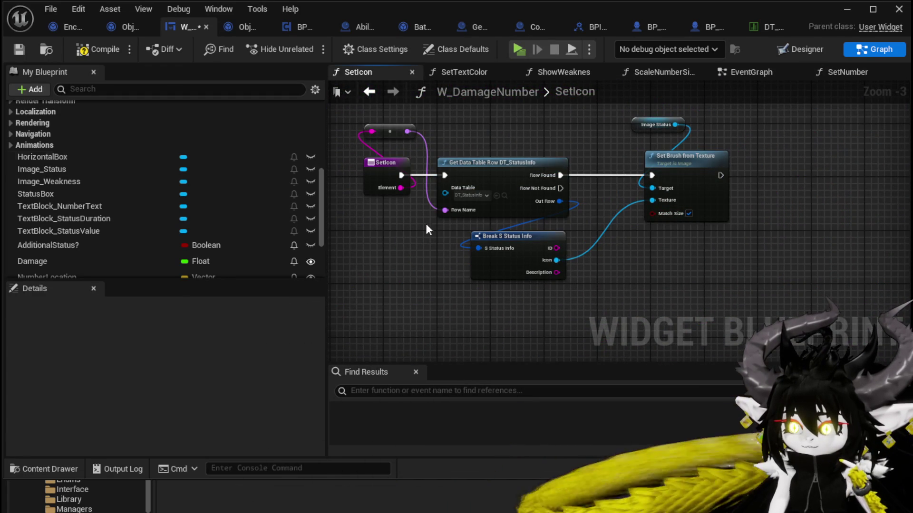
{"action": "left_click", "coordinate": [371, 94]}
{"action": "left_click", "coordinate": [771, 72]}
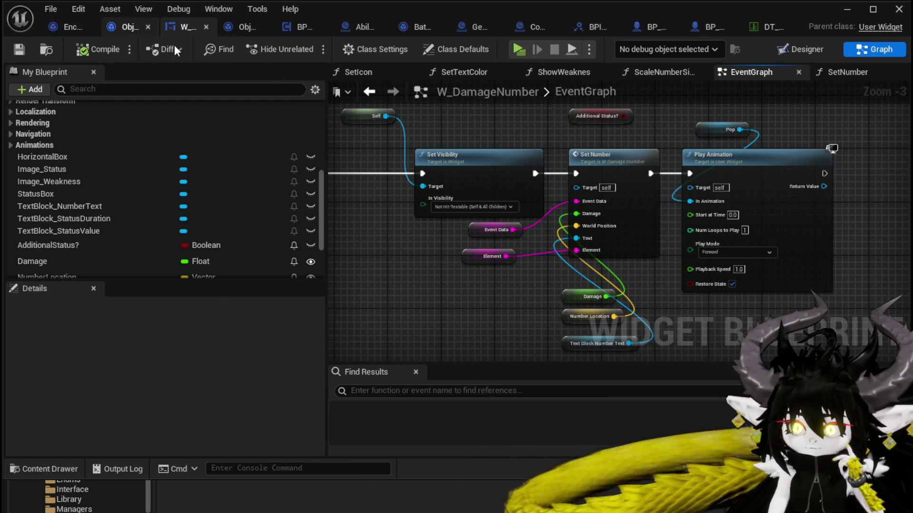
{"action": "left_click", "coordinate": [794, 53]}
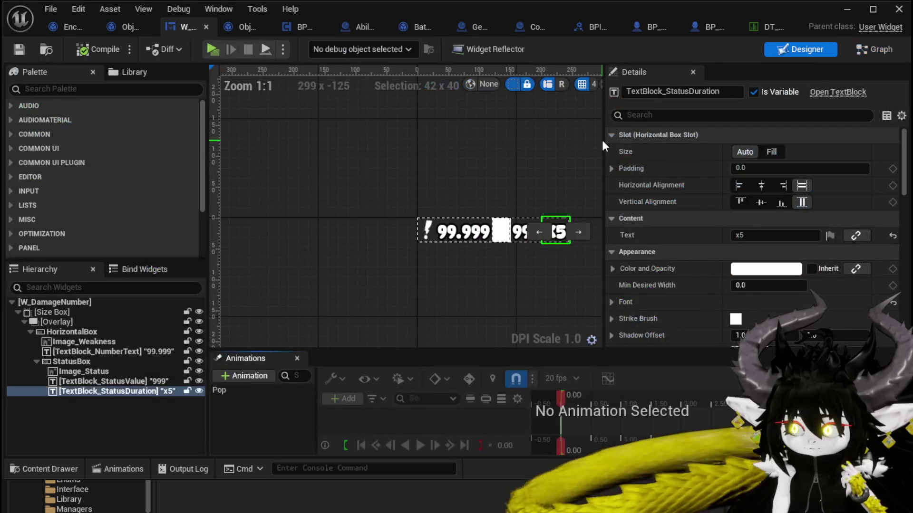
- Set Image_Status to Fill with a 40 × 40 image size and save W_DamageNumber
{"action": "scroll", "coordinate": [374, 215], "scroll_direction": "up", "scroll_amount": 3}
{"action": "left_click", "coordinate": [375, 222]}
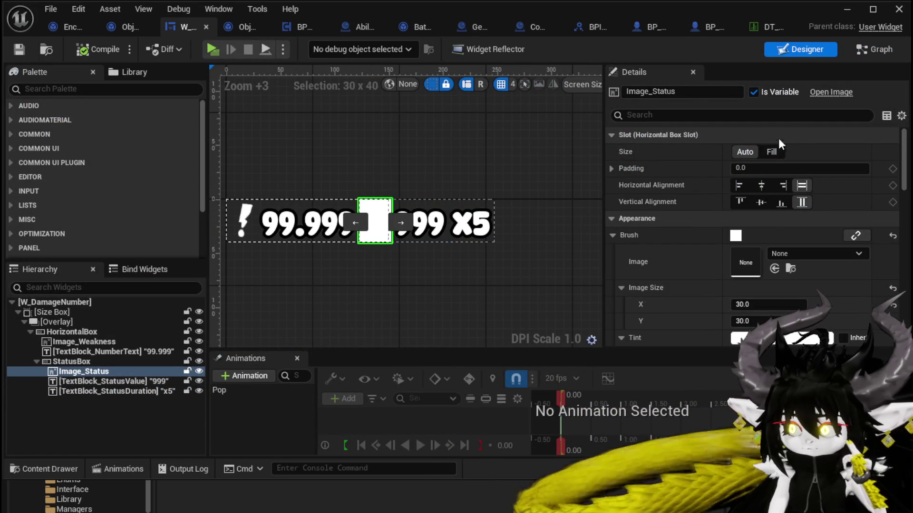
{"action": "left_click", "coordinate": [770, 151]}
{"action": "scroll", "coordinate": [811, 216], "scroll_direction": "down", "scroll_amount": 3}
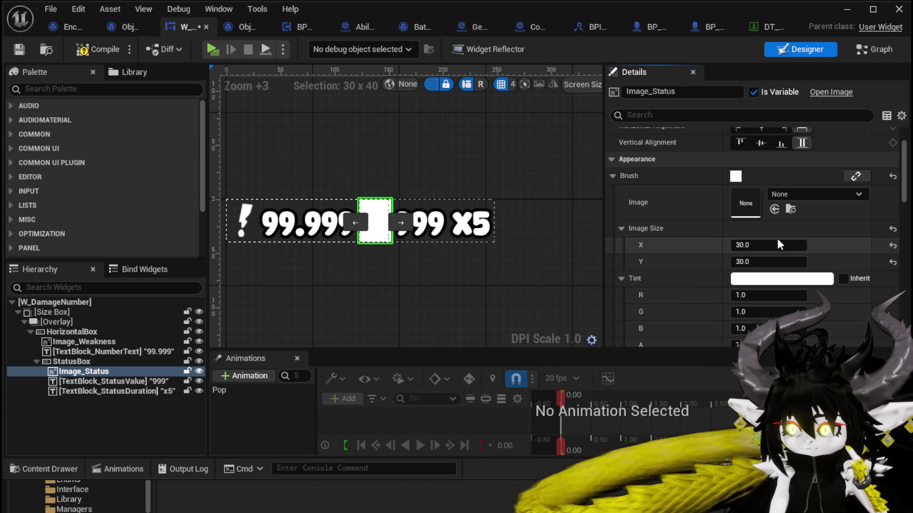
{"action": "left_click", "coordinate": [771, 245]}
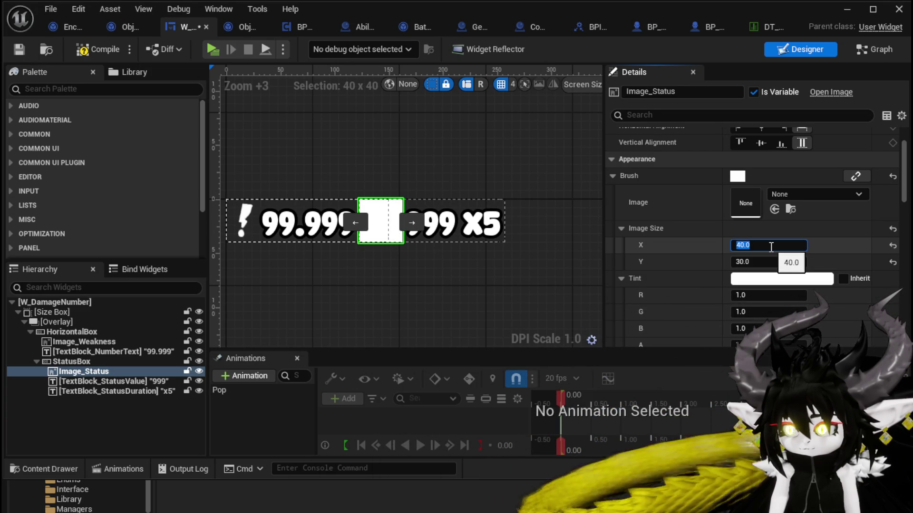
{"action": "key", "text": "Return"}
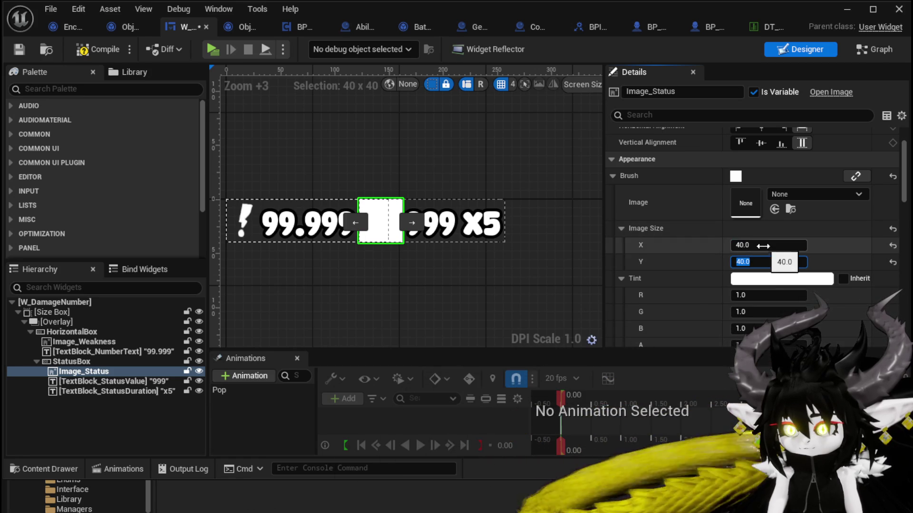
{"action": "left_click", "coordinate": [25, 53]}
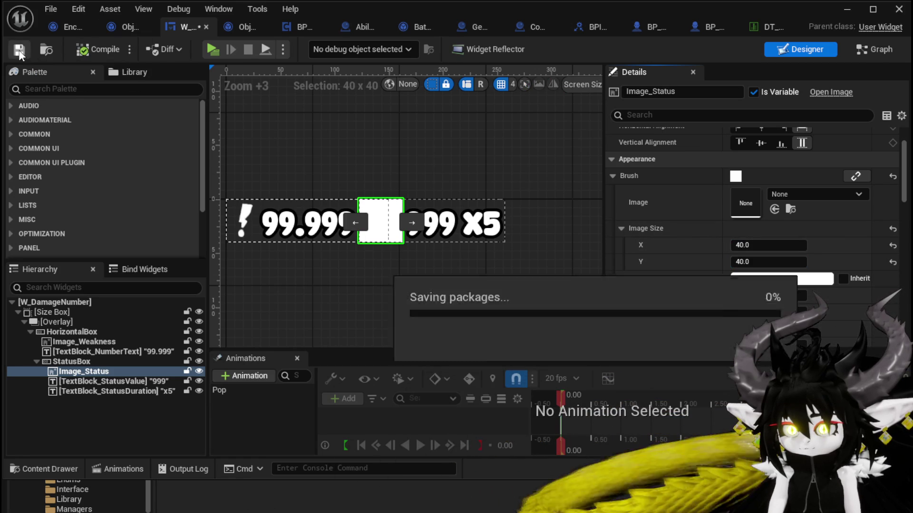
{"action": "mouse_move", "coordinate": [483, 158]}
{"action": "left_mouse_down"}
{"action": "mouse_move", "coordinate": [506, 157]}
{"action": "mouse_move", "coordinate": [510, 168]}
{"action": "left_mouse_up"}
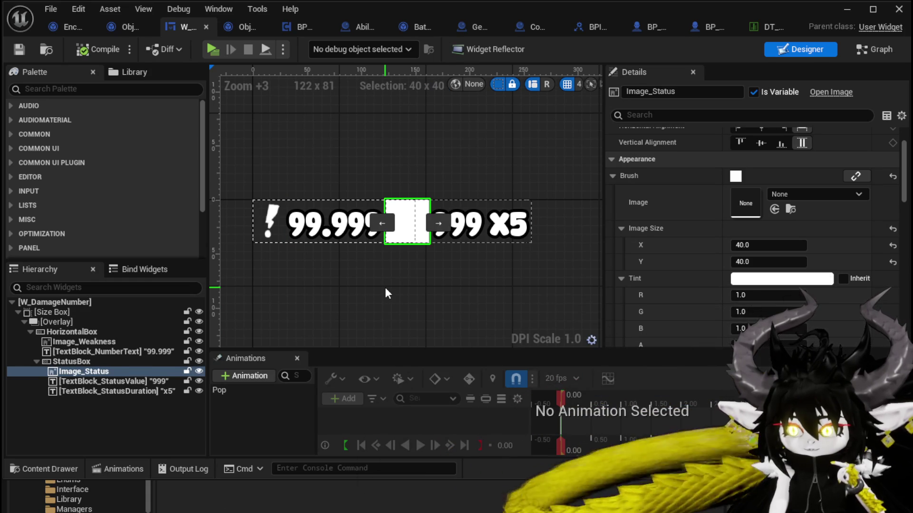
{"action": "left_click", "coordinate": [505, 232]}
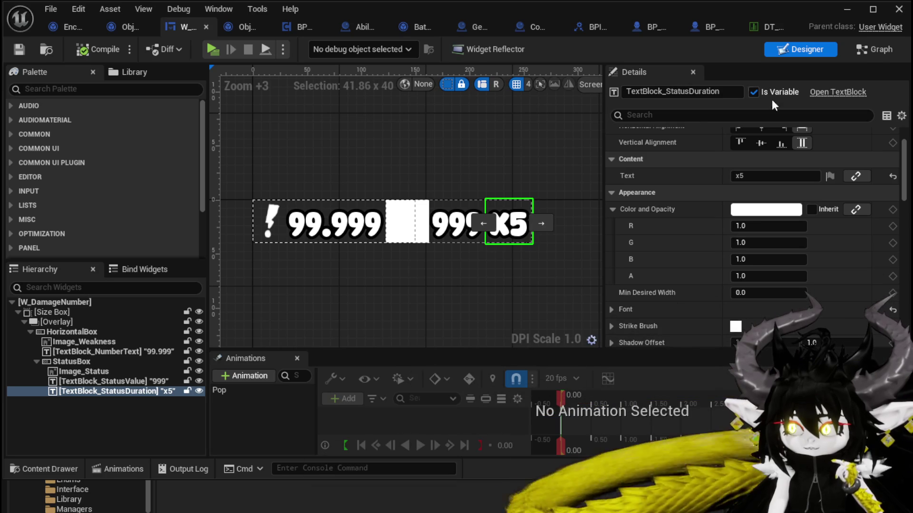
{"action": "left_click", "coordinate": [868, 49]}
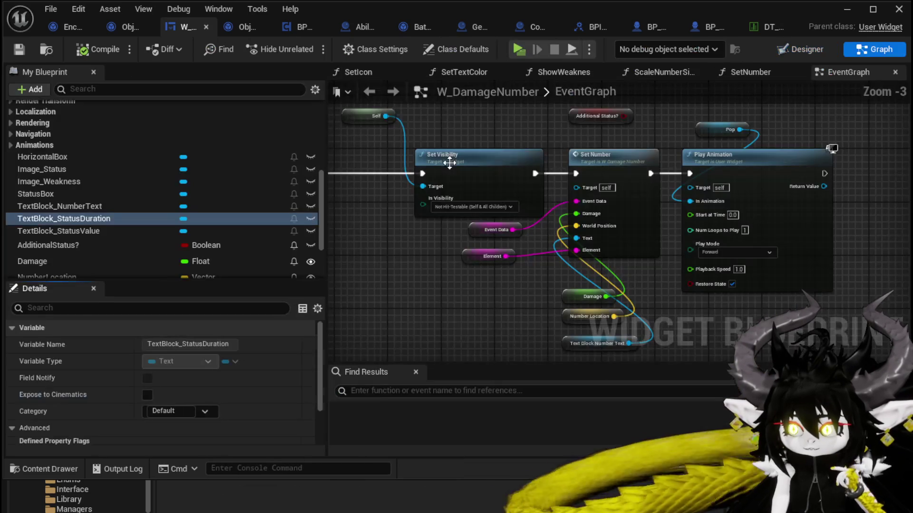
{"action": "left_click", "coordinate": [845, 10]}
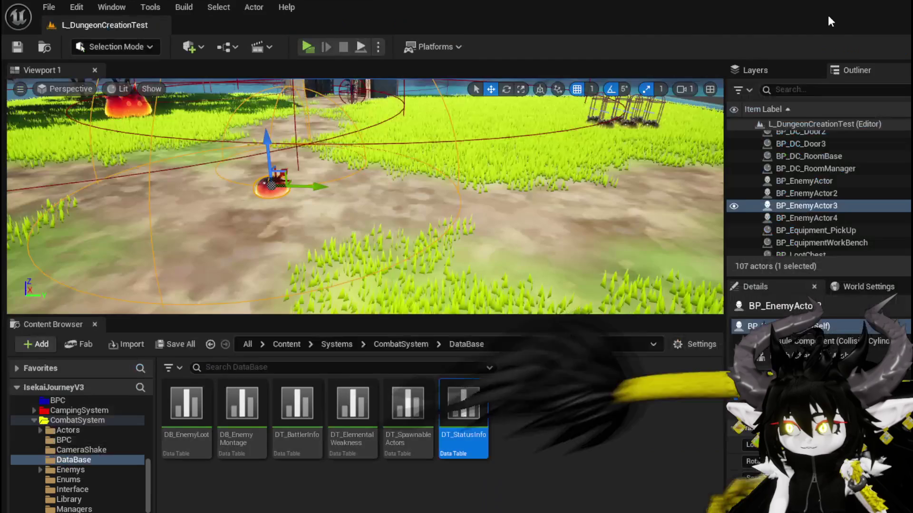
{"action": "left_click", "coordinate": [306, 49]}
{"action": "key", "text": "w"}
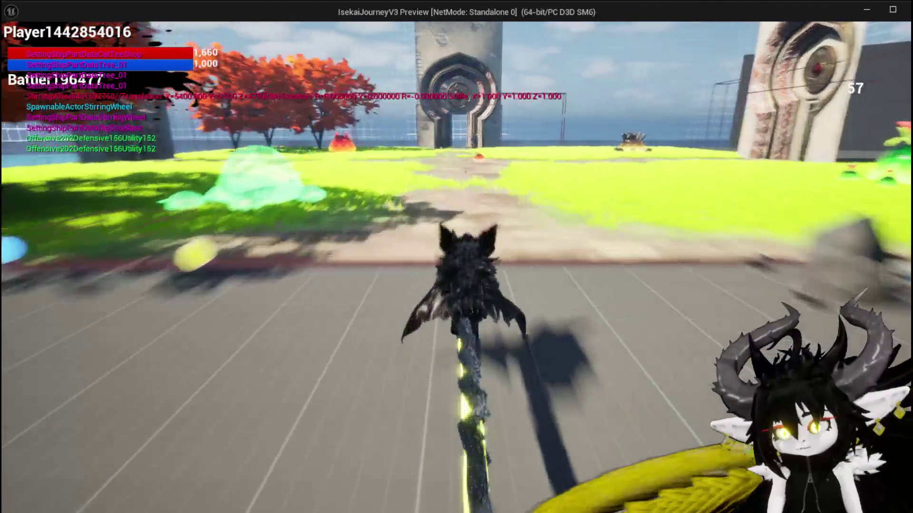
{"action": "key", "text": "space"}
{"action": "key", "text": "w"}
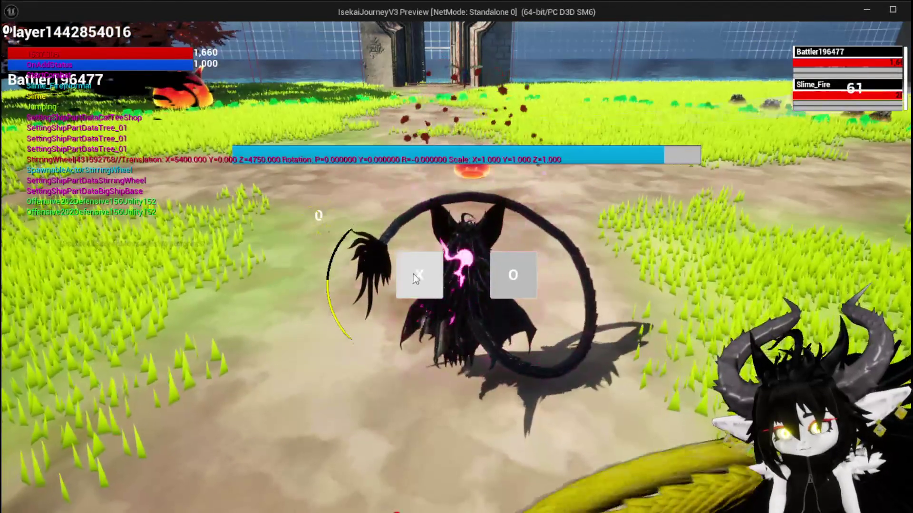
{"action": "left_click", "coordinate": [413, 273]}
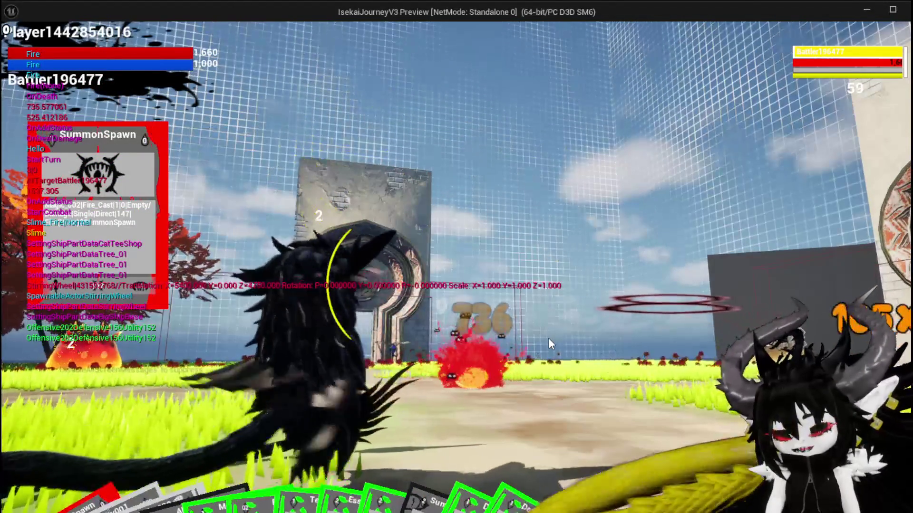
{"action": "key", "text": "Escape"}
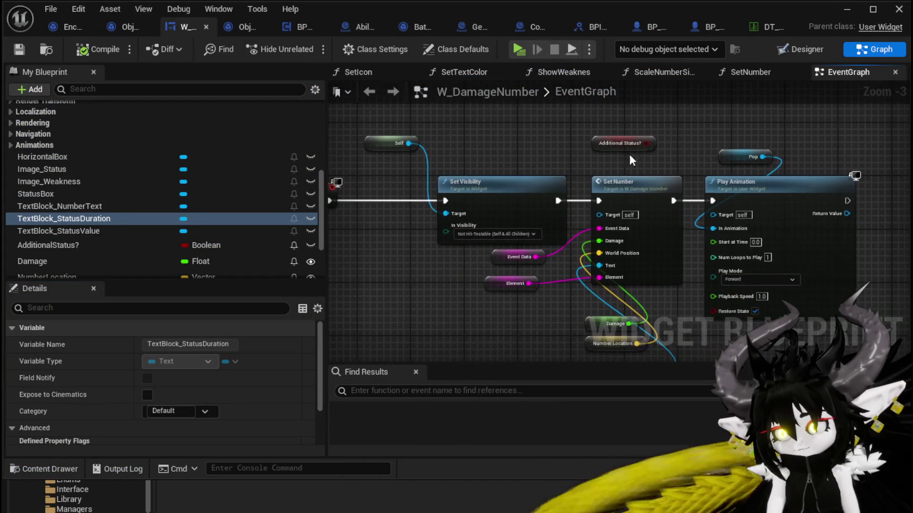
- Untick Match Size on SetIcon's Set Brush from Texture, compile and save, then start a play test
{"action": "double_click", "coordinate": [642, 195]}
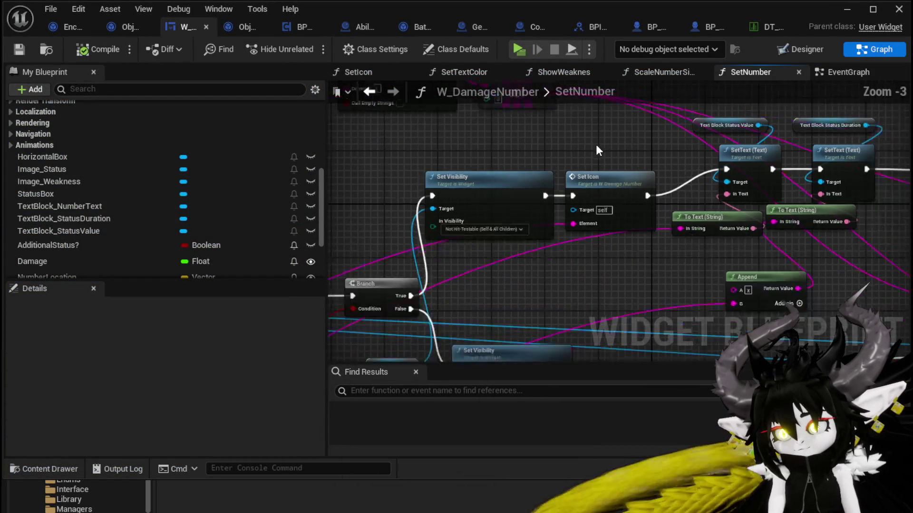
{"action": "double_click", "coordinate": [581, 205]}
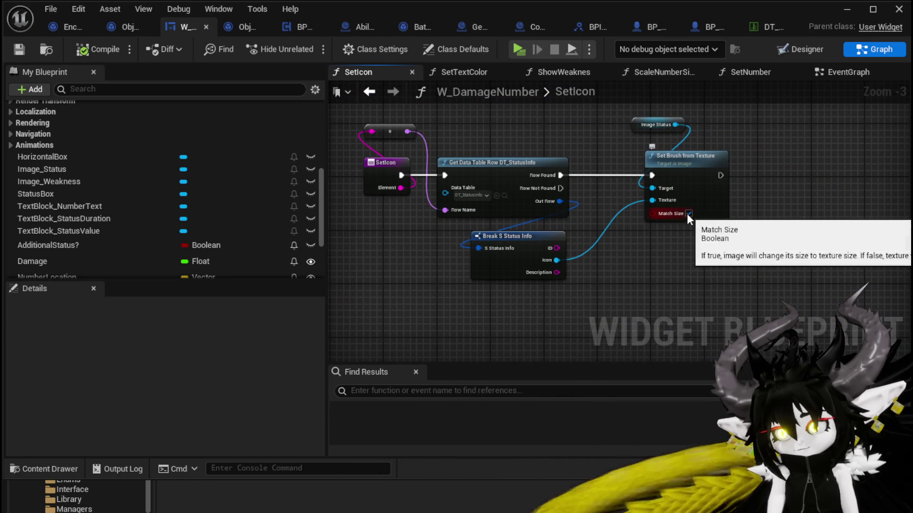
{"action": "left_click", "coordinate": [97, 49]}
{"action": "left_click", "coordinate": [19, 49]}
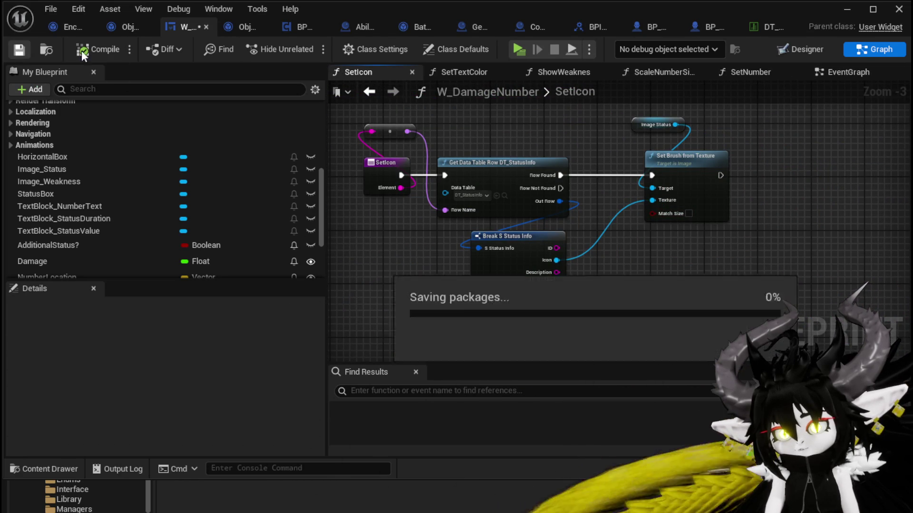
{"action": "left_click", "coordinate": [858, 14]}
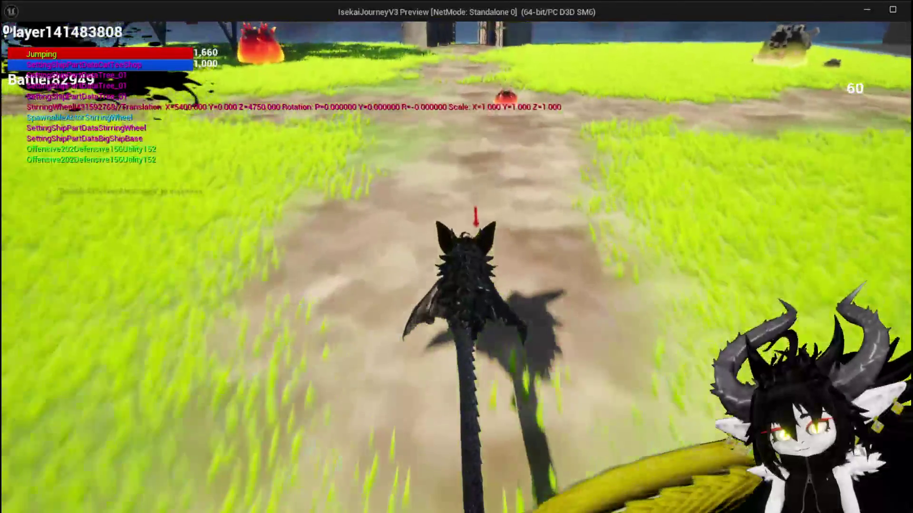
- Run the dragon into the slime, play the SummonSpawn card, then stop the session with Esc
{"action": "key", "text": "space"}
{"action": "key", "text": "w"}
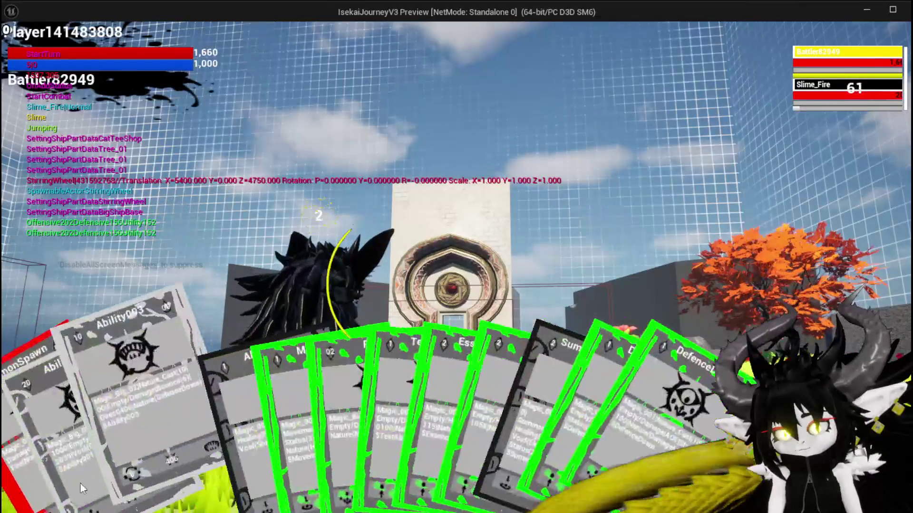
{"action": "left_click", "coordinate": [39, 478]}
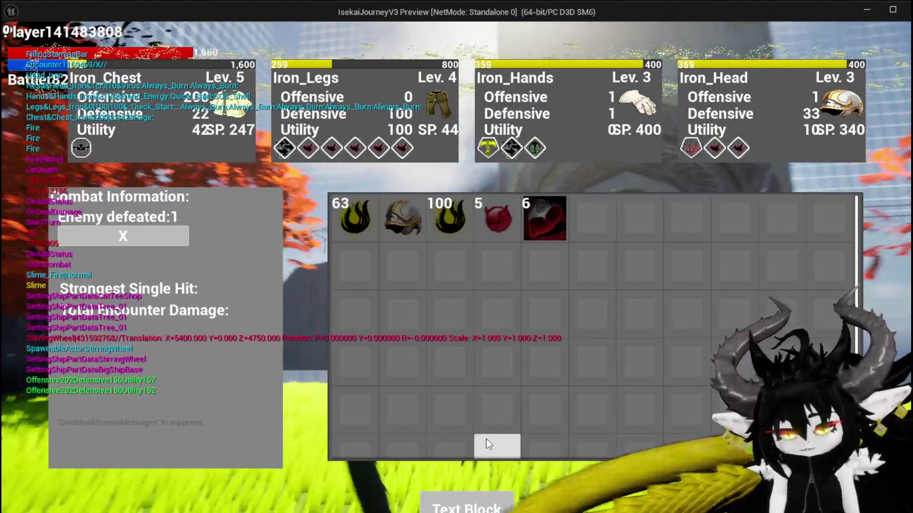
{"action": "key", "text": "Escape"}
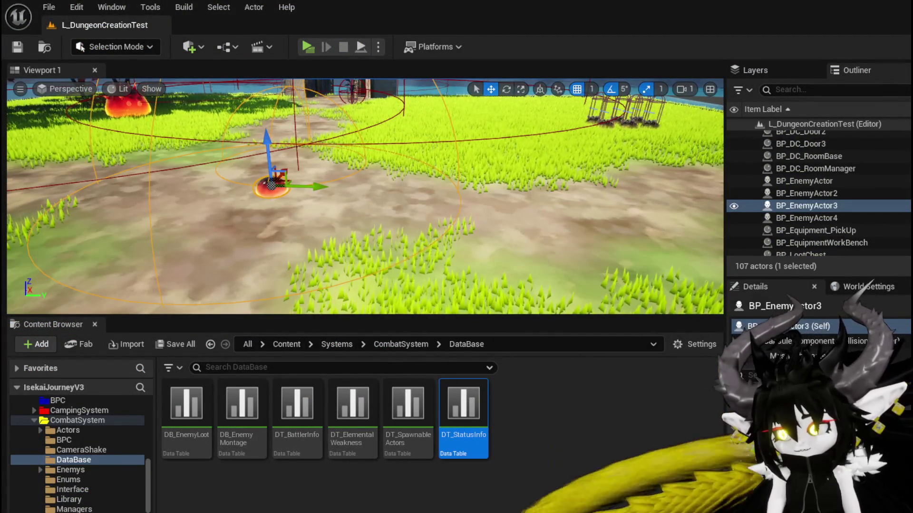
- Open ScaleNumberSize from W_DamageNumber's SetNumber graph, compile, and minimize the blueprint editor
{"action": "key", "text": "alt+Tab"}
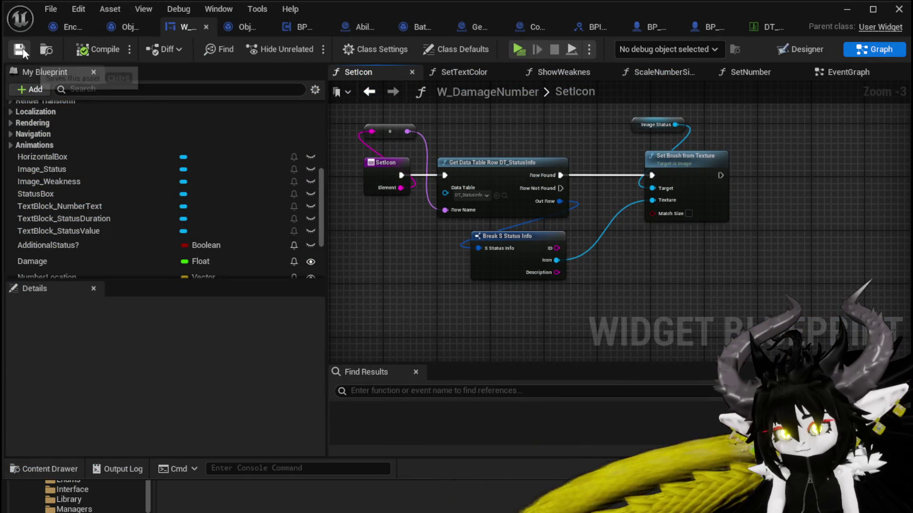
{"action": "left_click", "coordinate": [369, 91]}
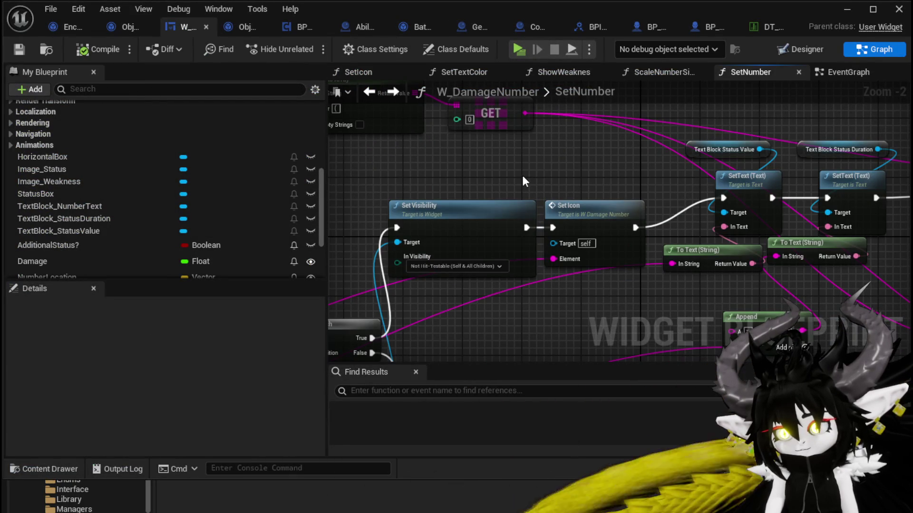
{"action": "scroll", "coordinate": [522, 180], "scroll_direction": "down", "scroll_amount": 2}
{"action": "left_click_drag", "start_coordinate": [522, 180], "coordinate": [452, 193]}
{"action": "double_click", "coordinate": [561, 121]}
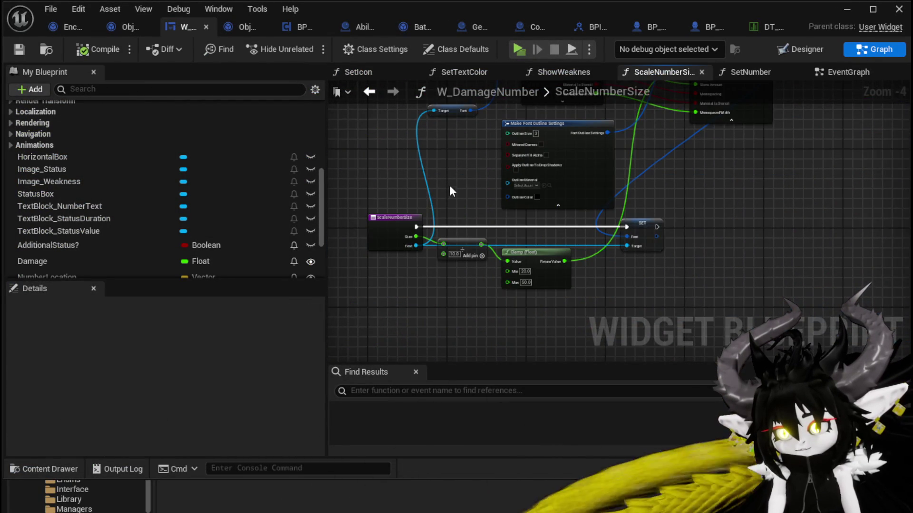
{"action": "scroll", "coordinate": [450, 190], "scroll_direction": "up", "scroll_amount": 2}
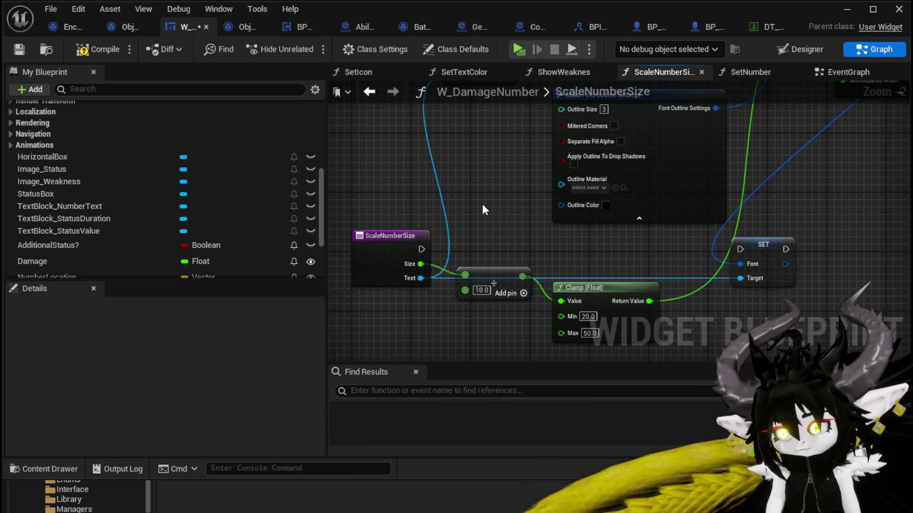
{"action": "left_click", "coordinate": [96, 54]}
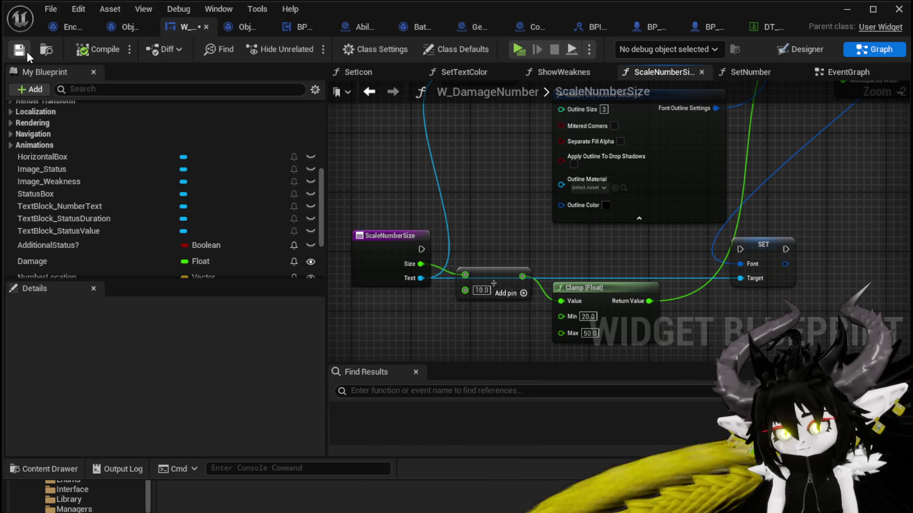
{"action": "left_click", "coordinate": [849, 14]}
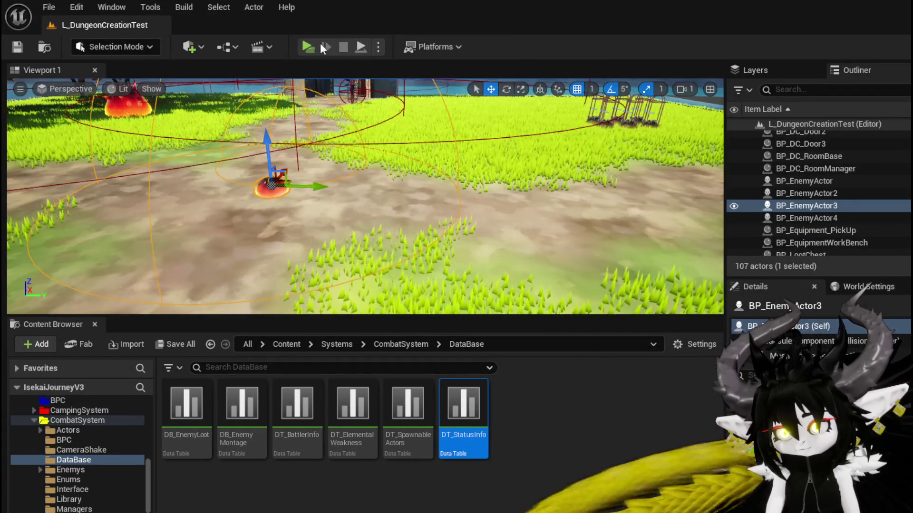
{"action": "left_click", "coordinate": [311, 44]}
{"action": "left_click", "coordinate": [508, 122]}
{"action": "key", "text": "w"}
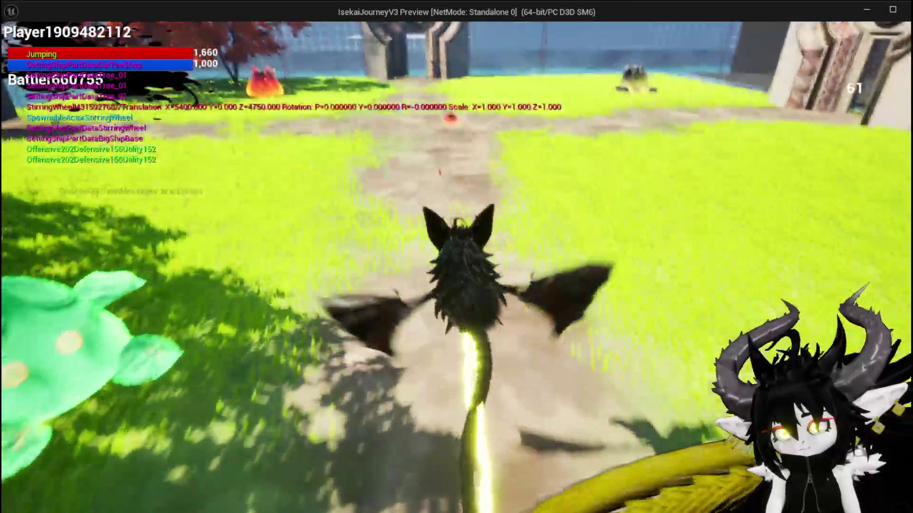
{"action": "key", "text": "space"}
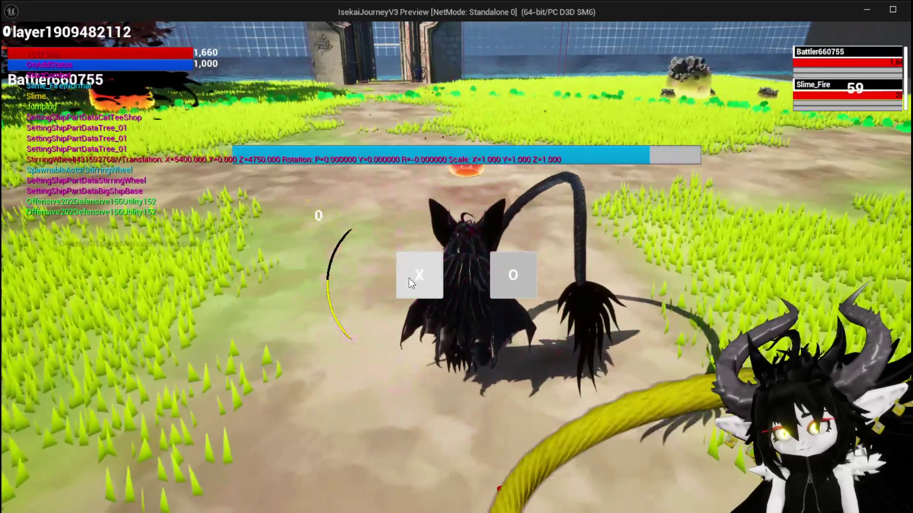
{"action": "left_click", "coordinate": [412, 283]}
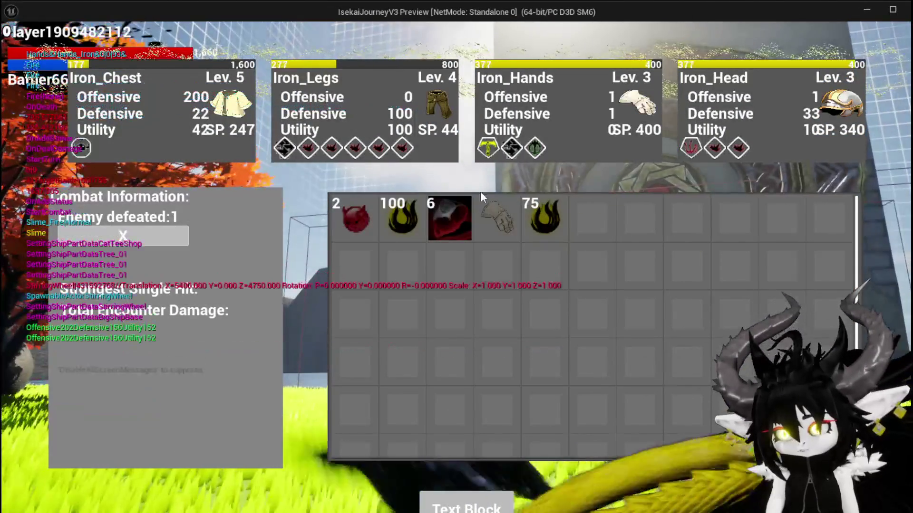
{"action": "mouse_move", "coordinate": [495, 219]}
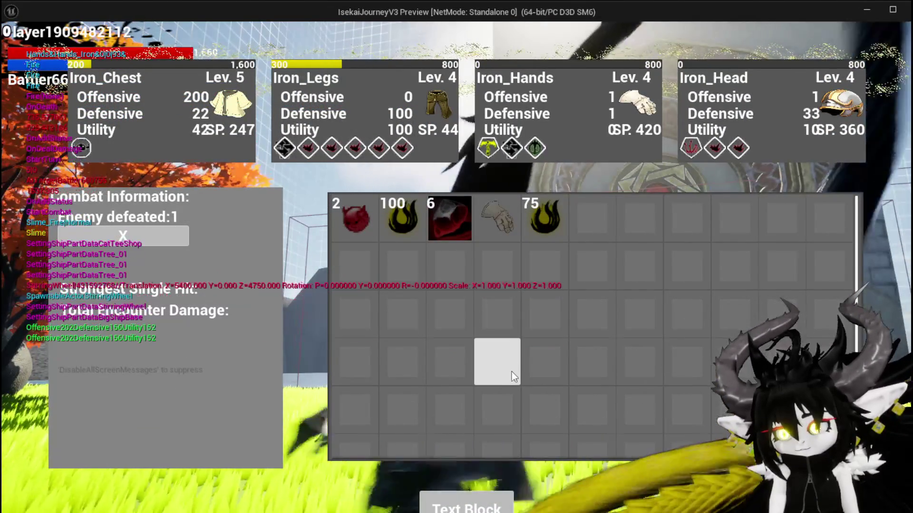
- Save the level and replay it, hitting the red slime with the SummonSpawn card
{"action": "key", "text": "Escape"}
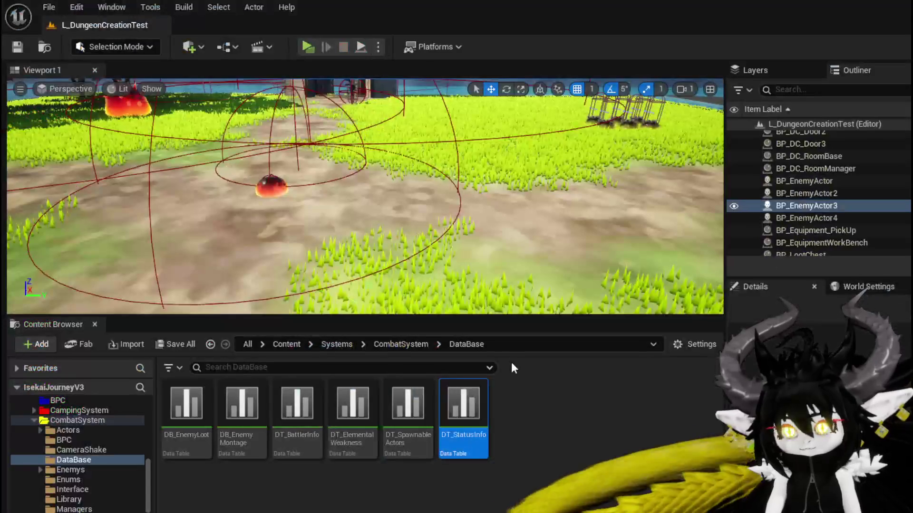
{"action": "left_click", "coordinate": [21, 49]}
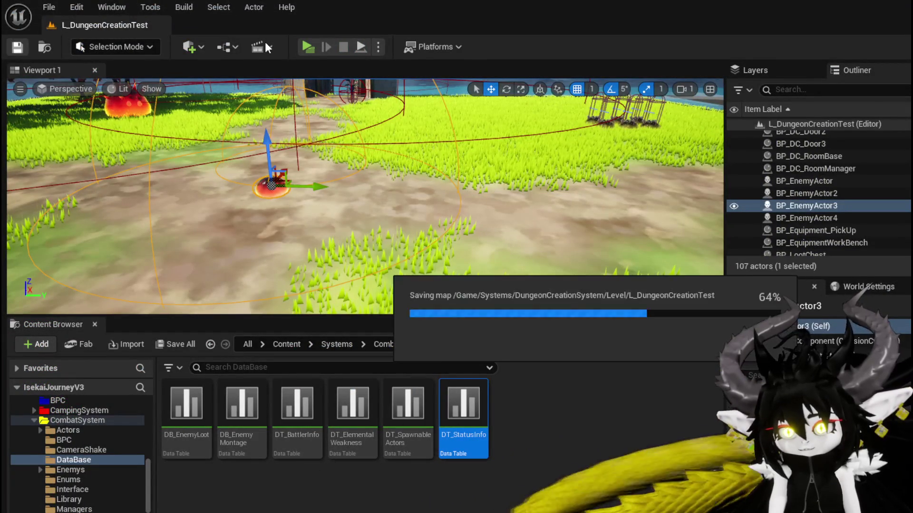
{"action": "left_click", "coordinate": [305, 49]}
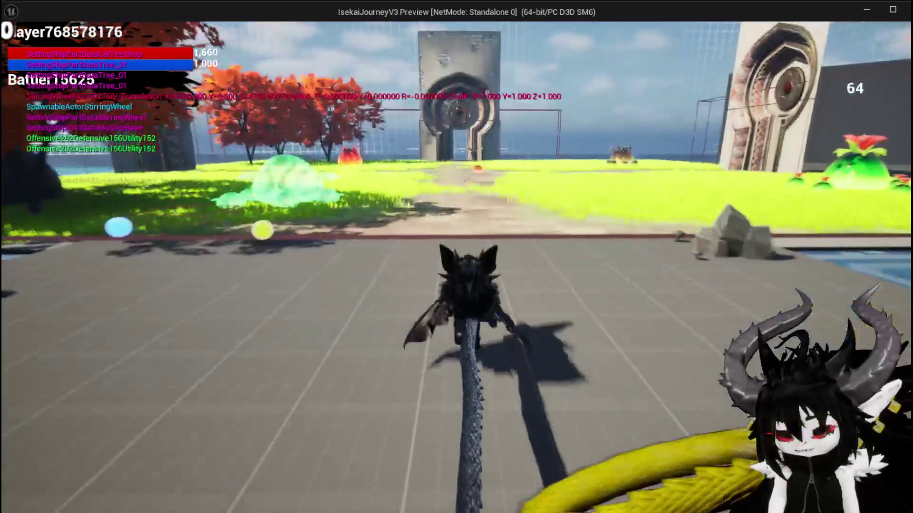
{"action": "key", "text": "w"}
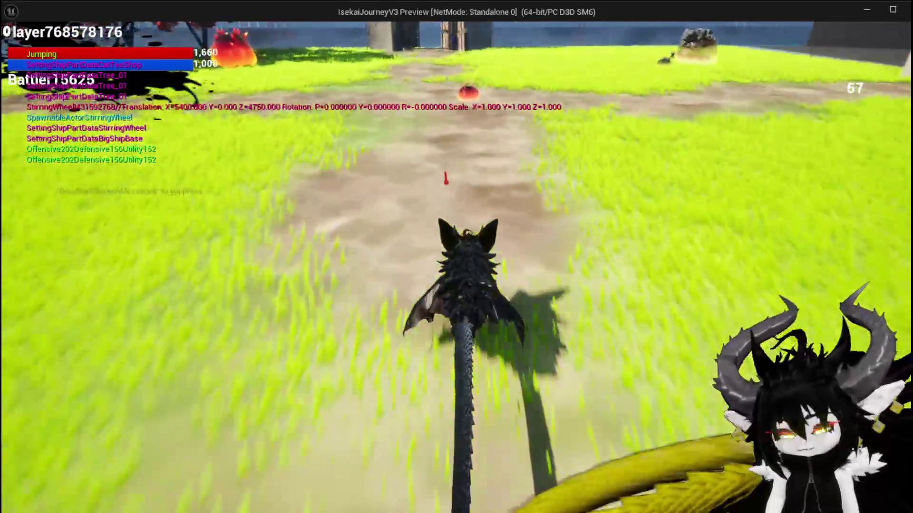
{"action": "key", "text": "w"}
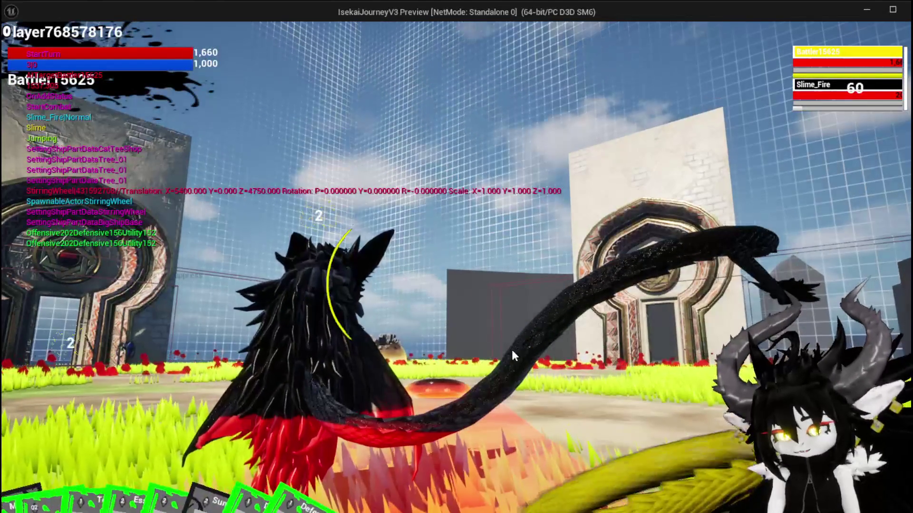
{"action": "left_click", "coordinate": [27, 460]}
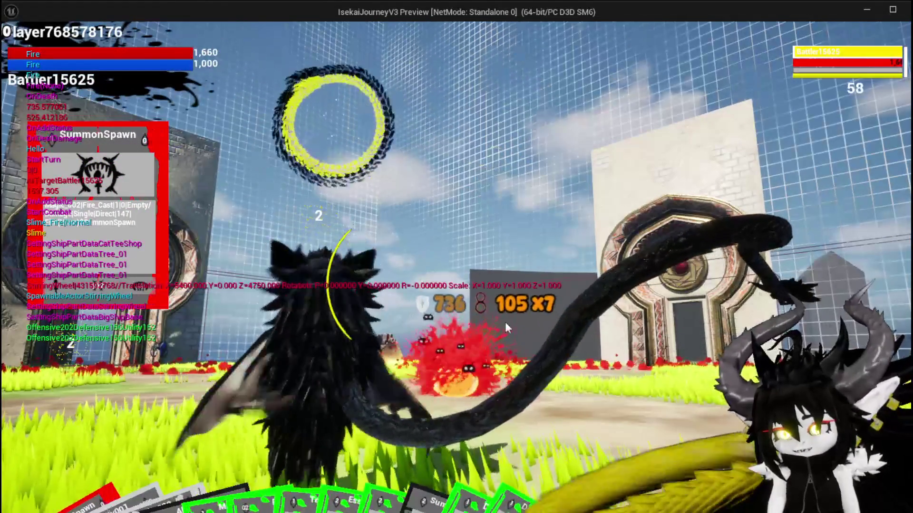
- End the play test, save the level with Ctrl+S, and return to W_DamageNumber
{"action": "key", "text": "Escape"}
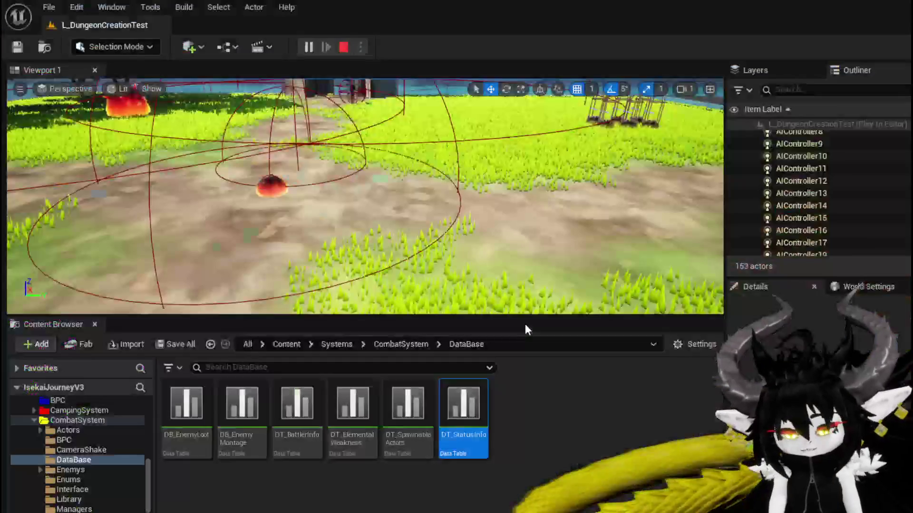
{"action": "key", "text": "ctrl+s"}
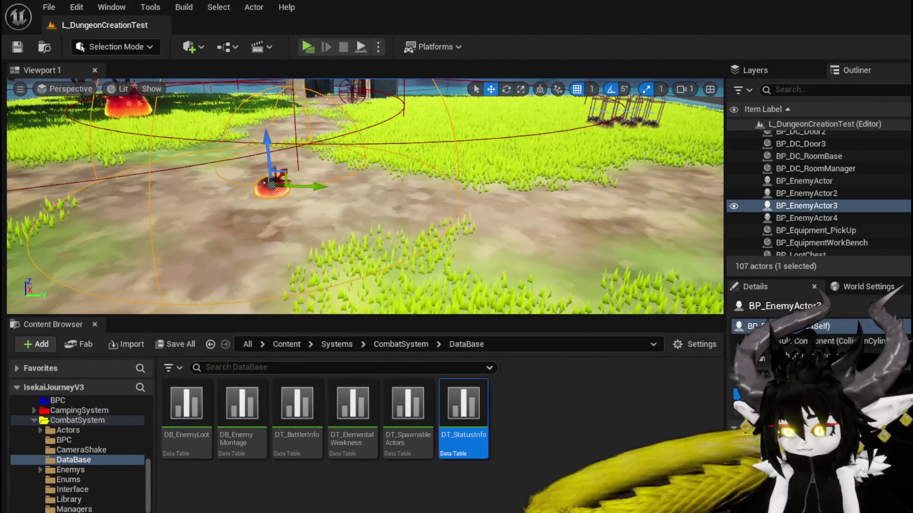
{"action": "key", "text": "alt+Tab"}
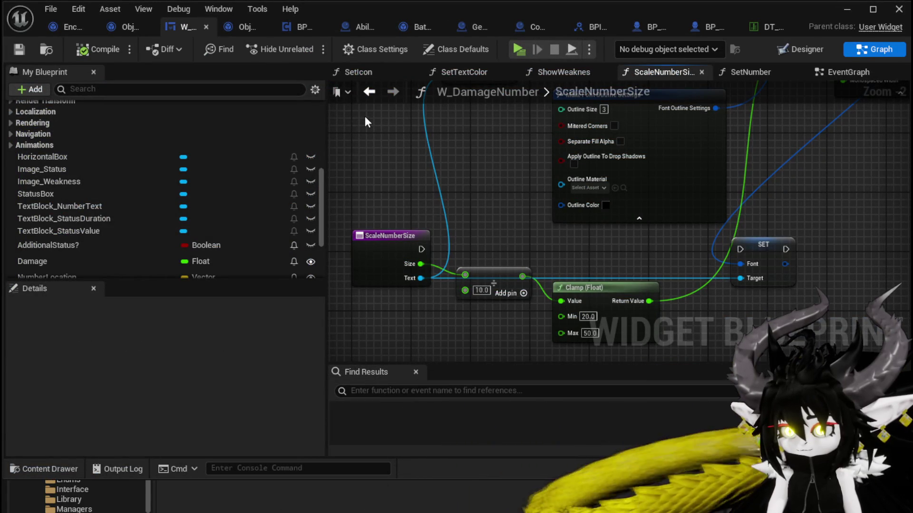
- Scrub the W_DamageNumber Pop animation timeline in the Designer, then start playing the level
{"action": "mouse_move", "coordinate": [446, 144]}
{"action": "left_mouse_down"}
{"action": "mouse_move", "coordinate": [464, 194]}
{"action": "mouse_move", "coordinate": [363, 276]}
{"action": "mouse_move", "coordinate": [424, 231]}
{"action": "mouse_move", "coordinate": [486, 161]}
{"action": "left_mouse_up"}
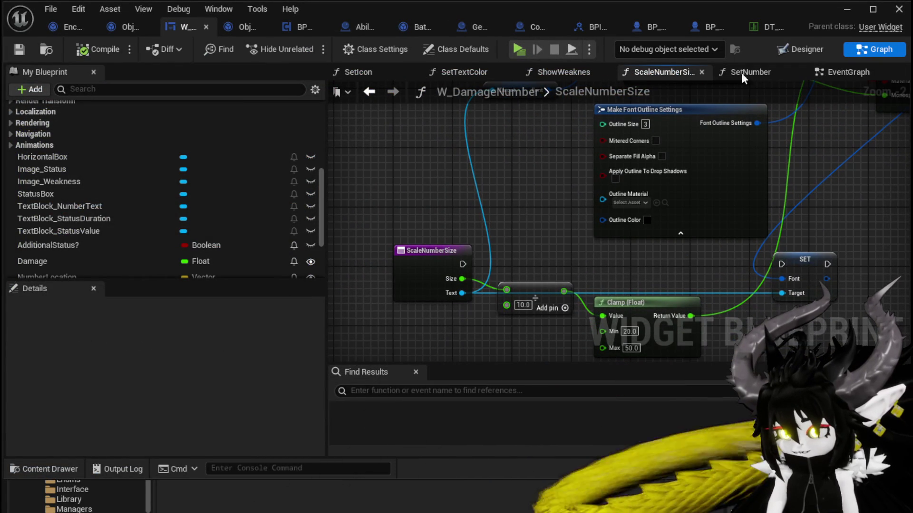
{"action": "left_click", "coordinate": [807, 49]}
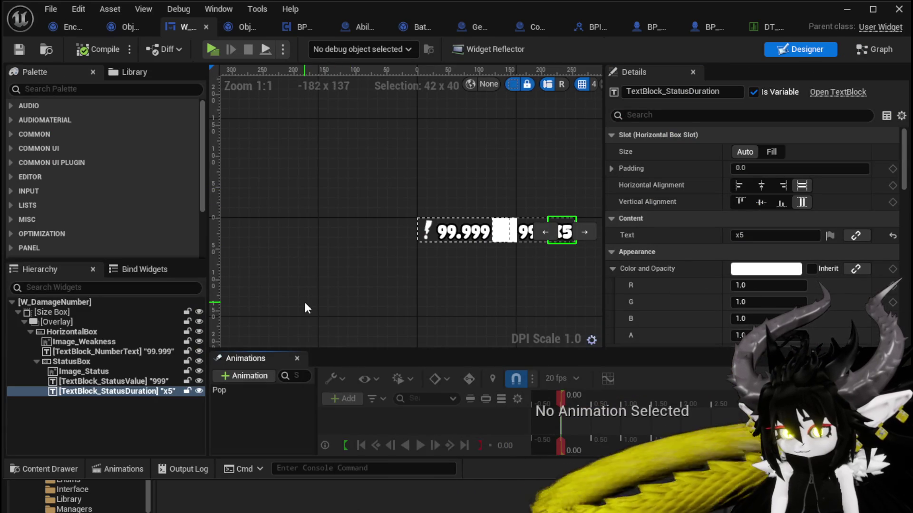
{"action": "left_click", "coordinate": [218, 391]}
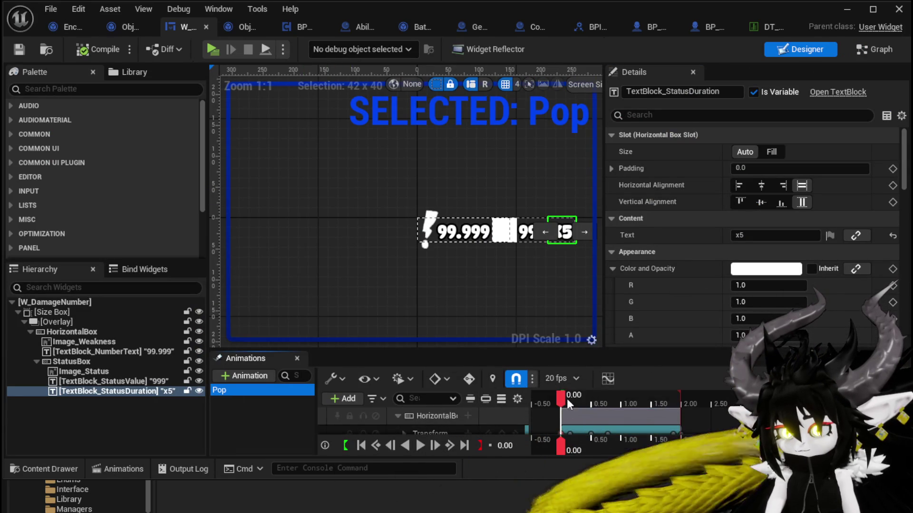
{"action": "mouse_move", "coordinate": [567, 398]}
{"action": "left_mouse_down"}
{"action": "mouse_move", "coordinate": [680, 404]}
{"action": "mouse_move", "coordinate": [559, 401]}
{"action": "left_mouse_up"}
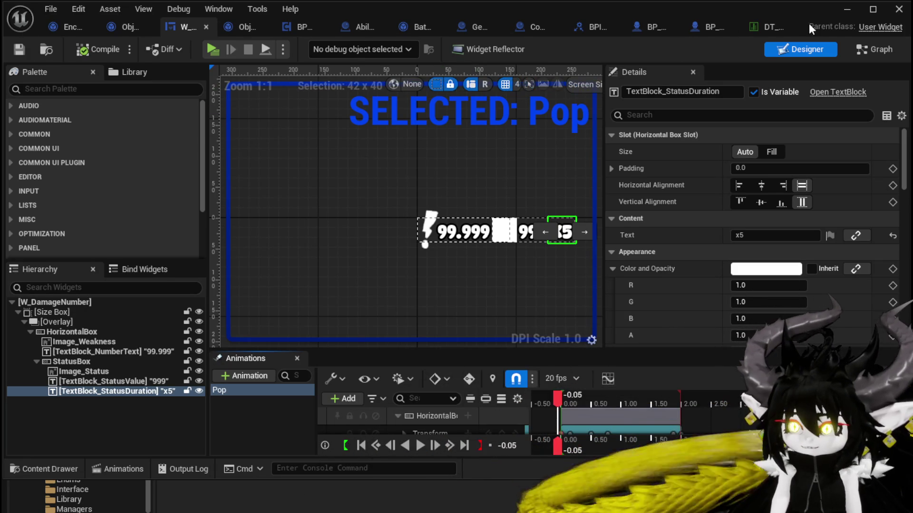
{"action": "left_click", "coordinate": [847, 9]}
{"action": "left_click", "coordinate": [309, 43]}
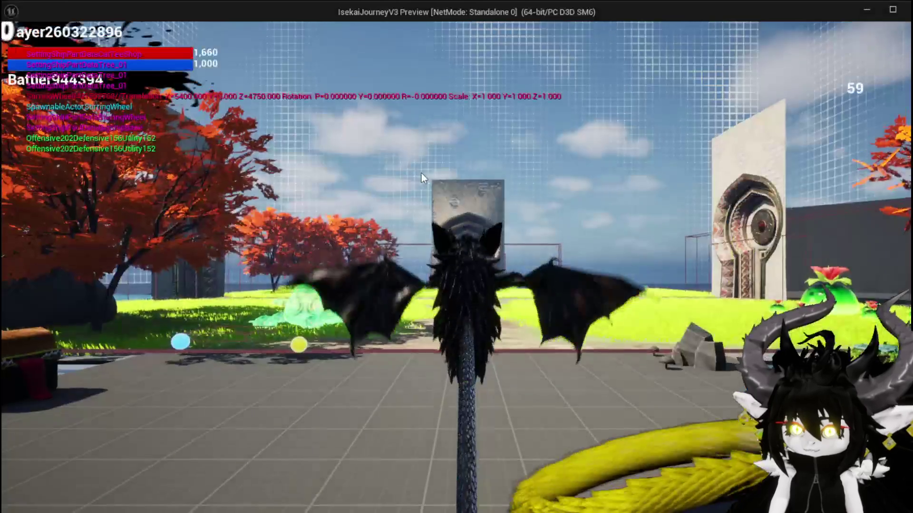
- Jump and run at the fire slime, cast the TestAbility card, then stop the session
{"action": "key", "text": "space"}
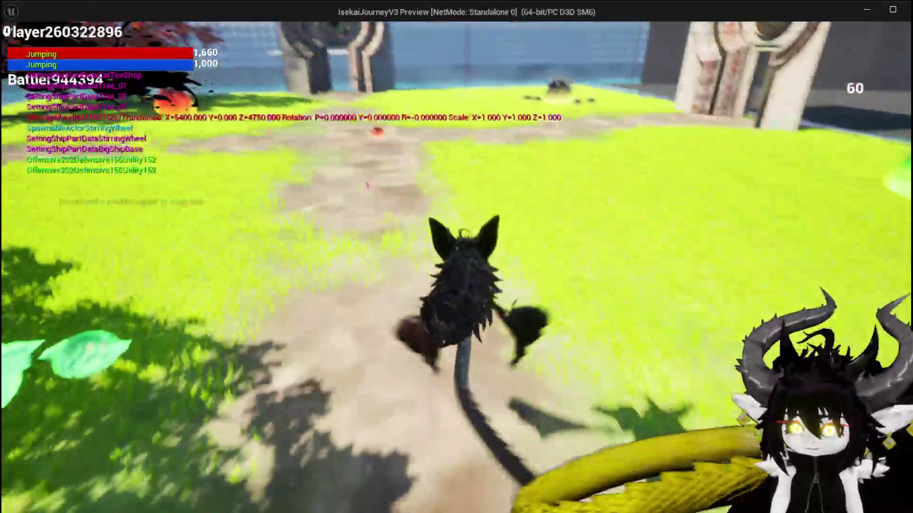
{"action": "key", "text": "w"}
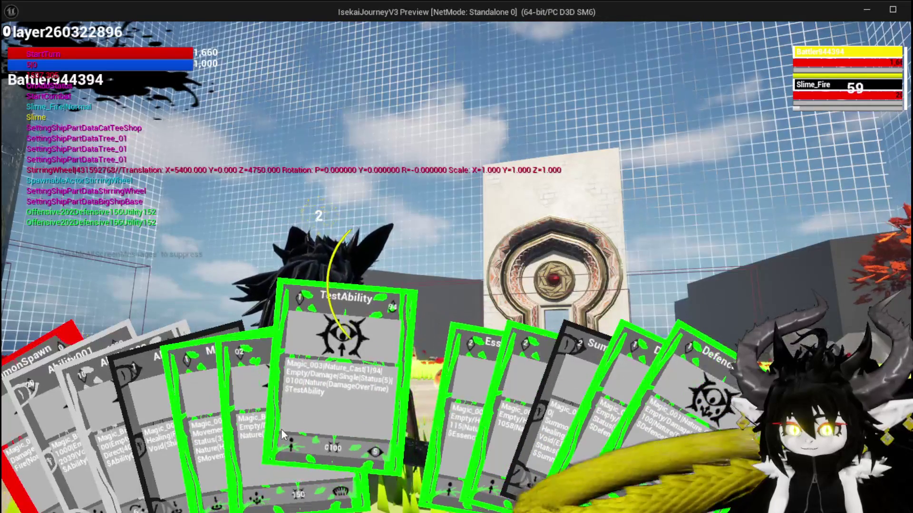
{"action": "left_click", "coordinate": [285, 428]}
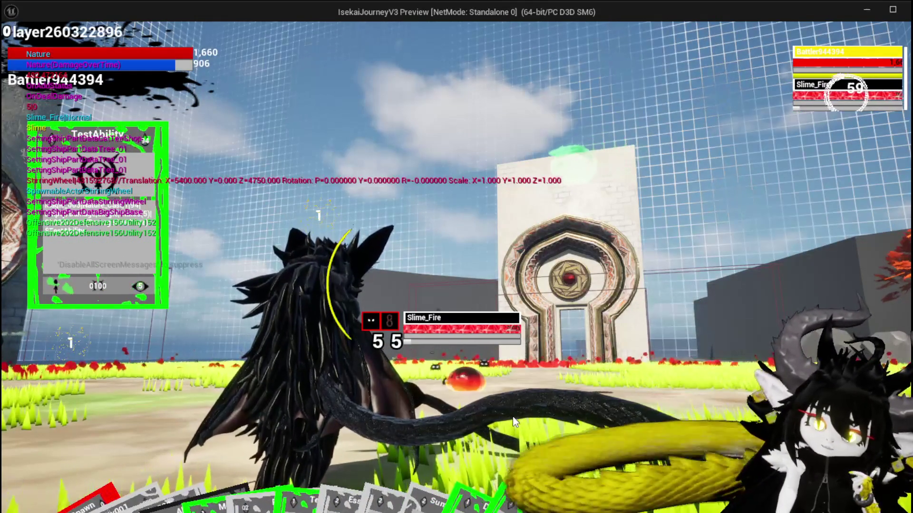
{"action": "key", "text": "shift+F1"}
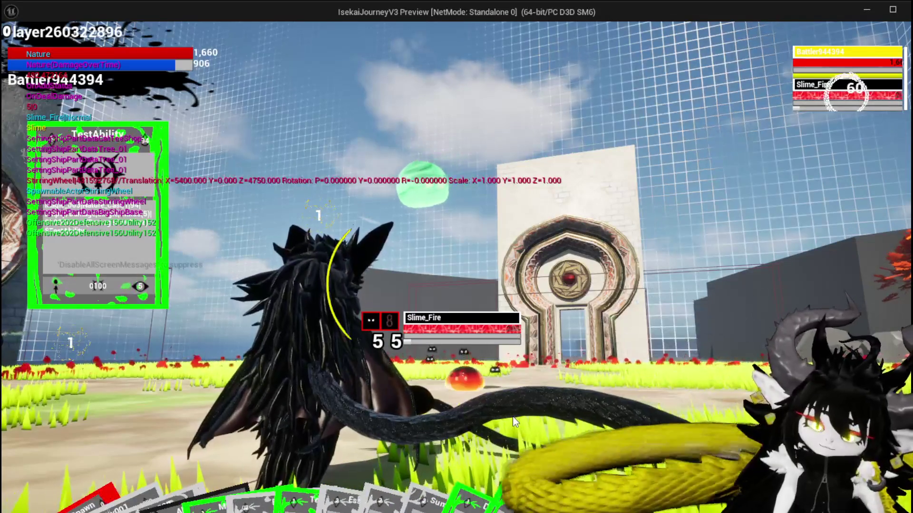
{"action": "key", "text": "alt+Tab"}
{"action": "key", "text": "Escape"}
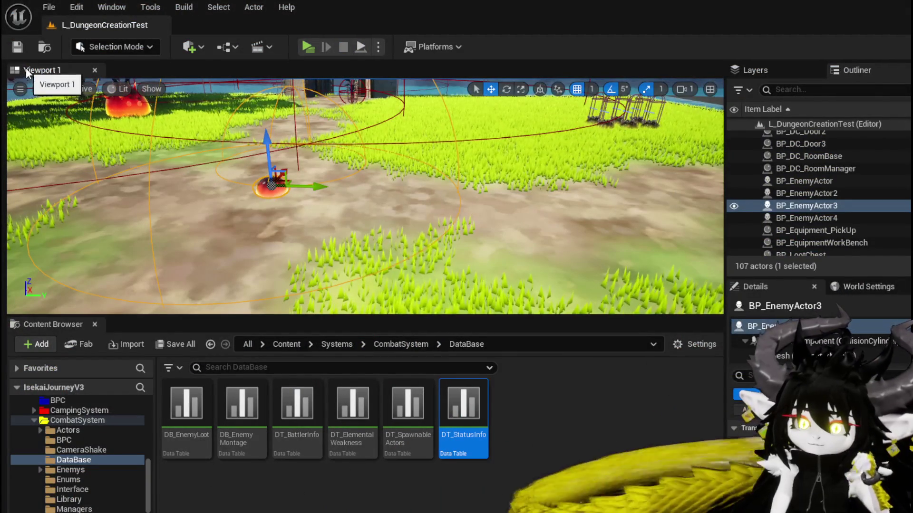
- Save the level, deselect W_DamageNumber's Pop animation, and switch to the Object_DamageSequence blueprint
{"action": "left_click", "coordinate": [18, 51]}
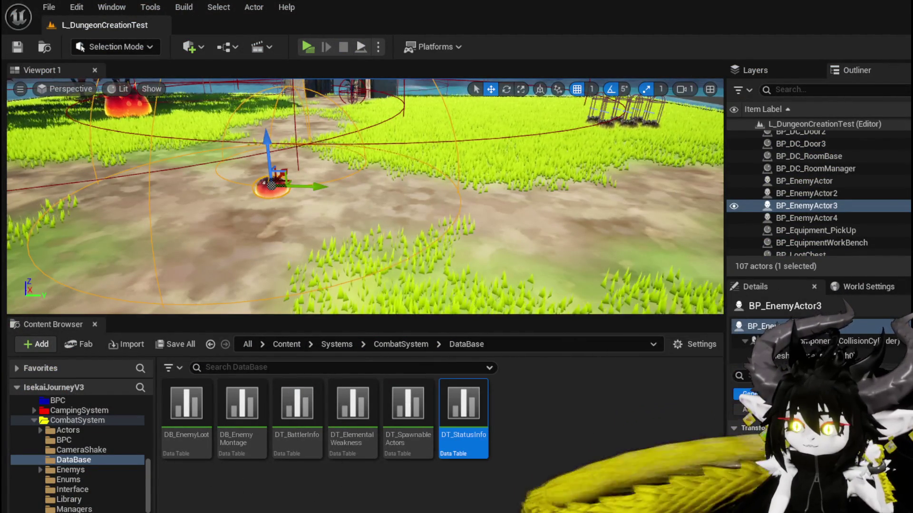
{"action": "key", "text": "alt+Tab"}
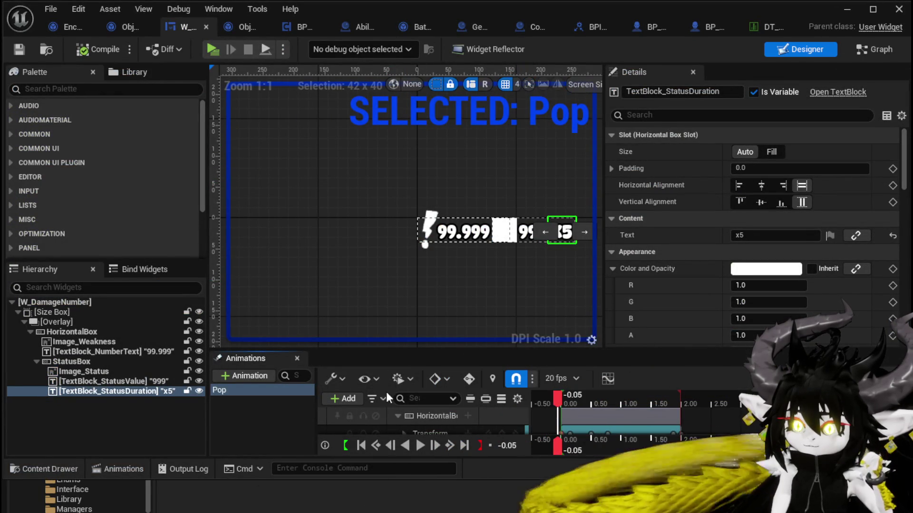
{"action": "left_click", "coordinate": [261, 404]}
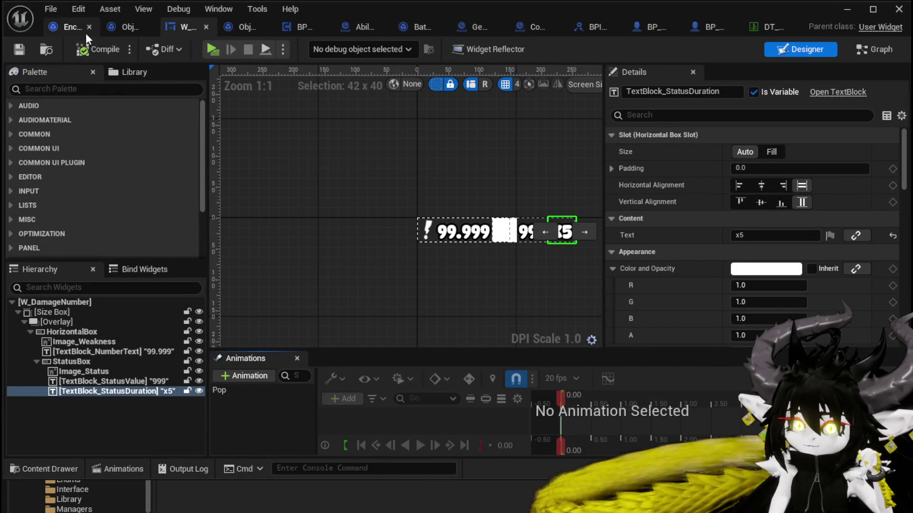
{"action": "left_click", "coordinate": [141, 30]}
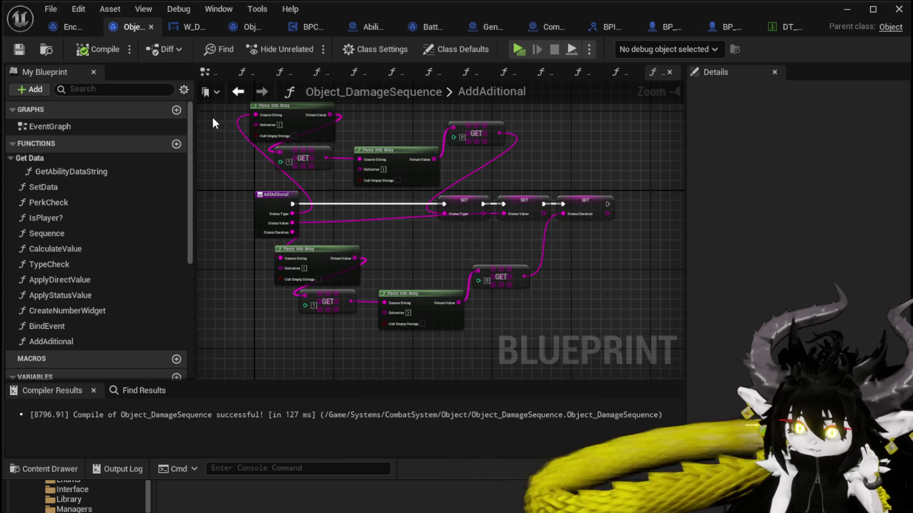
- In CreateNumberWidget, move the Additional Effect node beside the function entry
{"action": "left_click", "coordinate": [595, 316]}
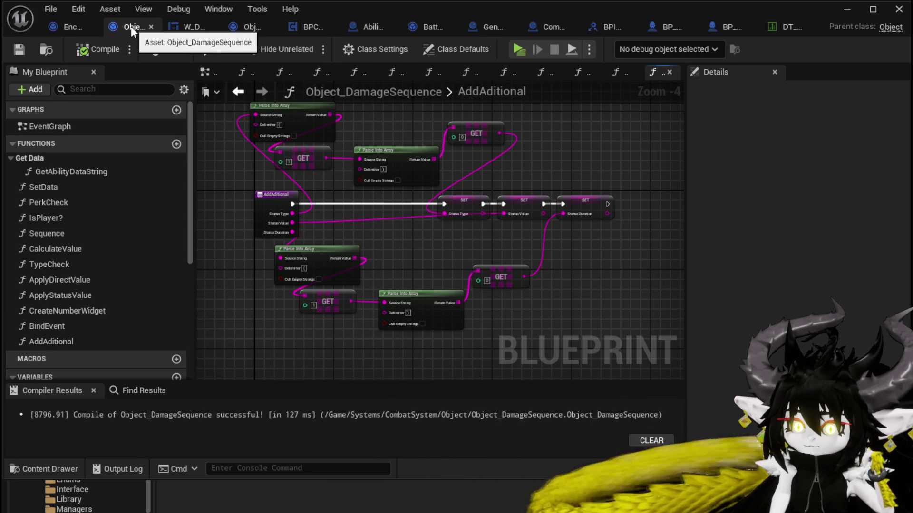
{"action": "double_click", "coordinate": [98, 309]}
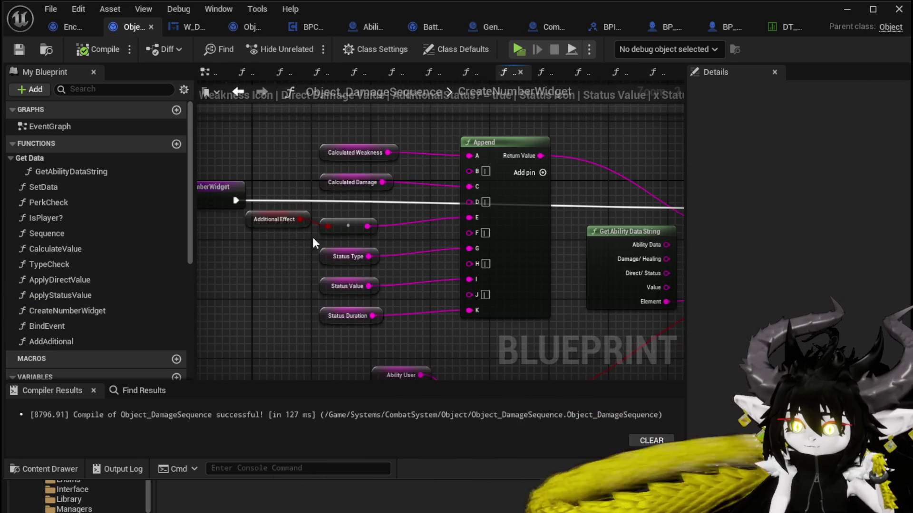
{"action": "mouse_move", "coordinate": [352, 223]}
{"action": "left_mouse_down"}
{"action": "mouse_move", "coordinate": [349, 234]}
{"action": "mouse_move", "coordinate": [287, 216]}
{"action": "left_mouse_up"}
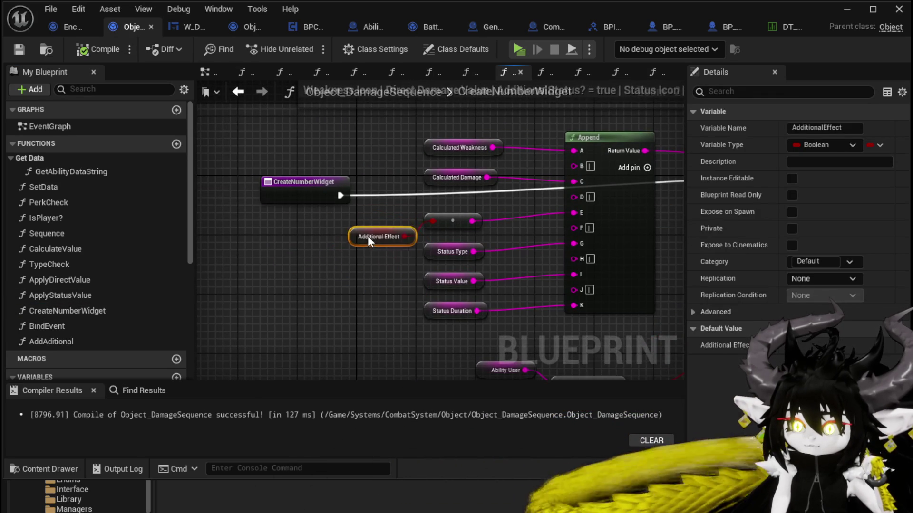
{"action": "scroll", "coordinate": [394, 219], "scroll_direction": "up", "scroll_amount": 1}
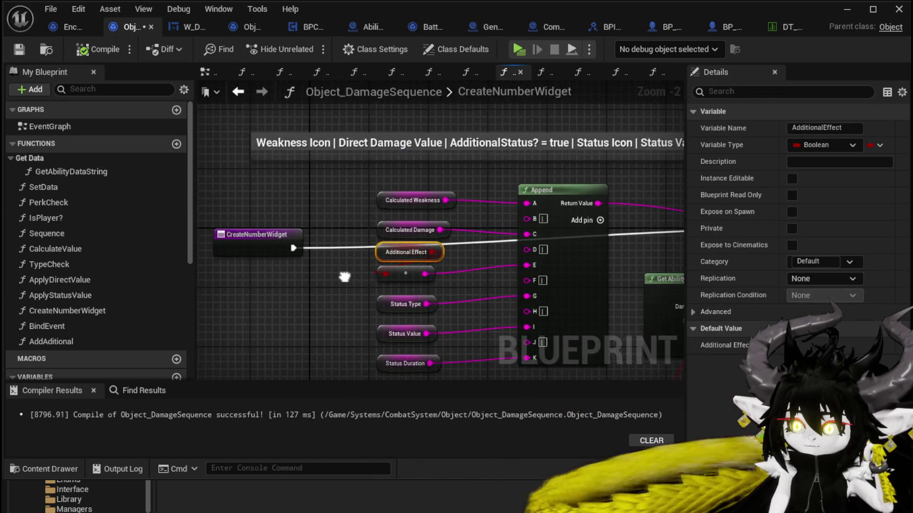
{"action": "scroll", "coordinate": [361, 216], "scroll_direction": "down", "scroll_amount": 1}
{"action": "left_click", "coordinate": [342, 213]}
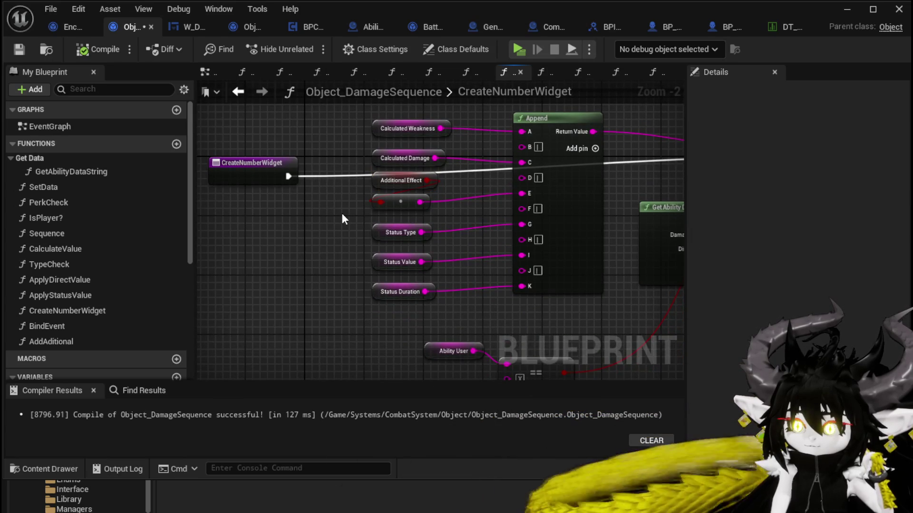
- Reorder Object_DamageSequence's functions so BindEvent sits above SetData
{"action": "scroll", "coordinate": [341, 214], "scroll_direction": "down", "scroll_amount": 1}
{"action": "left_click", "coordinate": [261, 175]}
{"action": "scroll", "coordinate": [336, 228], "scroll_direction": "down", "scroll_amount": 2}
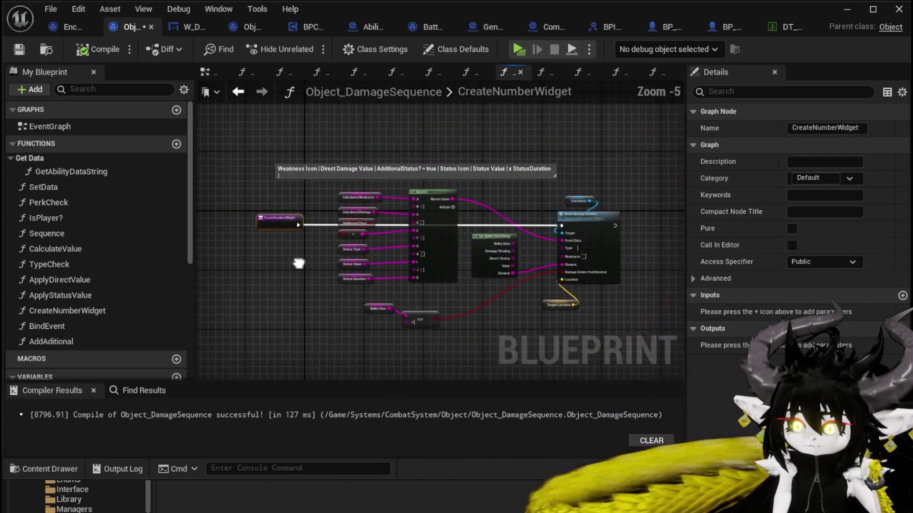
{"action": "scroll", "coordinate": [289, 203], "scroll_direction": "up", "scroll_amount": 2}
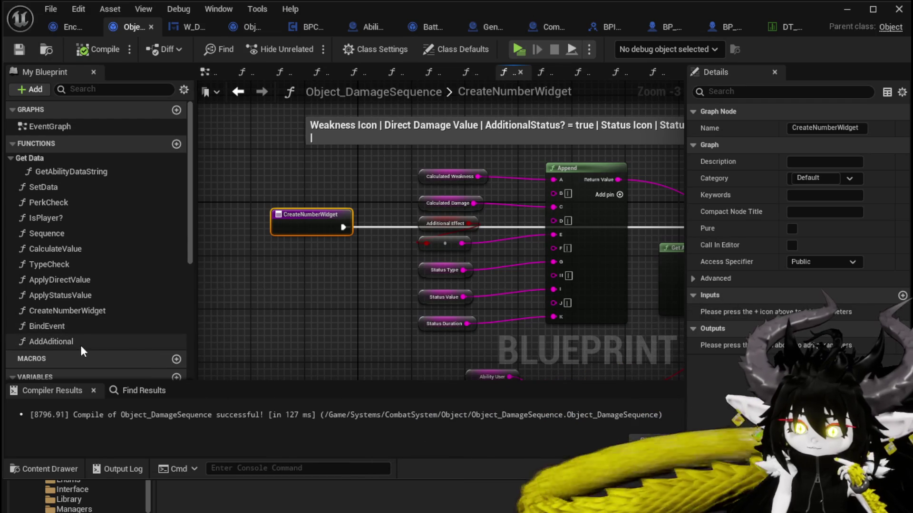
{"action": "mouse_move", "coordinate": [62, 329]}
{"action": "left_mouse_down"}
{"action": "mouse_move", "coordinate": [52, 178]}
{"action": "mouse_move", "coordinate": [48, 186]}
{"action": "left_mouse_up"}
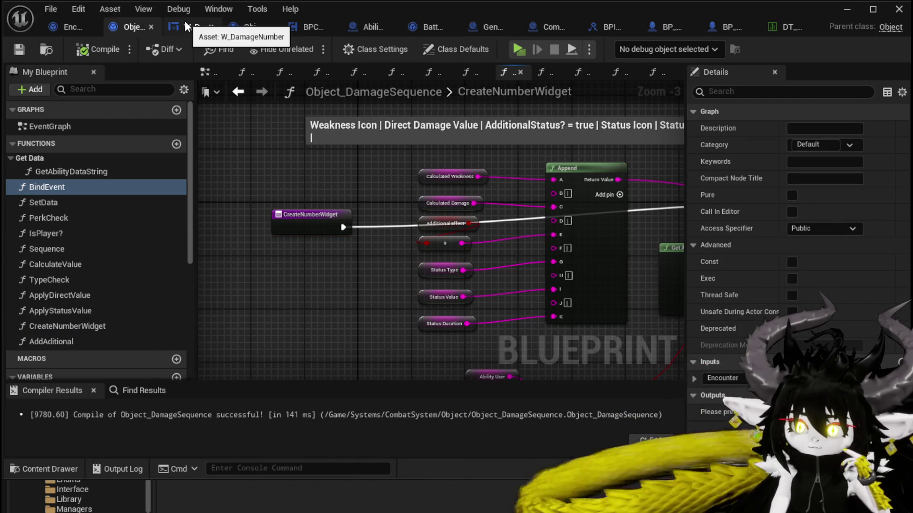
{"action": "left_click", "coordinate": [307, 29]}
- Shift the Damage Battler node and its input getters left, and move Call On Show Number further right
{"action": "mouse_move", "coordinate": [578, 209]}
{"action": "left_mouse_down"}
{"action": "mouse_move", "coordinate": [441, 152]}
{"action": "mouse_move", "coordinate": [434, 233]}
{"action": "mouse_move", "coordinate": [398, 281]}
{"action": "left_mouse_up"}
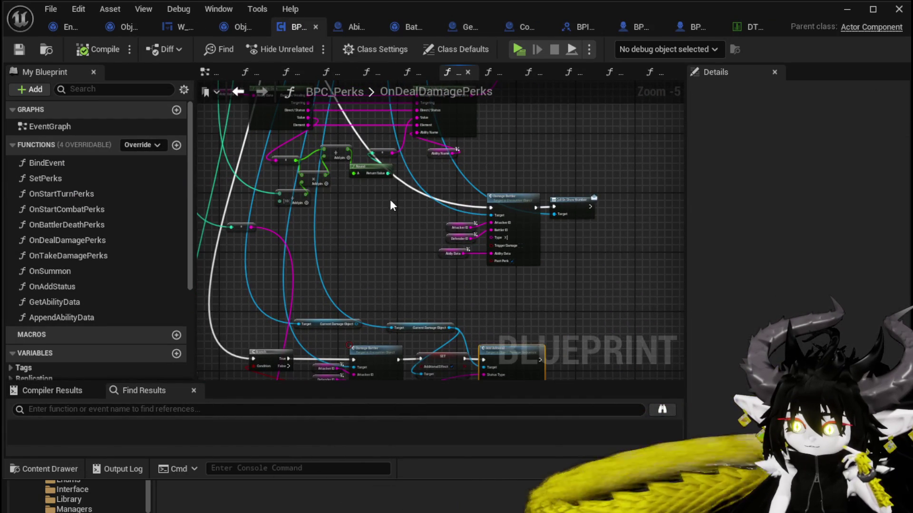
{"action": "left_click_drag", "start_coordinate": [391, 205], "coordinate": [392, 255]}
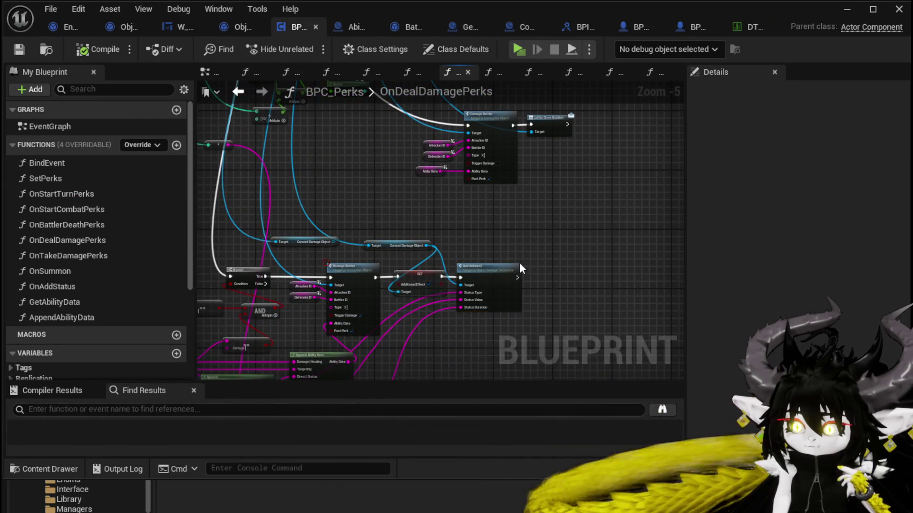
{"action": "scroll", "coordinate": [519, 262], "scroll_direction": "up", "scroll_amount": 3}
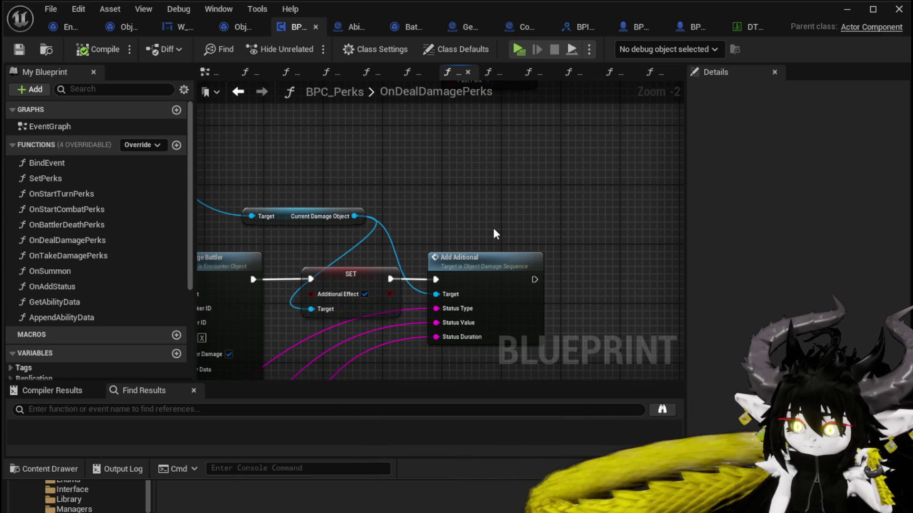
{"action": "mouse_move", "coordinate": [492, 227]}
{"action": "left_mouse_down"}
{"action": "mouse_move", "coordinate": [459, 301]}
{"action": "mouse_move", "coordinate": [420, 355]}
{"action": "left_mouse_up"}
{"action": "left_click", "coordinate": [554, 152]}
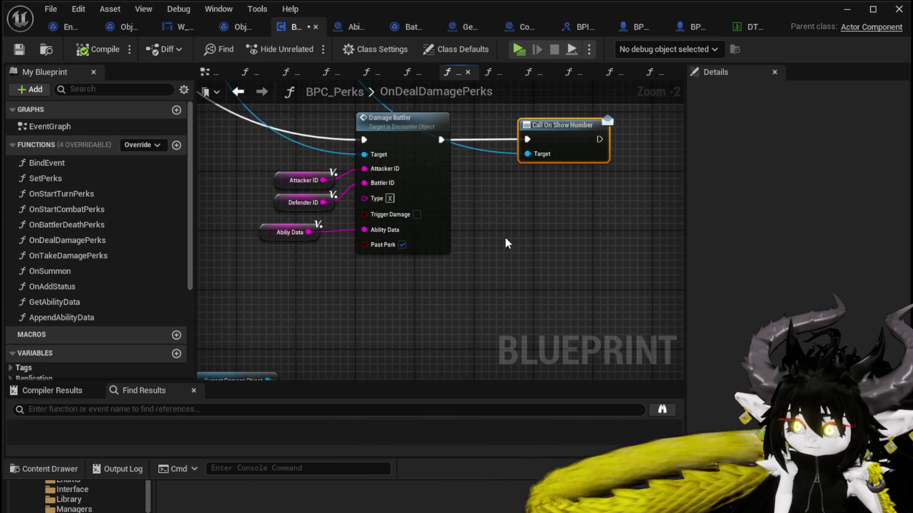
{"action": "scroll", "coordinate": [438, 286], "scroll_direction": "down", "scroll_amount": 2}
{"action": "mouse_move", "coordinate": [292, 341]}
{"action": "left_mouse_down"}
{"action": "mouse_move", "coordinate": [419, 211]}
{"action": "mouse_move", "coordinate": [322, 226]}
{"action": "left_mouse_up"}
{"action": "scroll", "coordinate": [427, 266], "scroll_direction": "up", "scroll_amount": 2}
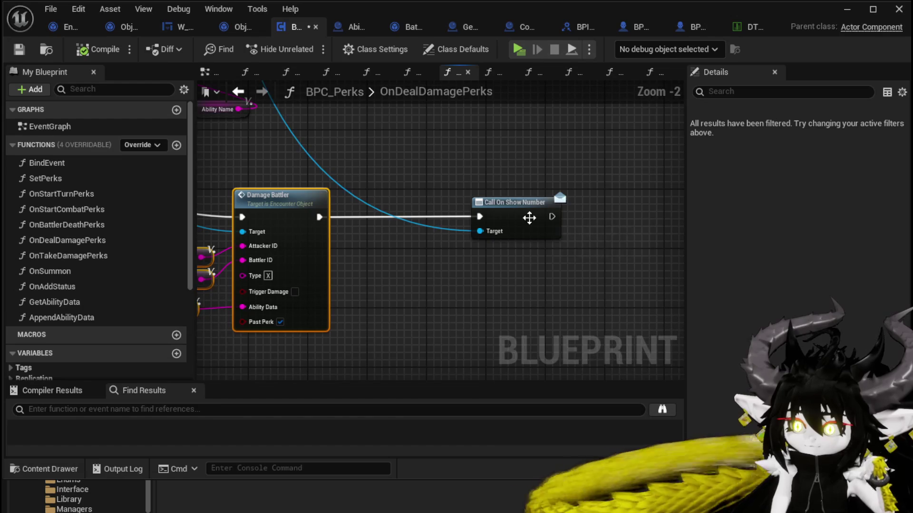
{"action": "mouse_move", "coordinate": [529, 218]}
{"action": "left_mouse_down"}
{"action": "mouse_move", "coordinate": [562, 232]}
{"action": "mouse_move", "coordinate": [550, 231]}
{"action": "left_mouse_up"}
{"action": "scroll", "coordinate": [470, 272], "scroll_direction": "down", "scroll_amount": 2}
{"action": "mouse_move", "coordinate": [408, 285]}
{"action": "left_mouse_down"}
{"action": "mouse_move", "coordinate": [515, 167]}
{"action": "mouse_move", "coordinate": [449, 225]}
{"action": "left_mouse_up"}
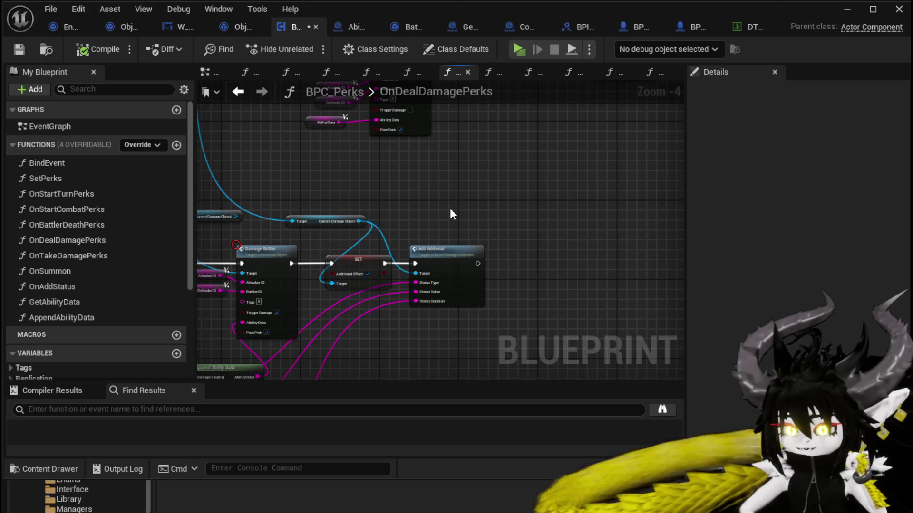
- Move the Attacker ID and Defender ID getters feeding Damage Battler up and to the left
{"action": "mouse_move", "coordinate": [465, 194]}
{"action": "left_mouse_down"}
{"action": "mouse_move", "coordinate": [444, 238]}
{"action": "mouse_move", "coordinate": [479, 305]}
{"action": "left_mouse_up"}
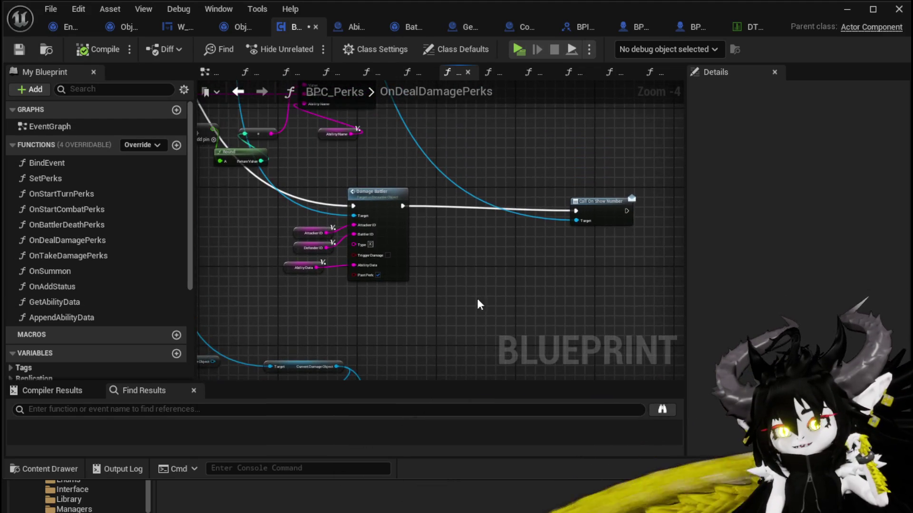
{"action": "left_click_drag", "start_coordinate": [382, 169], "coordinate": [436, 244]}
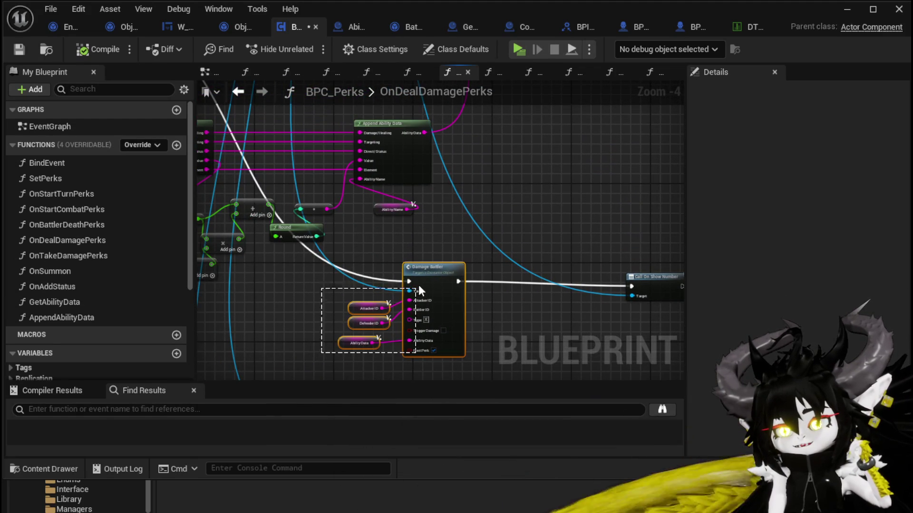
{"action": "mouse_move", "coordinate": [419, 284]}
{"action": "left_mouse_down"}
{"action": "mouse_move", "coordinate": [429, 278]}
{"action": "mouse_move", "coordinate": [428, 219]}
{"action": "mouse_move", "coordinate": [446, 184]}
{"action": "mouse_move", "coordinate": [573, 312]}
{"action": "left_mouse_up"}
{"action": "mouse_move", "coordinate": [264, 243]}
{"action": "left_mouse_down"}
{"action": "mouse_move", "coordinate": [609, 304]}
{"action": "mouse_move", "coordinate": [487, 307]}
{"action": "mouse_move", "coordinate": [447, 216]}
{"action": "left_mouse_up"}
{"action": "scroll", "coordinate": [448, 219], "scroll_direction": "down", "scroll_amount": 2}
{"action": "scroll", "coordinate": [427, 210], "scroll_direction": "up", "scroll_amount": 2}
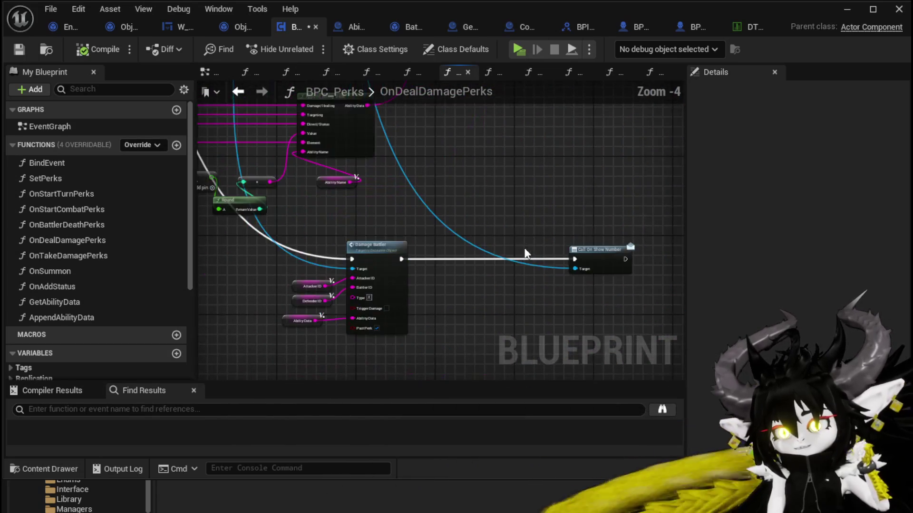
{"action": "mouse_move", "coordinate": [491, 303]}
{"action": "left_mouse_down"}
{"action": "mouse_move", "coordinate": [379, 246]}
{"action": "mouse_move", "coordinate": [478, 219]}
{"action": "mouse_move", "coordinate": [521, 233]}
{"action": "left_mouse_up"}
{"action": "scroll", "coordinate": [478, 219], "scroll_direction": "up", "scroll_amount": 2}
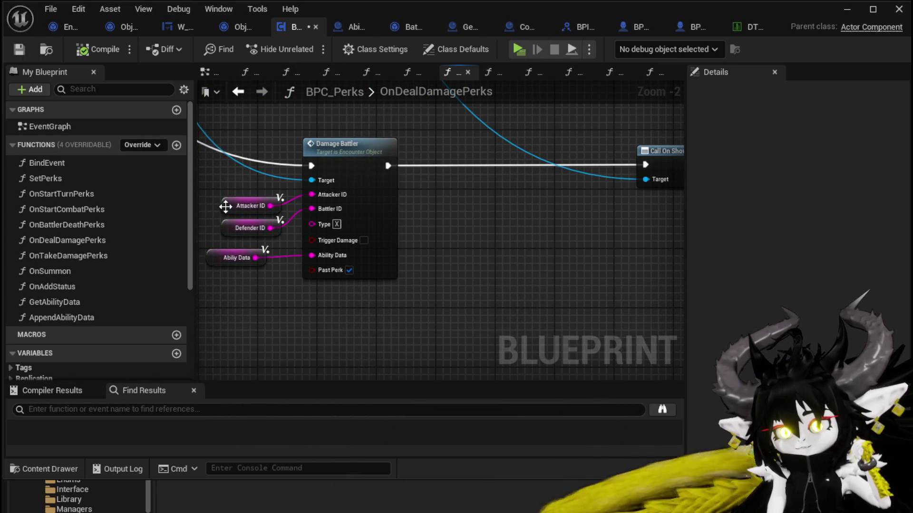
{"action": "left_click_drag", "start_coordinate": [229, 208], "coordinate": [215, 193]}
{"action": "left_click_drag", "start_coordinate": [231, 229], "coordinate": [211, 222]}
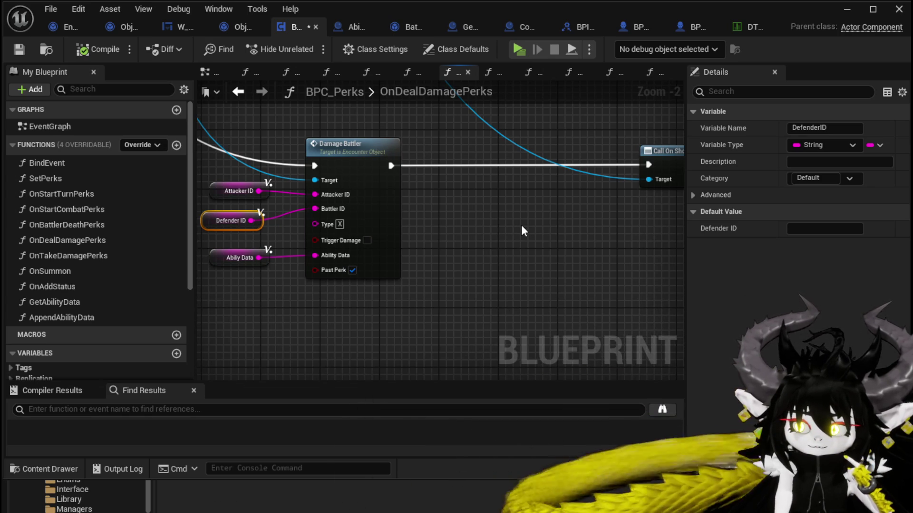
- Deselect the Defender ID getter and review the function graph around Damage Battler
{"action": "scroll", "coordinate": [521, 225], "scroll_direction": "down", "scroll_amount": 2}
{"action": "mouse_move", "coordinate": [597, 287]}
{"action": "left_mouse_down"}
{"action": "mouse_move", "coordinate": [606, 315]}
{"action": "mouse_move", "coordinate": [595, 317]}
{"action": "mouse_move", "coordinate": [663, 350]}
{"action": "mouse_move", "coordinate": [312, 199]}
{"action": "mouse_move", "coordinate": [252, 207]}
{"action": "left_mouse_up"}
{"action": "left_click", "coordinate": [386, 291]}
{"action": "scroll", "coordinate": [386, 290], "scroll_direction": "up", "scroll_amount": 2}
{"action": "left_click_drag", "start_coordinate": [386, 283], "coordinate": [498, 273]}
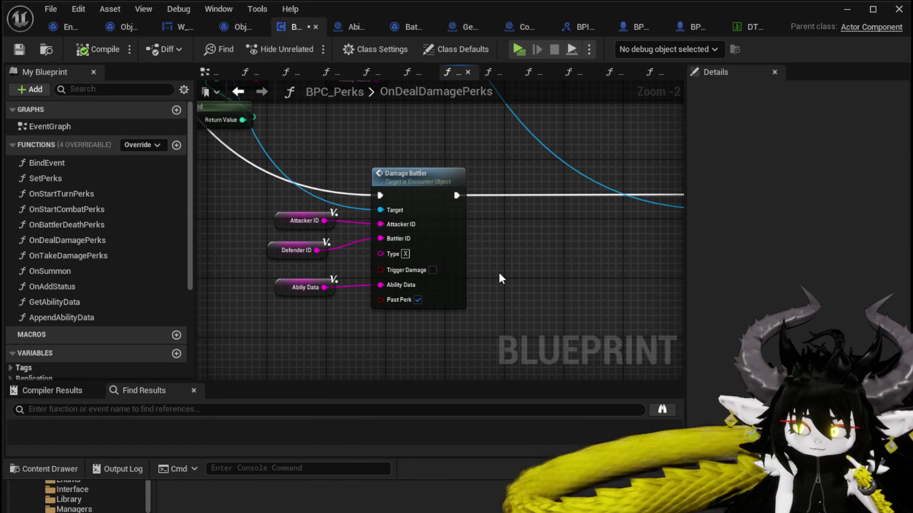
{"action": "scroll", "coordinate": [498, 273], "scroll_direction": "down", "scroll_amount": 4}
{"action": "mouse_move", "coordinate": [385, 271]}
{"action": "left_mouse_down"}
{"action": "mouse_move", "coordinate": [417, 206]}
{"action": "mouse_move", "coordinate": [442, 336]}
{"action": "mouse_move", "coordinate": [409, 263]}
{"action": "left_mouse_up"}
{"action": "scroll", "coordinate": [410, 263], "scroll_direction": "up", "scroll_amount": 3}
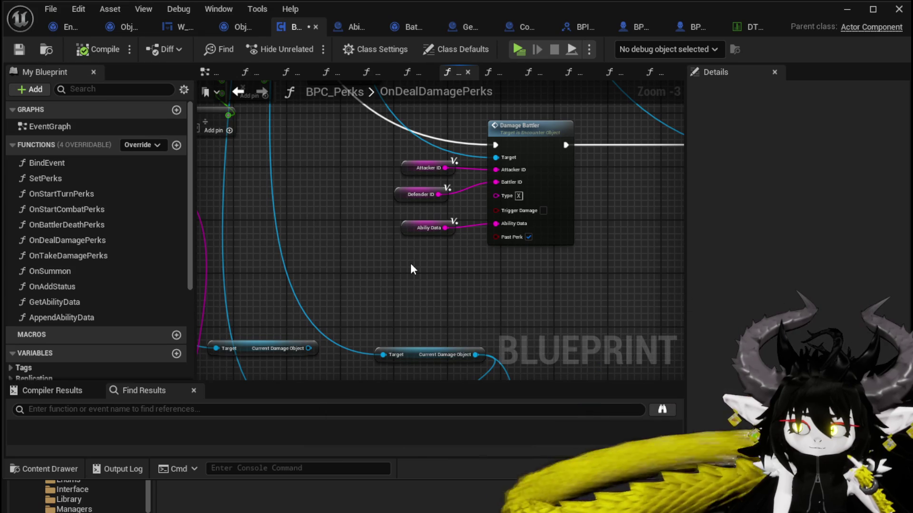
{"action": "mouse_move", "coordinate": [411, 265]}
{"action": "left_mouse_down"}
{"action": "mouse_move", "coordinate": [276, 268]}
{"action": "mouse_move", "coordinate": [524, 254]}
{"action": "left_mouse_up"}
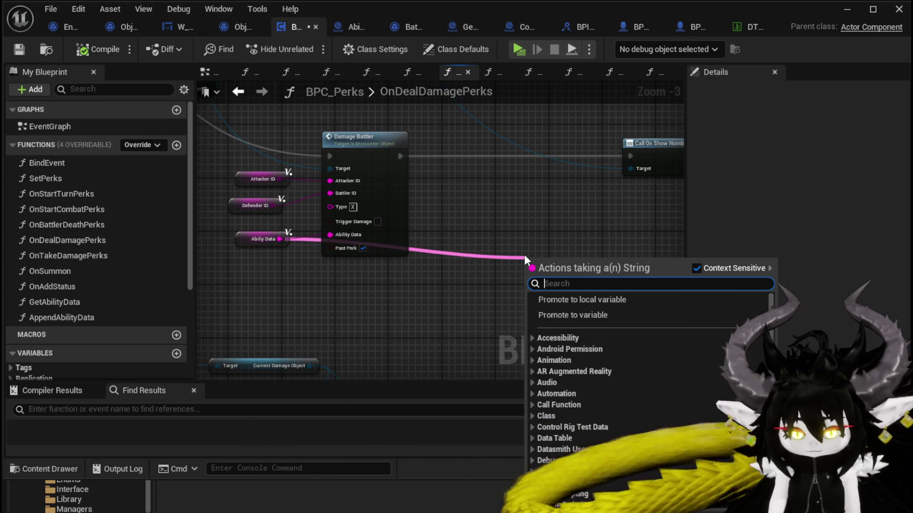
- Add a Parse Into Array node on the Ability Data wire and reposition it
{"action": "type", "text": "Parse"}
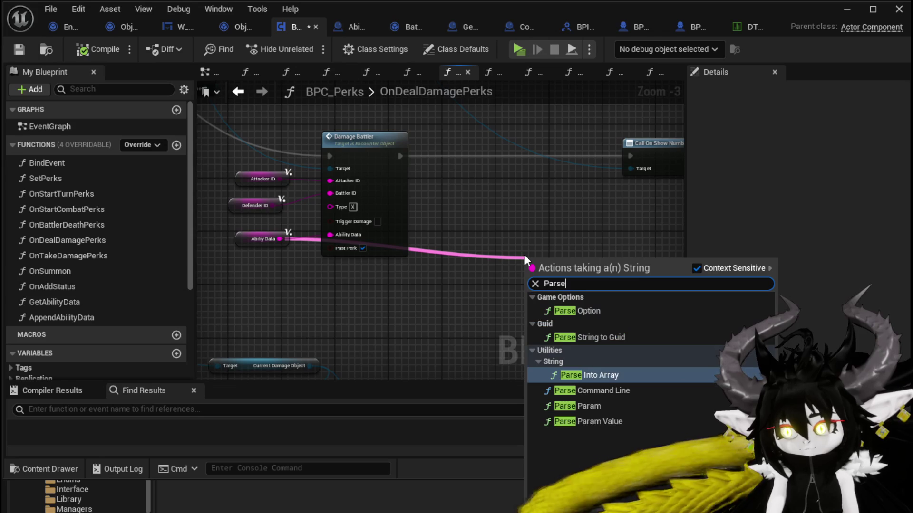
{"action": "left_click", "coordinate": [589, 375]}
{"action": "left_click_drag", "start_coordinate": [577, 265], "coordinate": [530, 272]}
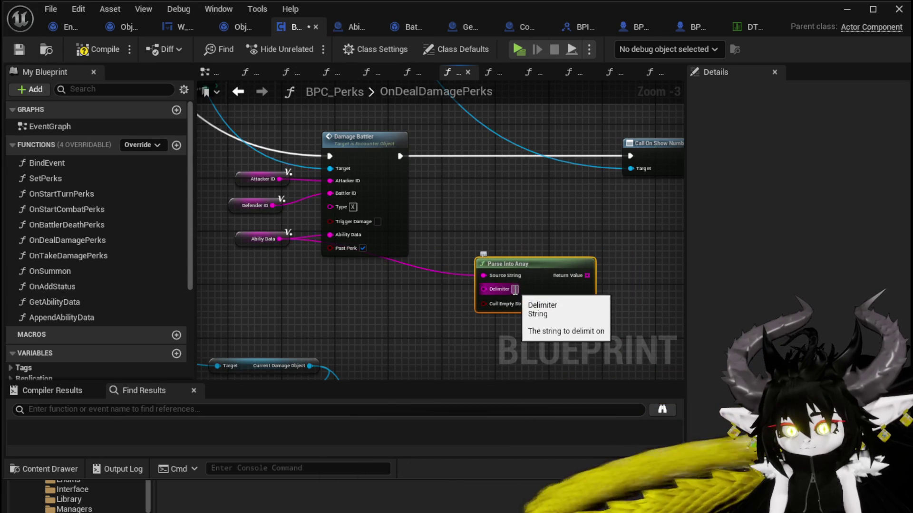
{"action": "scroll", "coordinate": [84, 186], "scroll_direction": "down", "scroll_amount": 5}
{"action": "scroll", "coordinate": [84, 235], "scroll_direction": "up", "scroll_amount": 3}
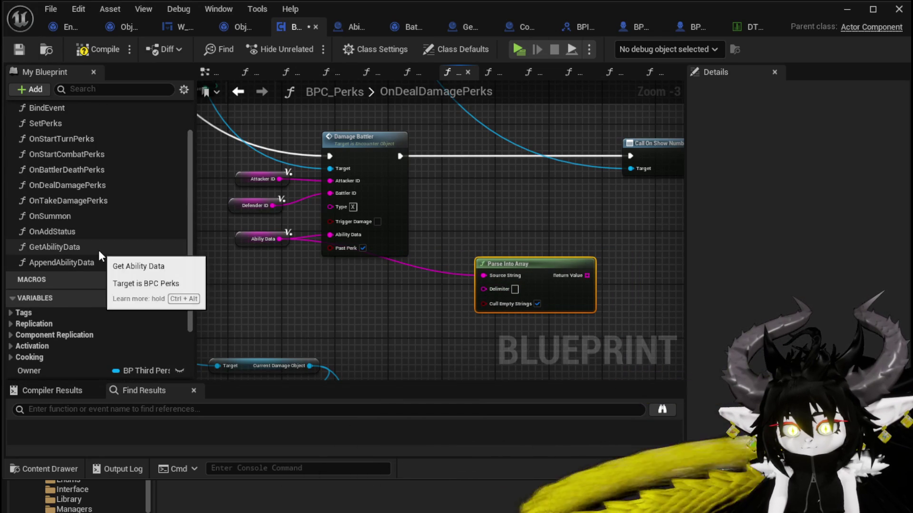
- Replace Parse Into Array with a Get Ability Data node wired to Ability Data, dragging from Direct/ Status
{"action": "mouse_move", "coordinate": [98, 250]}
{"action": "left_mouse_down"}
{"action": "mouse_move", "coordinate": [399, 289]}
{"action": "mouse_move", "coordinate": [501, 254]}
{"action": "left_mouse_up"}
{"action": "left_click", "coordinate": [535, 306]}
{"action": "key", "text": "Delete"}
{"action": "mouse_move", "coordinate": [279, 239]}
{"action": "left_mouse_down"}
{"action": "mouse_move", "coordinate": [341, 267]}
{"action": "mouse_move", "coordinate": [472, 264]}
{"action": "left_mouse_up"}
{"action": "scroll", "coordinate": [455, 272], "scroll_direction": "up", "scroll_amount": 2}
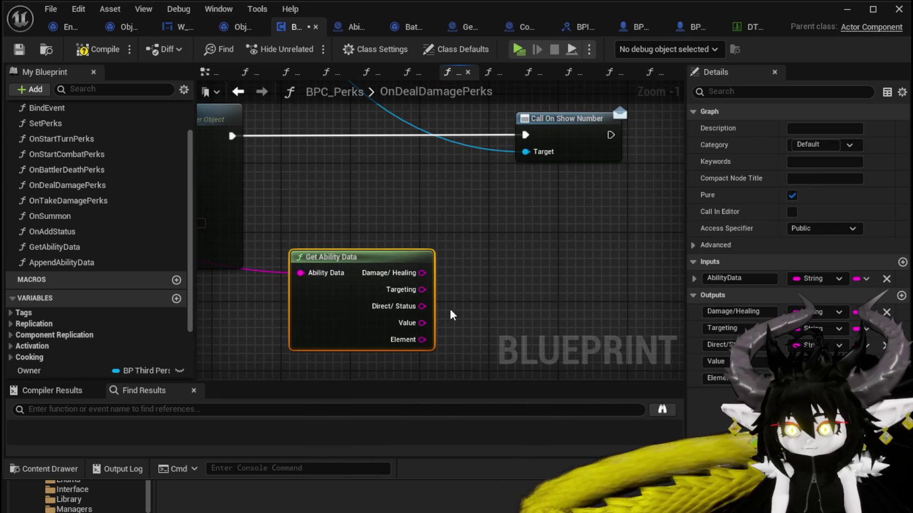
{"action": "left_click_drag", "start_coordinate": [431, 306], "coordinate": [505, 255]}
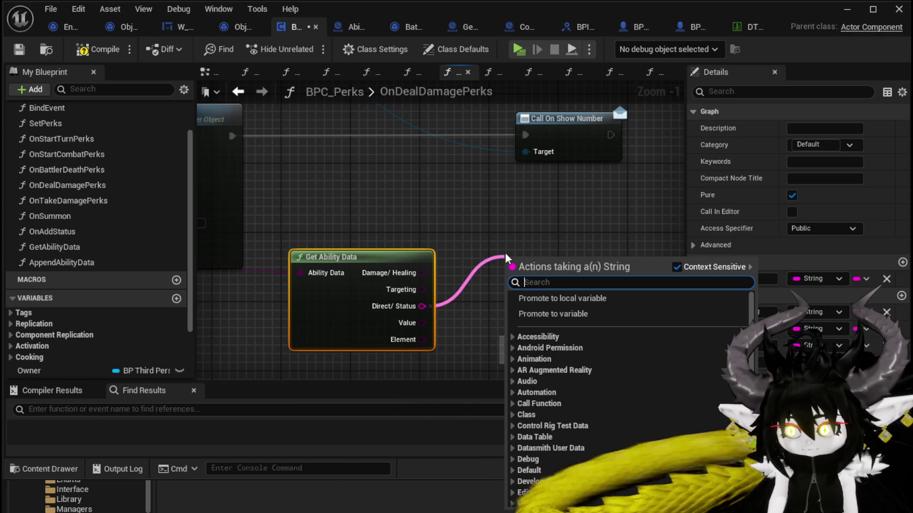
- Add a Switch on String node with cases named Direct and Status
{"action": "type", "text": "=="}
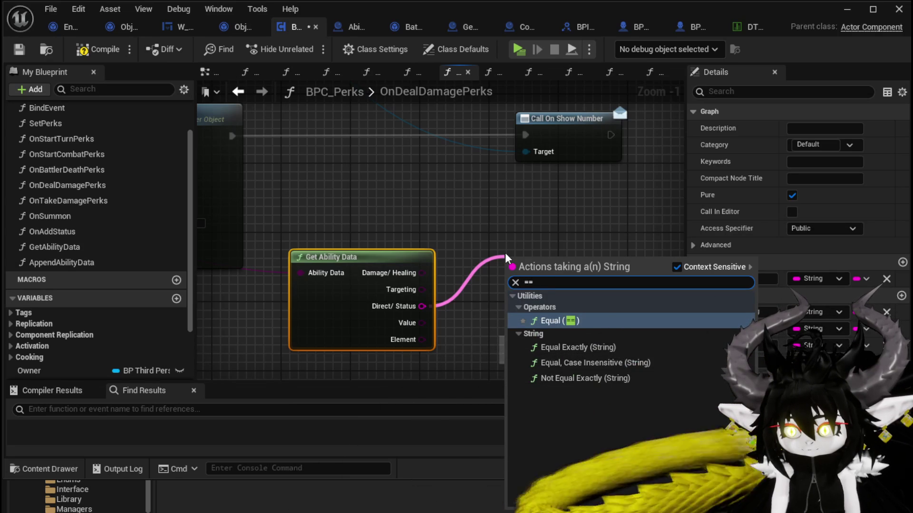
{"action": "key", "text": "BackSpace"}
{"action": "key", "text": "BackSpace"}
{"action": "type", "text": "switch"}
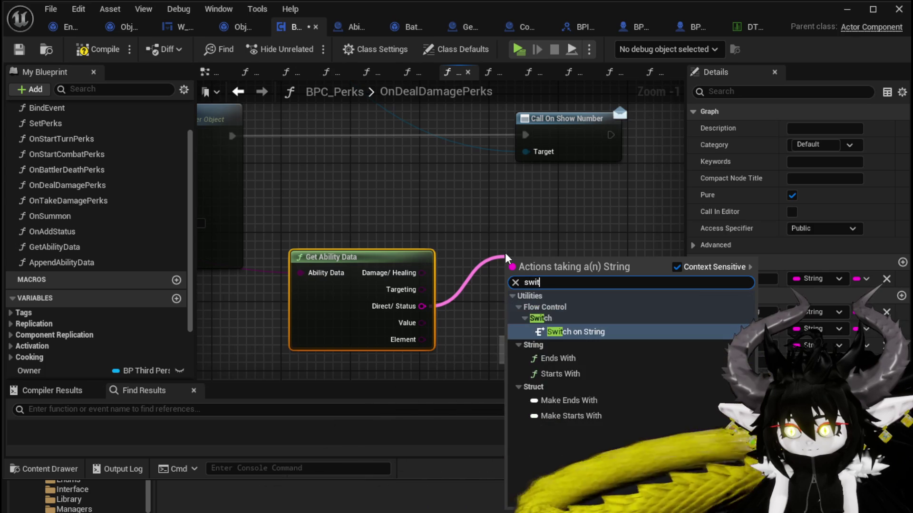
{"action": "key", "text": "Return"}
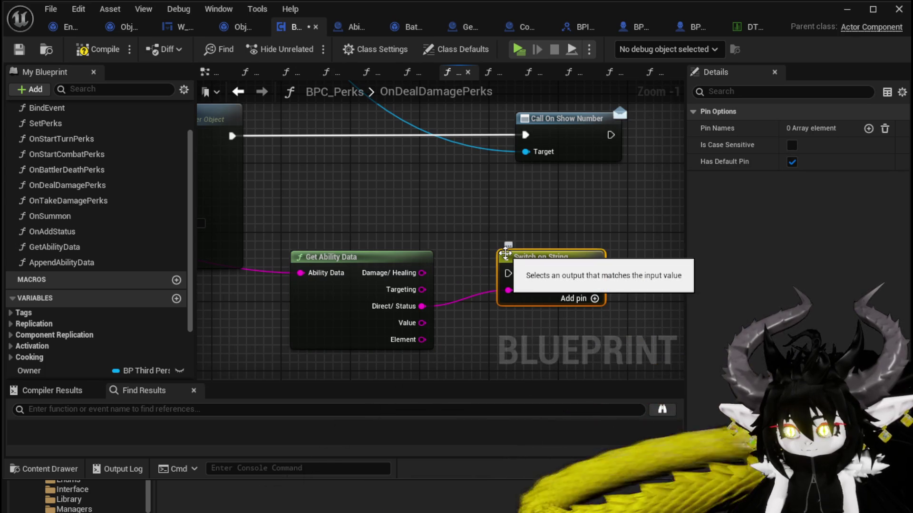
{"action": "left_click", "coordinate": [868, 128]}
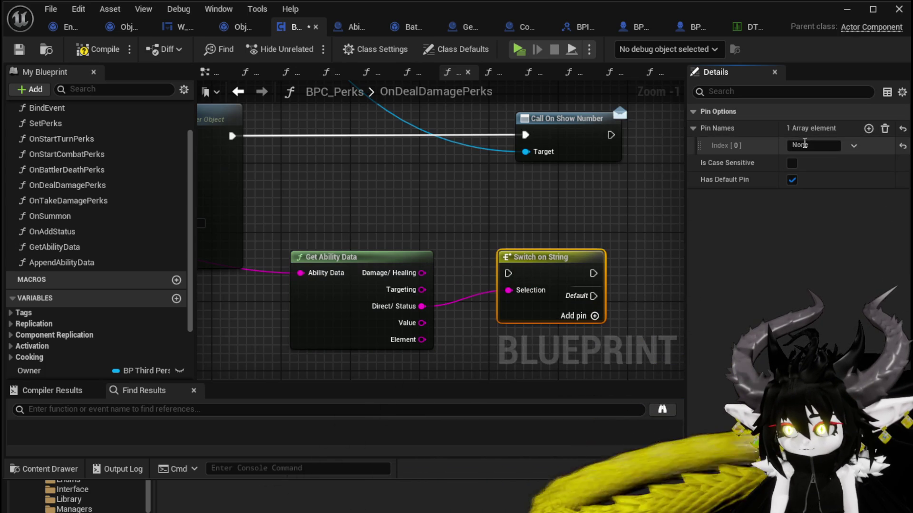
{"action": "type", "text": "Stat"}
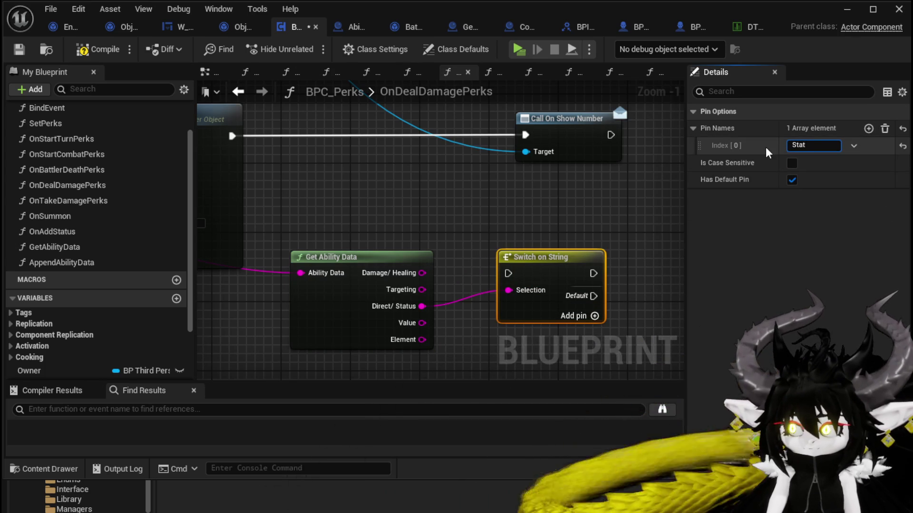
{"action": "key", "text": "BackSpace"}
{"action": "key", "text": "BackSpace"}
{"action": "type", "text": "Direct"}
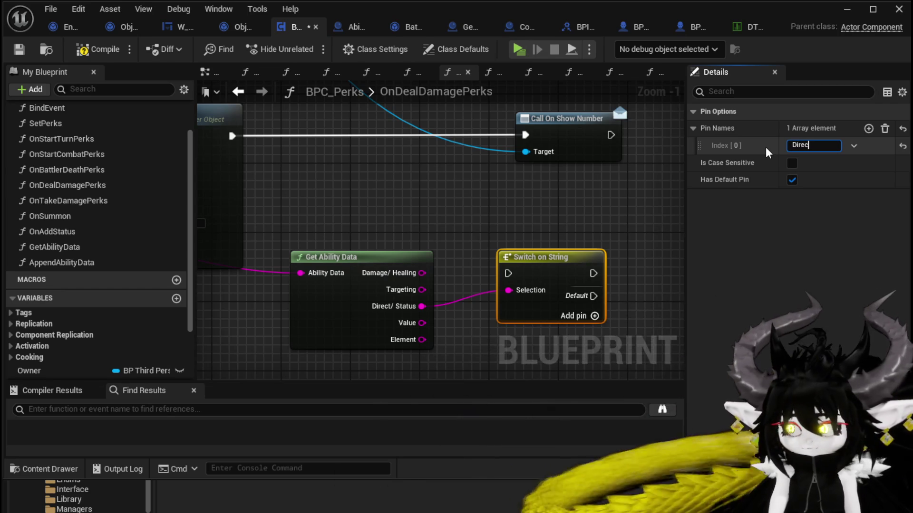
{"action": "key", "text": "Return"}
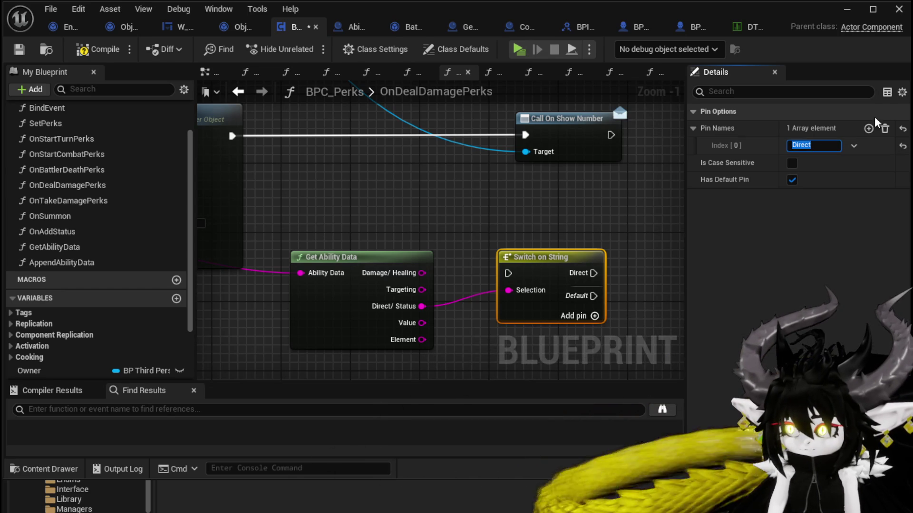
{"action": "left_click", "coordinate": [869, 129]}
{"action": "left_click", "coordinate": [814, 163]}
{"action": "type", "text": "St"}
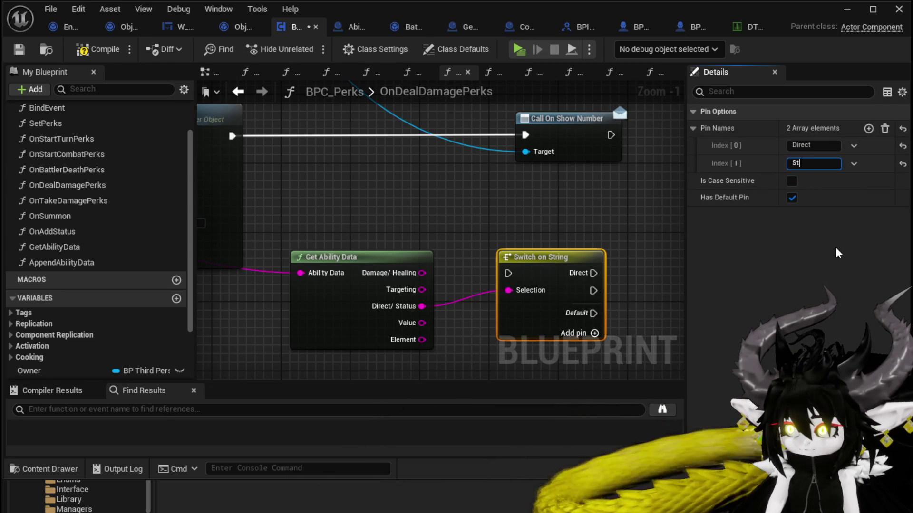
{"action": "type", "text": "atus"}
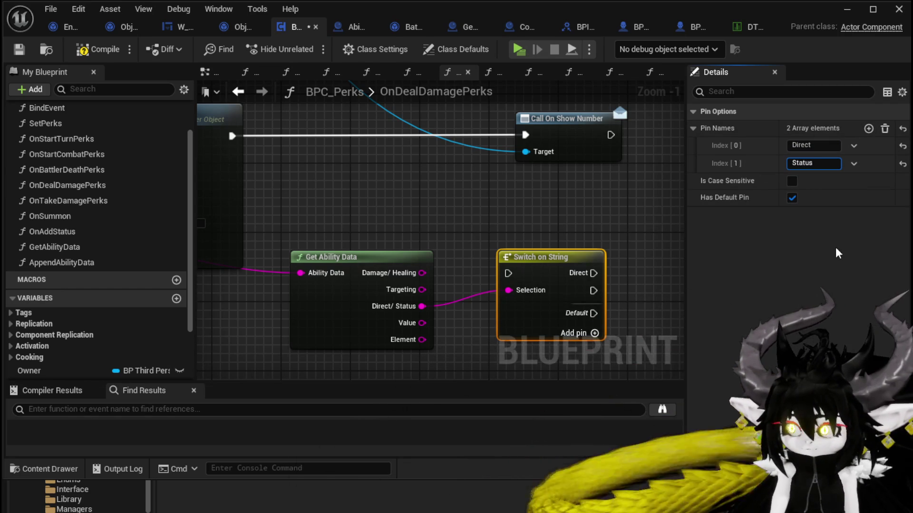
{"action": "key", "text": "Return"}
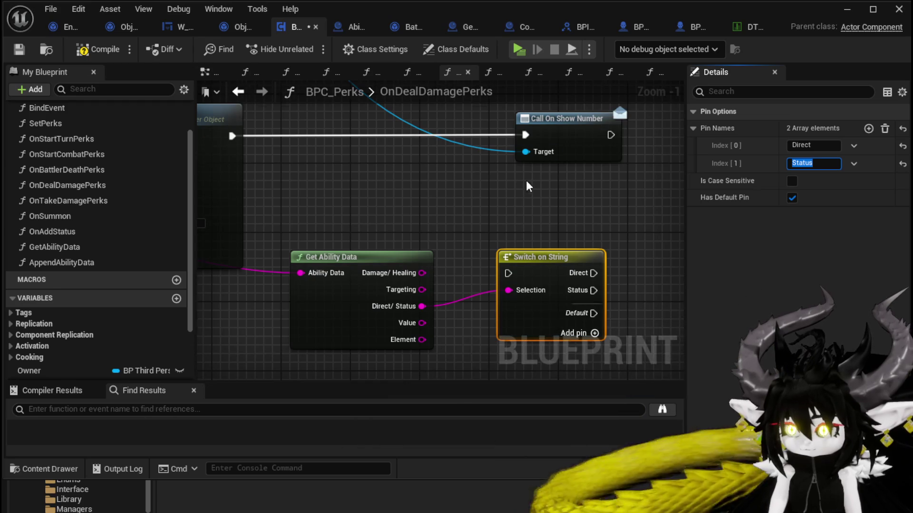
- Place the switch beside Call On Show Number, run it after Damage Battler, and compile
{"action": "scroll", "coordinate": [526, 180], "scroll_direction": "down", "scroll_amount": 3}
{"action": "mouse_move", "coordinate": [541, 244]}
{"action": "left_mouse_down"}
{"action": "mouse_move", "coordinate": [467, 164]}
{"action": "mouse_move", "coordinate": [352, 156]}
{"action": "left_mouse_up"}
{"action": "left_click", "coordinate": [510, 172]}
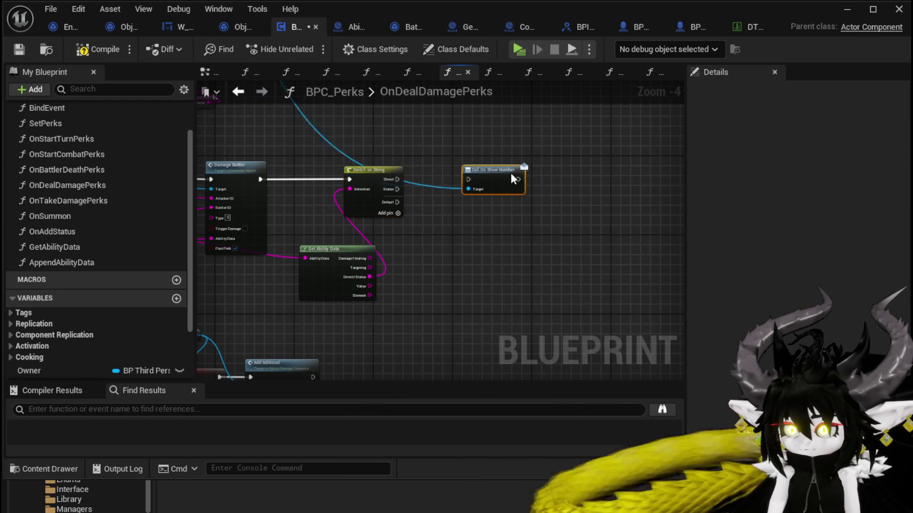
{"action": "left_click", "coordinate": [93, 49]}
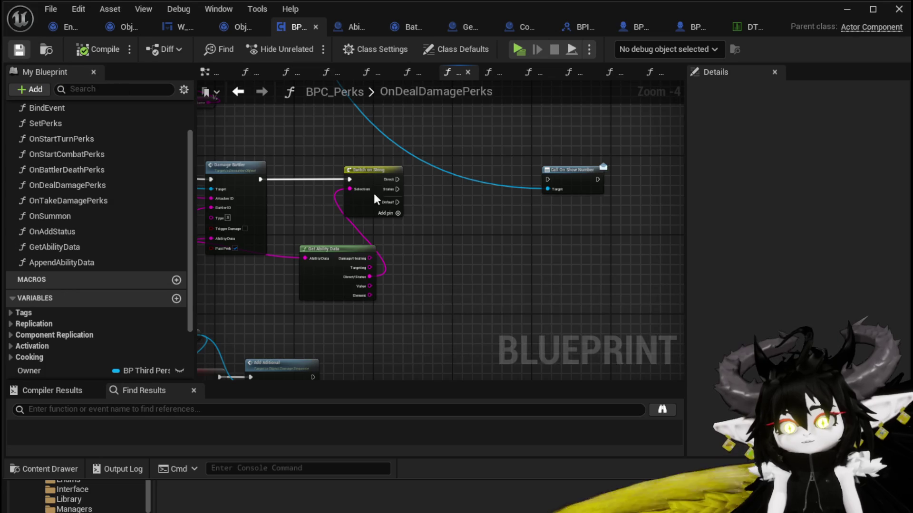
- Inspect the SET and Current Damage Object nodes in the Add Additional chain
{"action": "mouse_move", "coordinate": [435, 254]}
{"action": "left_mouse_down"}
{"action": "mouse_move", "coordinate": [474, 159]}
{"action": "mouse_move", "coordinate": [545, 195]}
{"action": "left_mouse_up"}
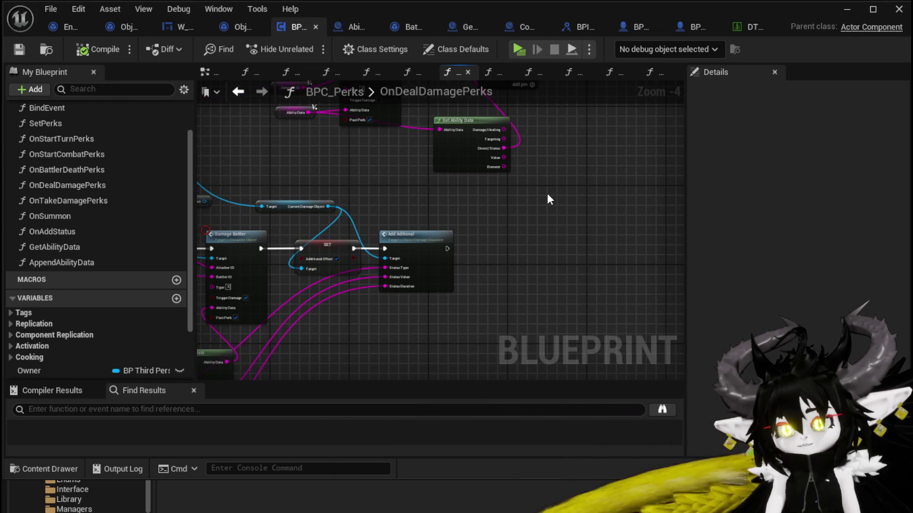
{"action": "left_click_drag", "start_coordinate": [546, 193], "coordinate": [381, 328]}
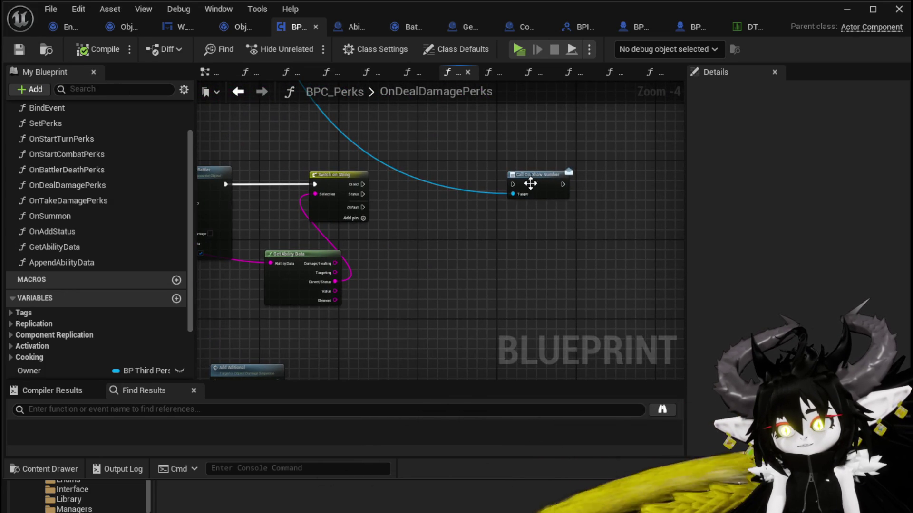
{"action": "left_click_drag", "start_coordinate": [492, 190], "coordinate": [411, 246]}
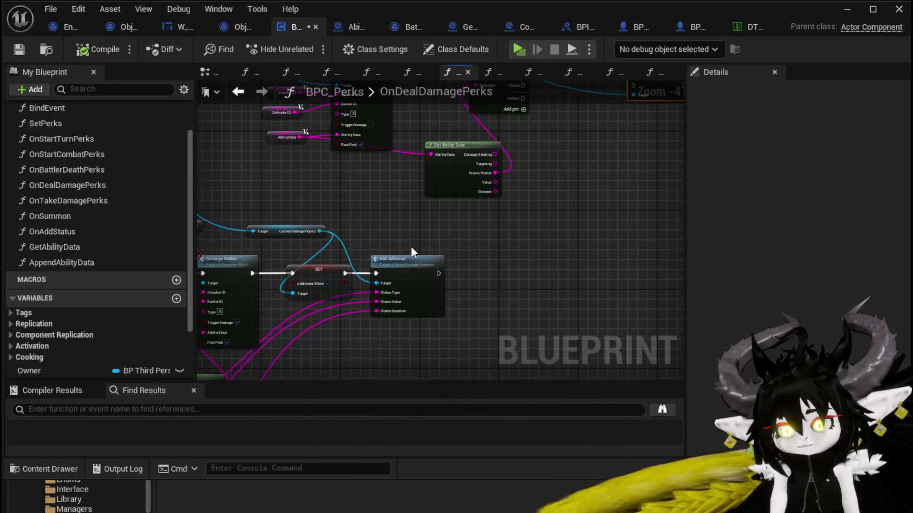
{"action": "mouse_move", "coordinate": [284, 206]}
{"action": "left_mouse_down"}
{"action": "mouse_move", "coordinate": [389, 284]}
{"action": "mouse_move", "coordinate": [377, 286]}
{"action": "mouse_move", "coordinate": [296, 208]}
{"action": "left_mouse_up"}
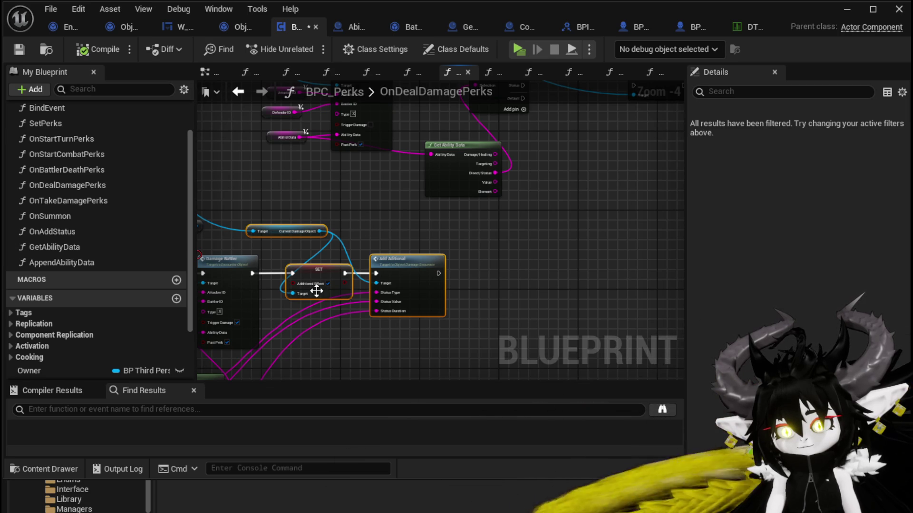
{"action": "left_click_drag", "start_coordinate": [317, 236], "coordinate": [338, 260]}
{"action": "left_click", "coordinate": [315, 271]}
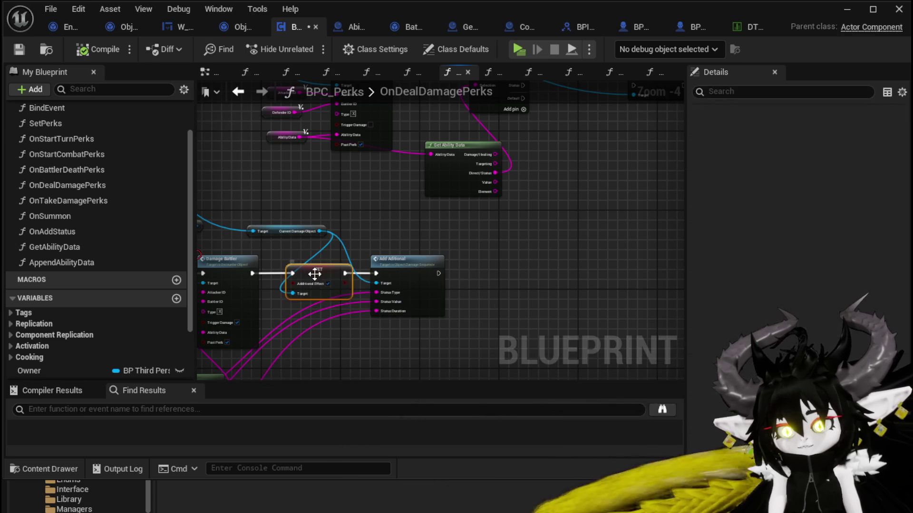
{"action": "left_click", "coordinate": [473, 248]}
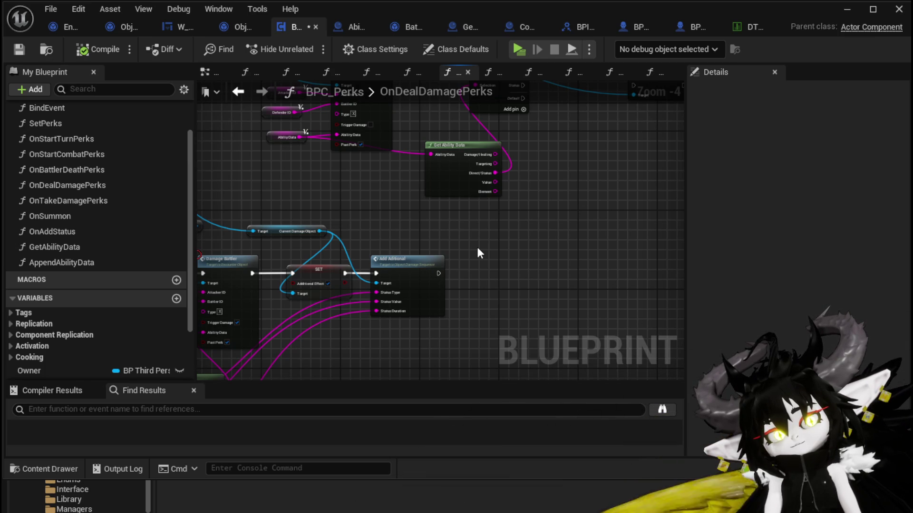
- Check the Add Additional, Get Ability Data and Call On Show Number nodes in the graph
{"action": "scroll", "coordinate": [476, 245], "scroll_direction": "up", "scroll_amount": 1}
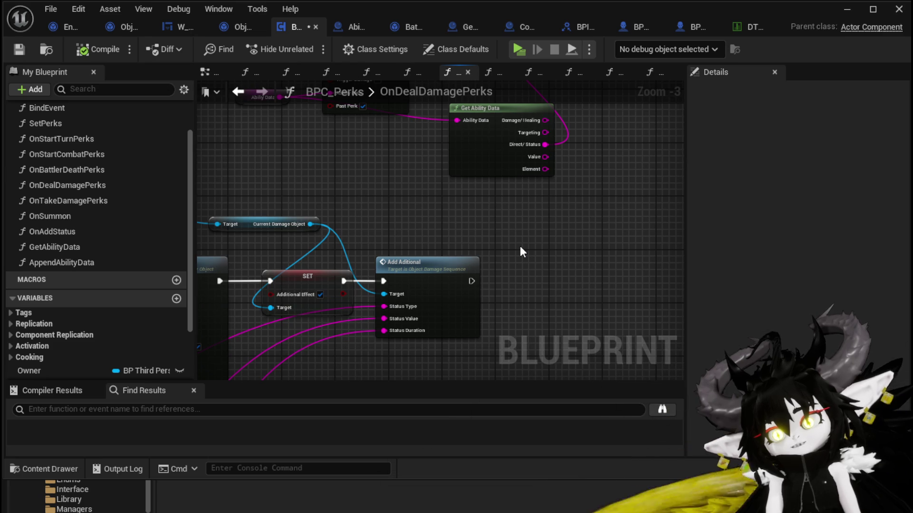
{"action": "left_click", "coordinate": [442, 286]}
{"action": "left_click", "coordinate": [503, 281]}
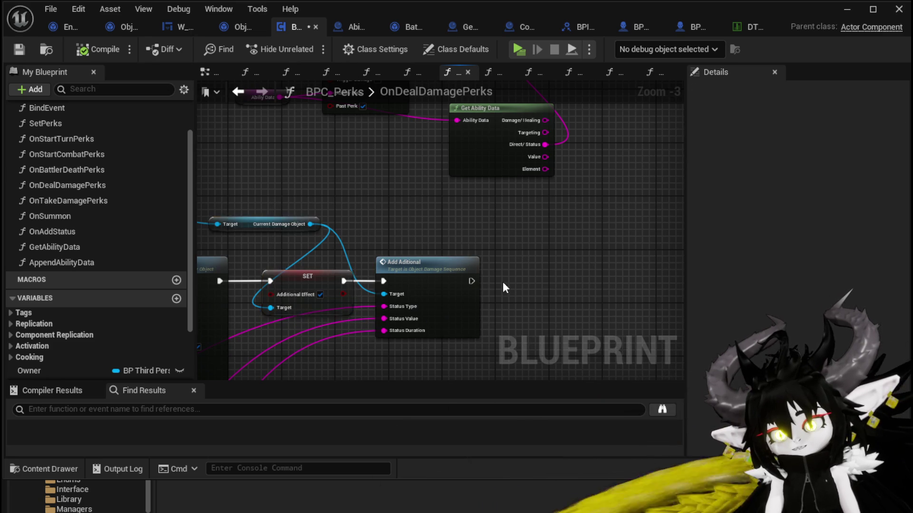
{"action": "scroll", "coordinate": [503, 282], "scroll_direction": "down", "scroll_amount": 2}
{"action": "scroll", "coordinate": [418, 237], "scroll_direction": "up", "scroll_amount": 1}
{"action": "scroll", "coordinate": [418, 236], "scroll_direction": "up", "scroll_amount": 1}
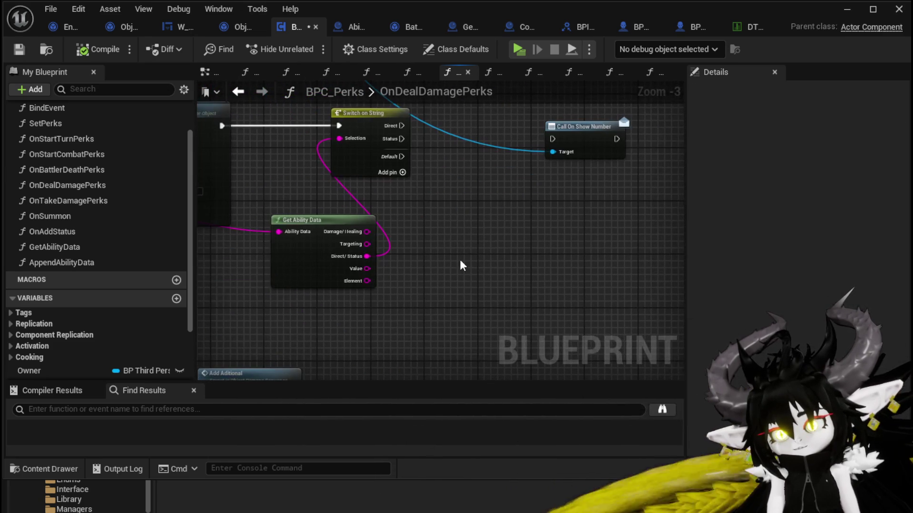
{"action": "left_click", "coordinate": [466, 196]}
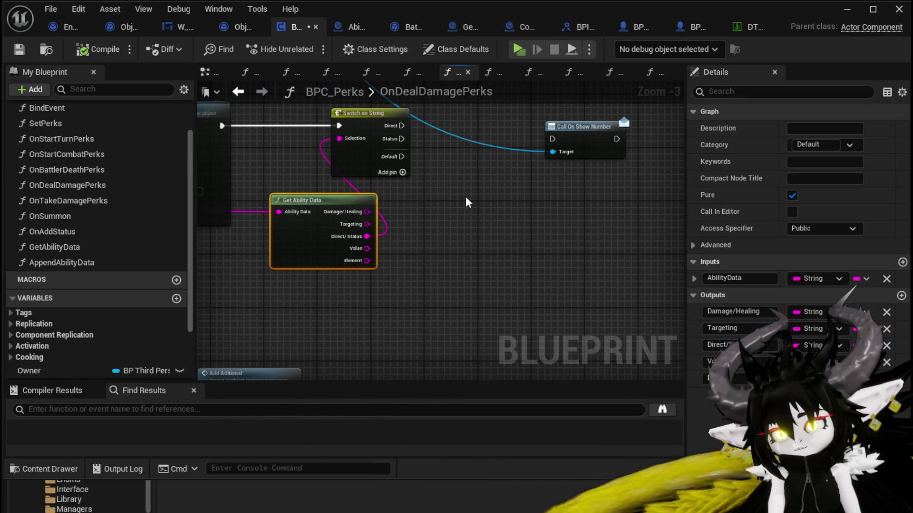
{"action": "mouse_move", "coordinate": [466, 196]}
{"action": "left_mouse_down"}
{"action": "mouse_move", "coordinate": [464, 264]}
{"action": "mouse_move", "coordinate": [488, 265]}
{"action": "mouse_move", "coordinate": [465, 254]}
{"action": "left_mouse_up"}
{"action": "left_click", "coordinate": [586, 194]}
{"action": "left_click", "coordinate": [498, 274]}
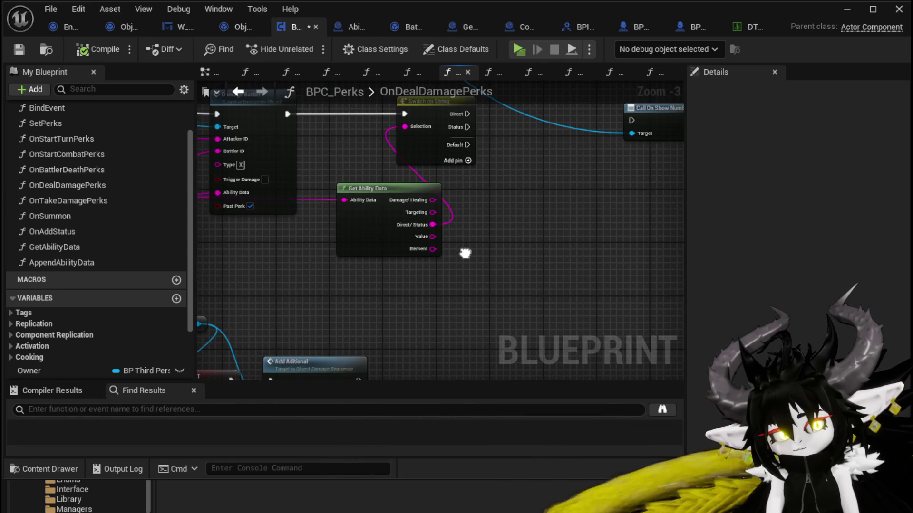
{"action": "left_click_drag", "start_coordinate": [339, 327], "coordinate": [453, 215]}
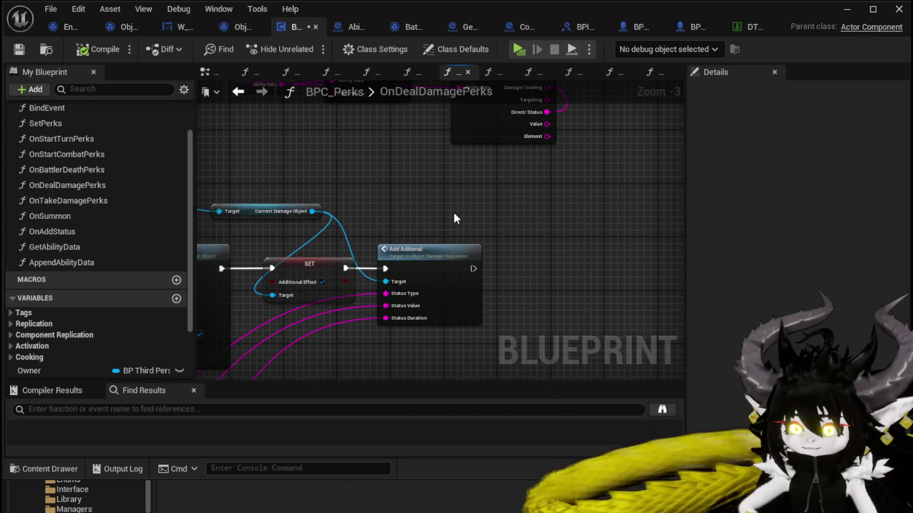
- Run Call On Show Number from the switch's Direct case and save the BPC_Perks blueprint
{"action": "mouse_move", "coordinate": [407, 161]}
{"action": "left_mouse_down"}
{"action": "mouse_move", "coordinate": [466, 306]}
{"action": "mouse_move", "coordinate": [341, 254]}
{"action": "mouse_move", "coordinate": [418, 259]}
{"action": "mouse_move", "coordinate": [336, 277]}
{"action": "mouse_move", "coordinate": [439, 241]}
{"action": "left_mouse_up"}
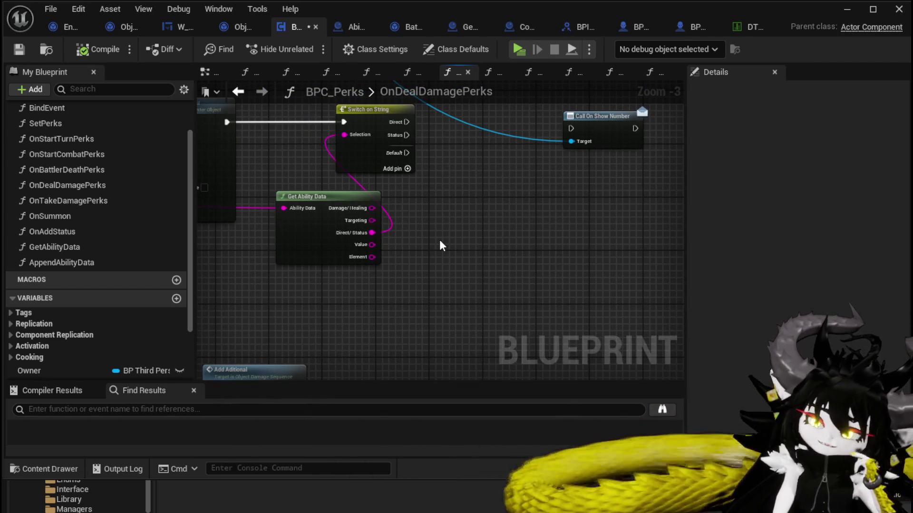
{"action": "mouse_move", "coordinate": [439, 241]}
{"action": "left_mouse_down"}
{"action": "mouse_move", "coordinate": [447, 282]}
{"action": "mouse_move", "coordinate": [464, 262]}
{"action": "left_mouse_up"}
{"action": "key", "text": "ctrl+s"}
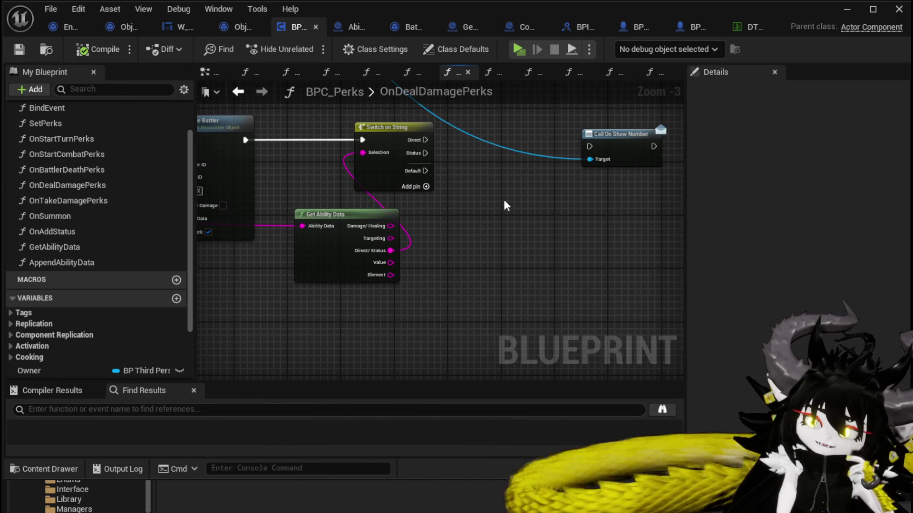
{"action": "left_click_drag", "start_coordinate": [605, 140], "coordinate": [639, 140]}
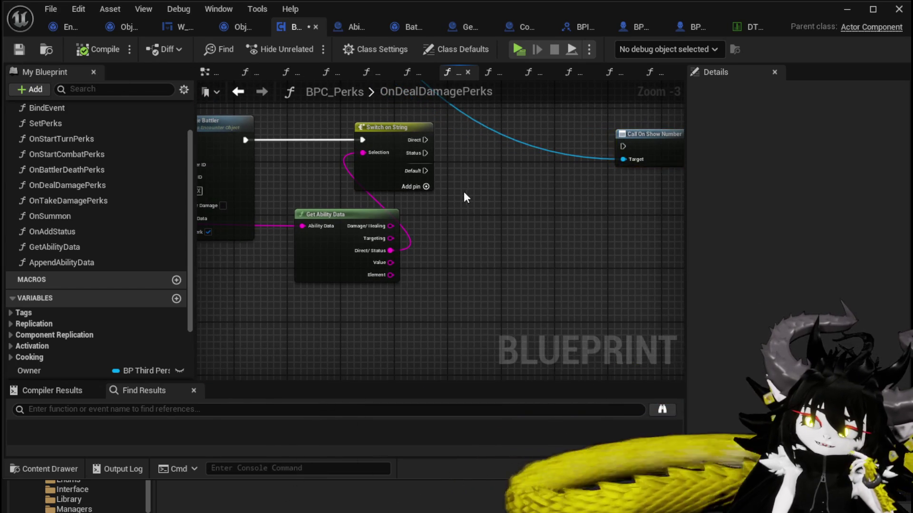
{"action": "left_click_drag", "start_coordinate": [463, 192], "coordinate": [413, 201]}
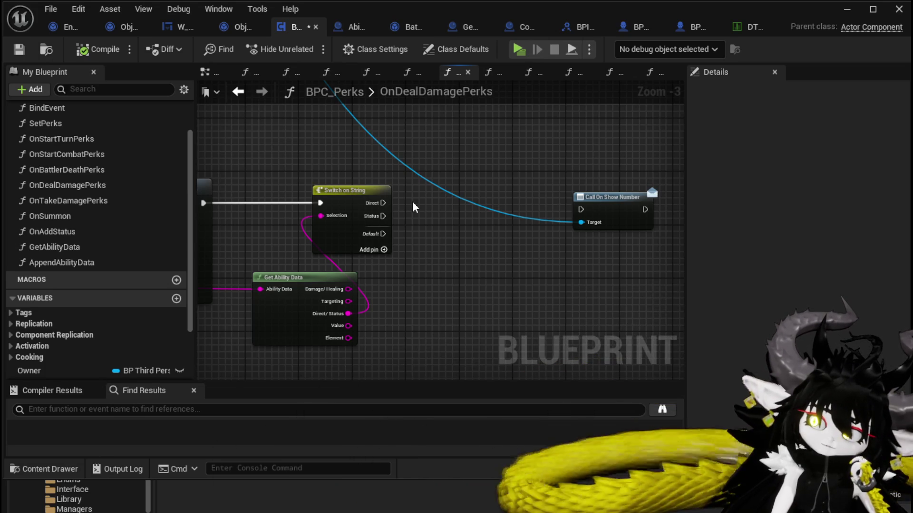
{"action": "left_click_drag", "start_coordinate": [383, 203], "coordinate": [580, 210]}
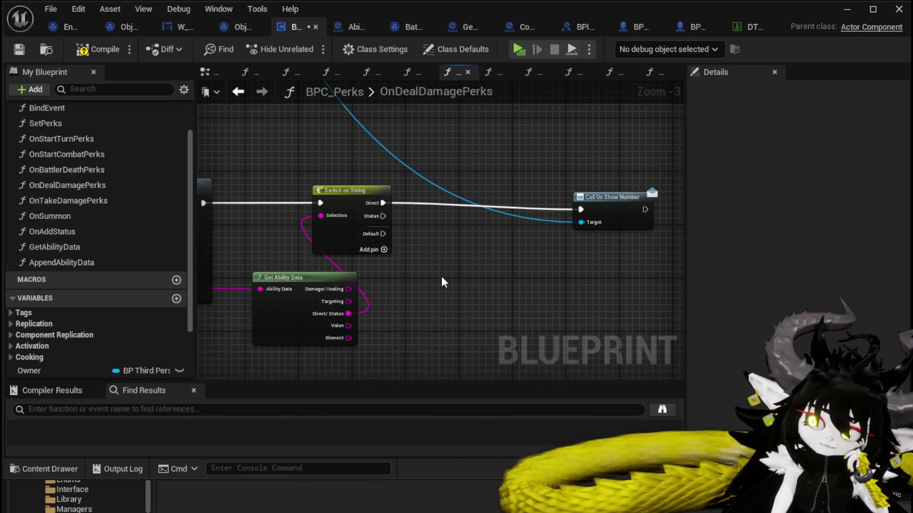
{"action": "left_click_drag", "start_coordinate": [441, 276], "coordinate": [464, 268]}
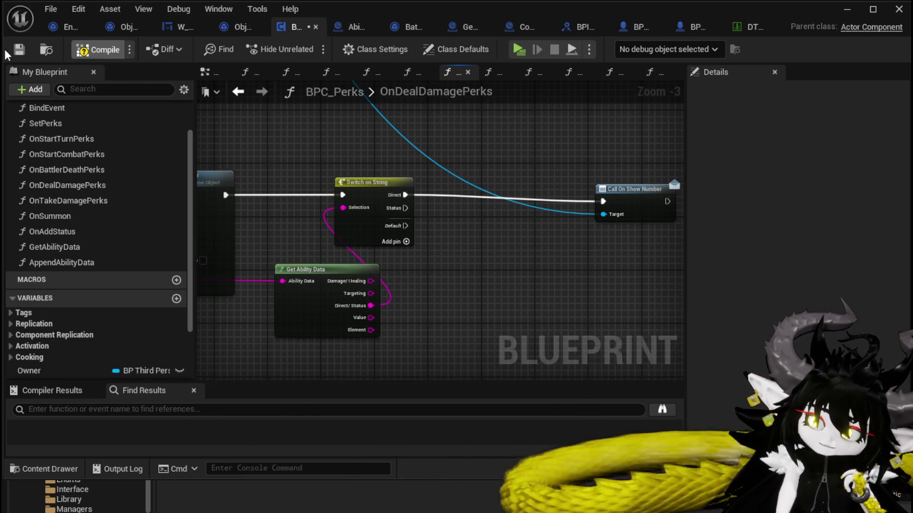
{"action": "left_click", "coordinate": [19, 52]}
- Start a play session and open Magic > Ability001 in the workbench's ability editor
{"action": "key", "text": "alt+Tab"}
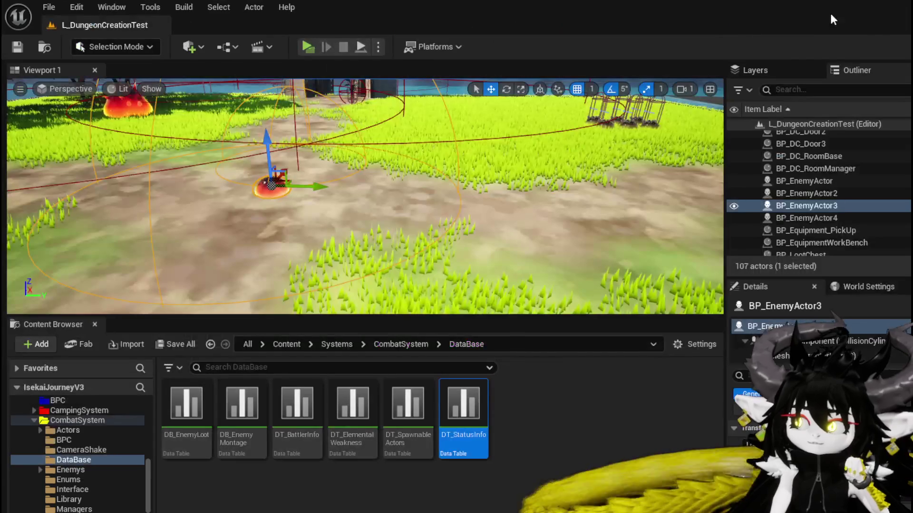
{"action": "left_click", "coordinate": [312, 49]}
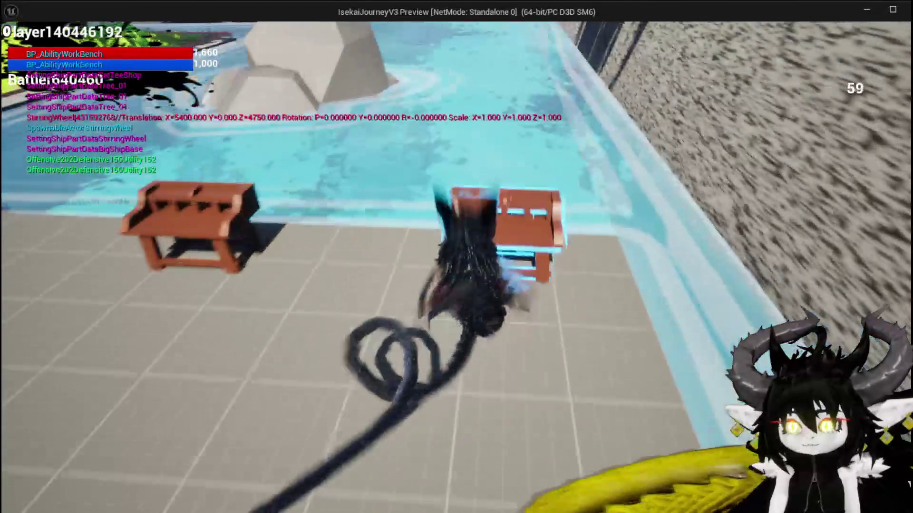
{"action": "key", "text": "e"}
{"action": "left_click", "coordinate": [48, 33]}
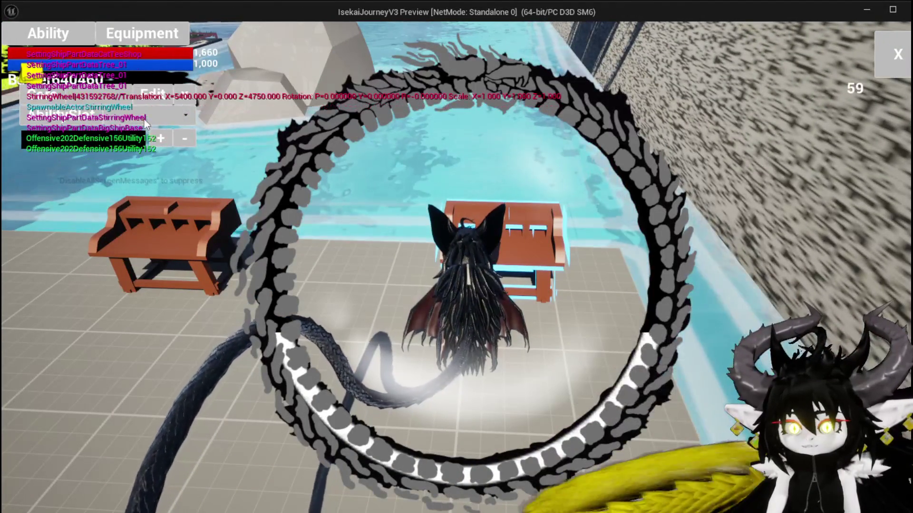
{"action": "left_click", "coordinate": [108, 102]}
{"action": "left_click", "coordinate": [117, 120]}
{"action": "left_click", "coordinate": [153, 115]}
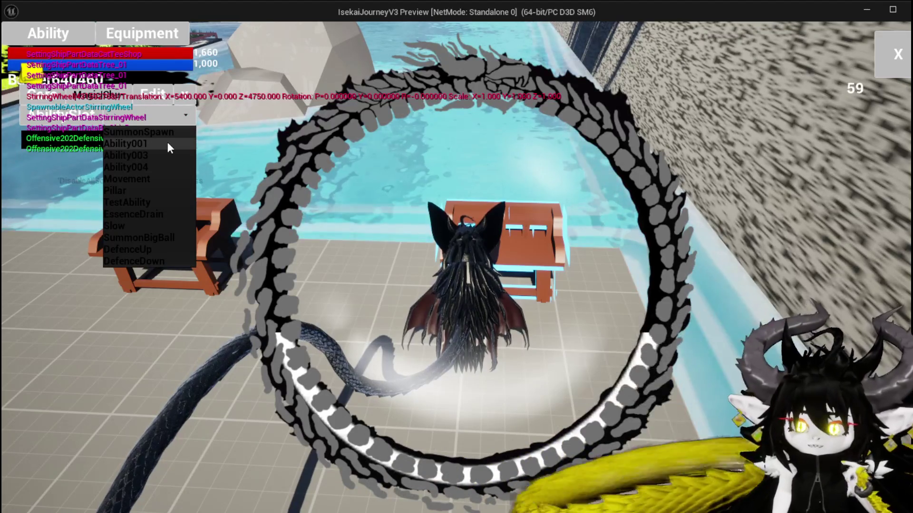
{"action": "left_click", "coordinate": [167, 144]}
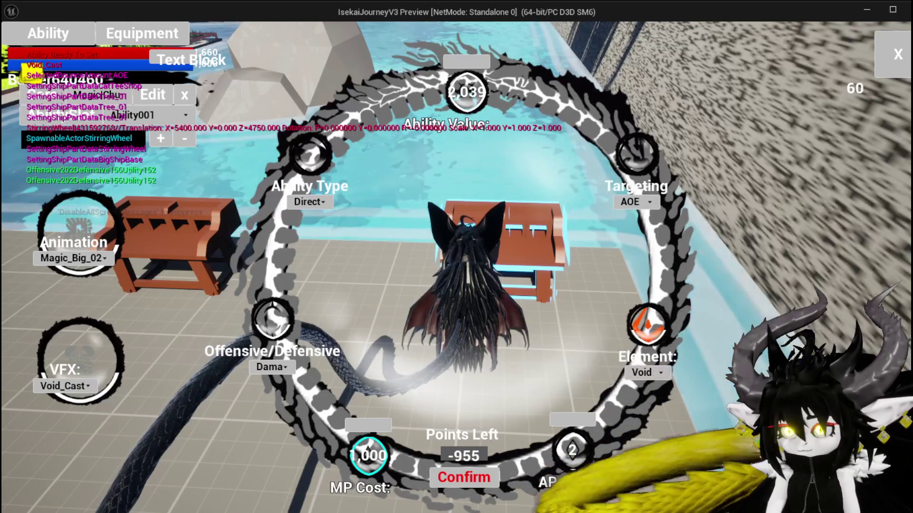
- Raise Ability001's value to 1,121, keeping Magic_Big_02 as its animation
{"action": "left_click", "coordinate": [465, 62]}
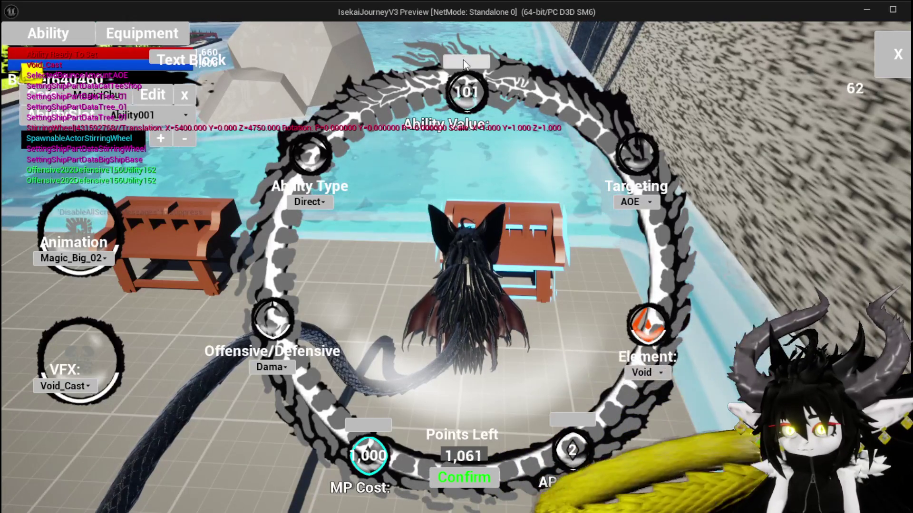
{"action": "left_click", "coordinate": [465, 63]}
{"action": "left_click", "coordinate": [465, 63]}
{"action": "left_click", "coordinate": [465, 63]}
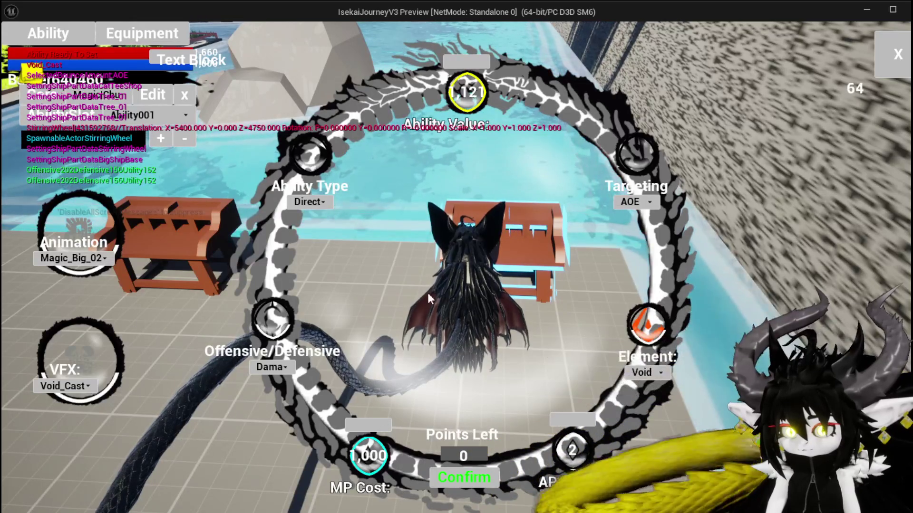
{"action": "left_click", "coordinate": [92, 259]}
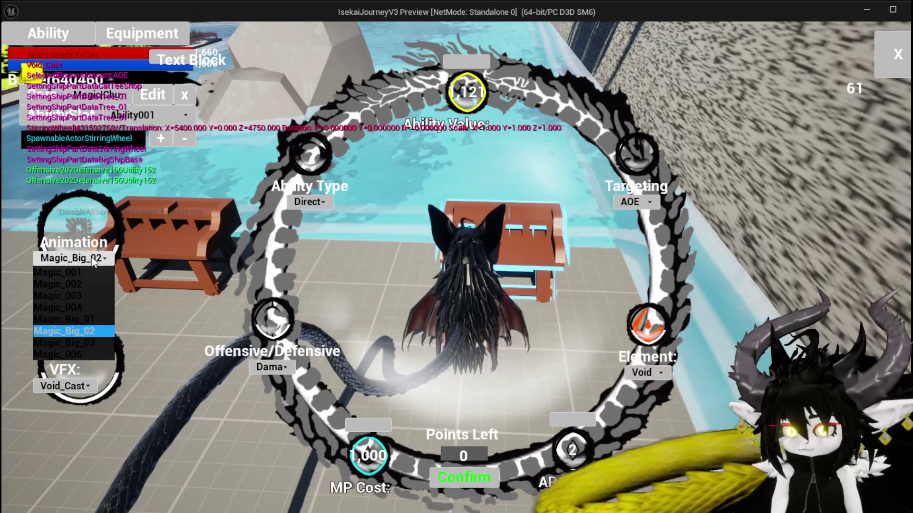
{"action": "left_click", "coordinate": [87, 331]}
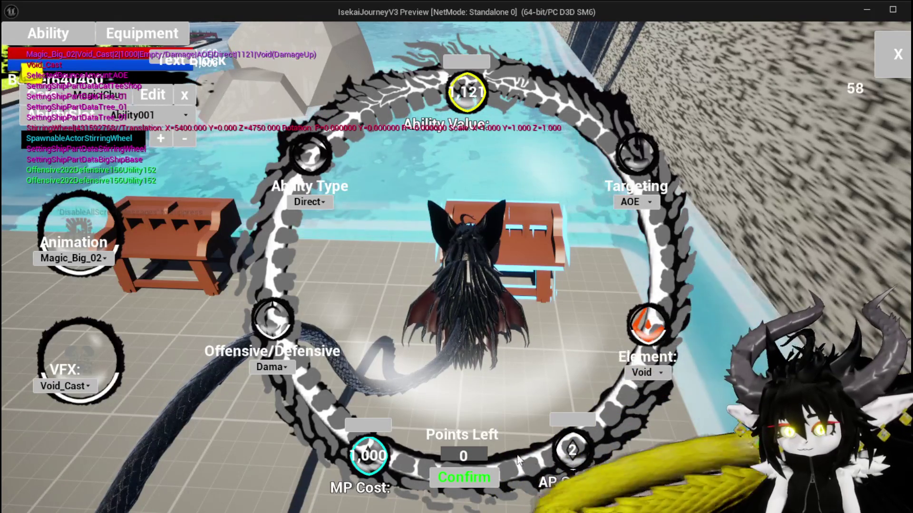
- Set the ability type to Direct, confirm the edit, and close the ability editor
{"action": "left_click", "coordinate": [309, 202]}
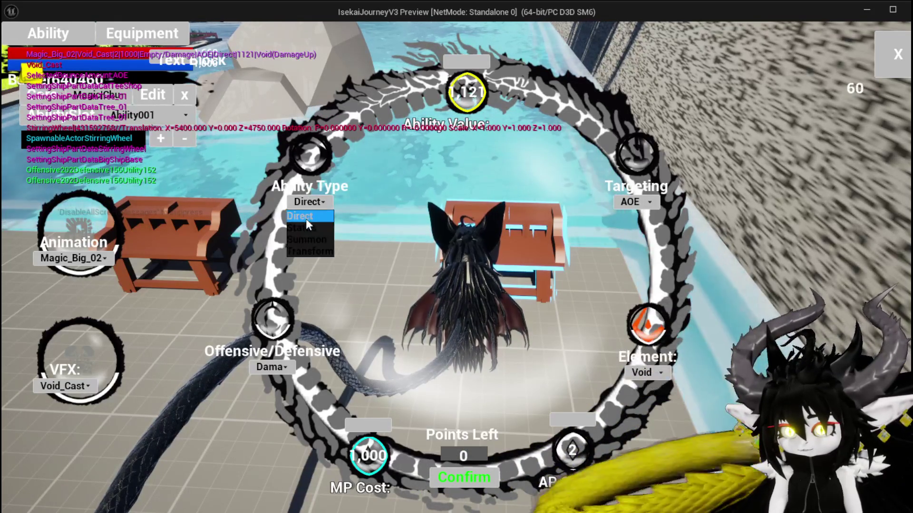
{"action": "left_click", "coordinate": [306, 218]}
{"action": "left_click", "coordinate": [307, 208]}
{"action": "left_click", "coordinate": [307, 221]}
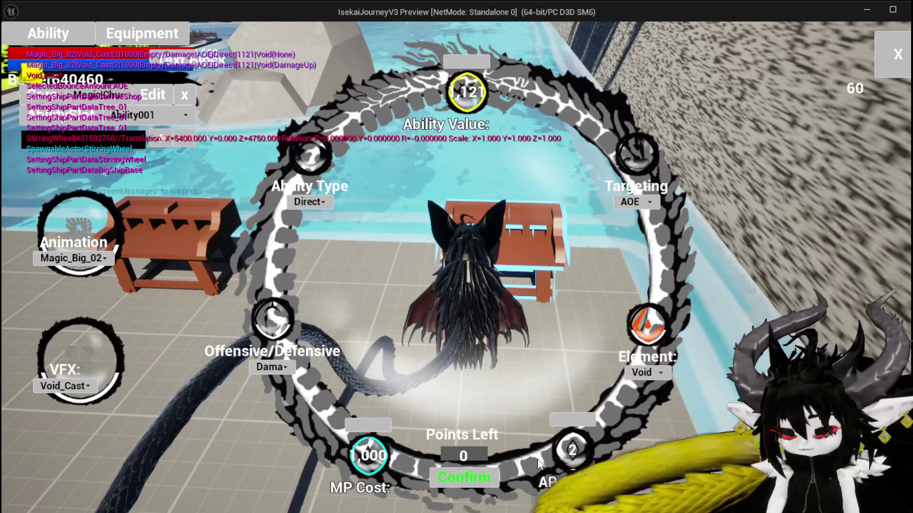
{"action": "left_click", "coordinate": [473, 482]}
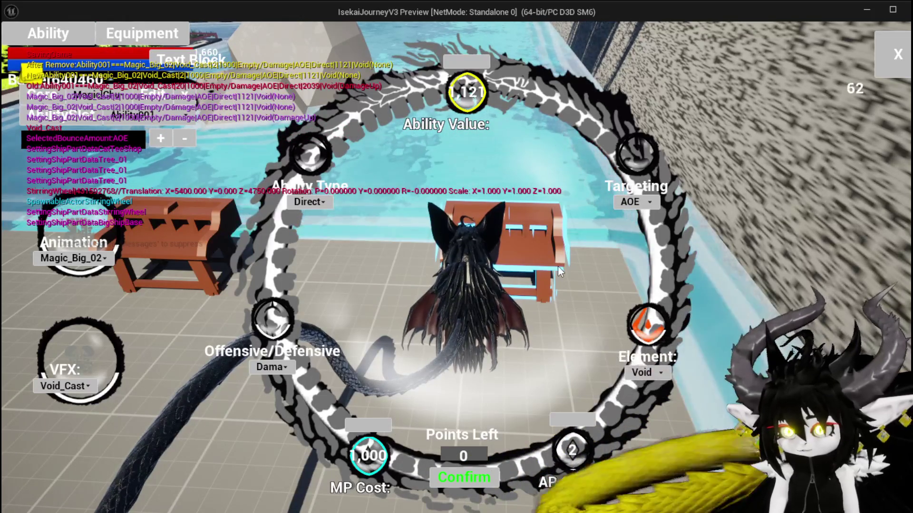
{"action": "left_click", "coordinate": [896, 54]}
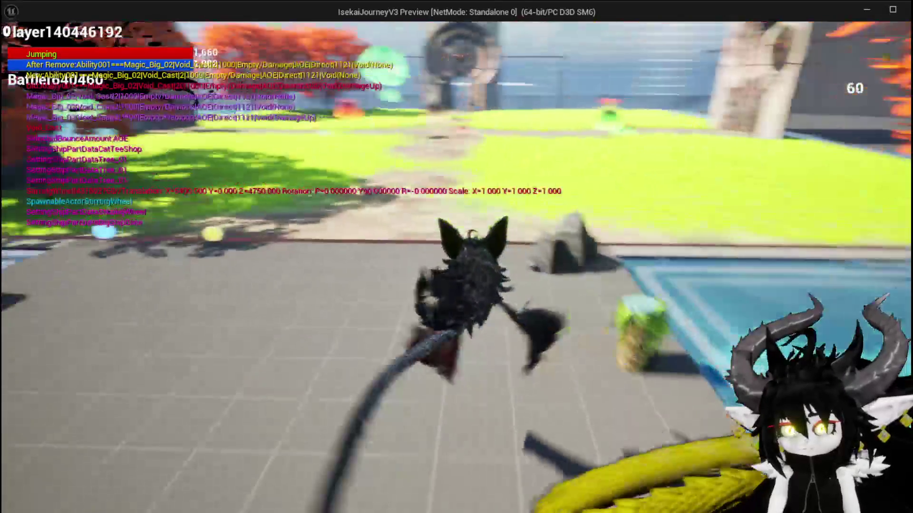
- Run the character into the fire slimes to start a battle
{"action": "key", "text": "w"}
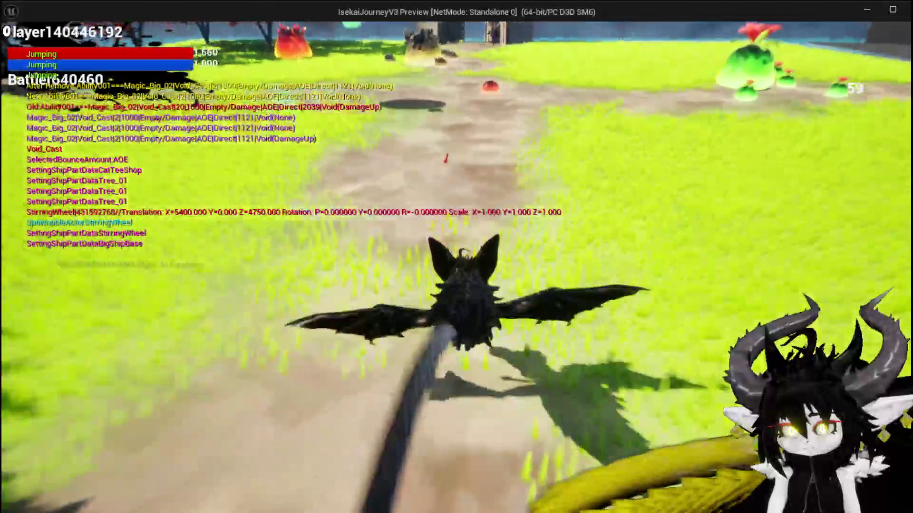
{"action": "key", "text": "w"}
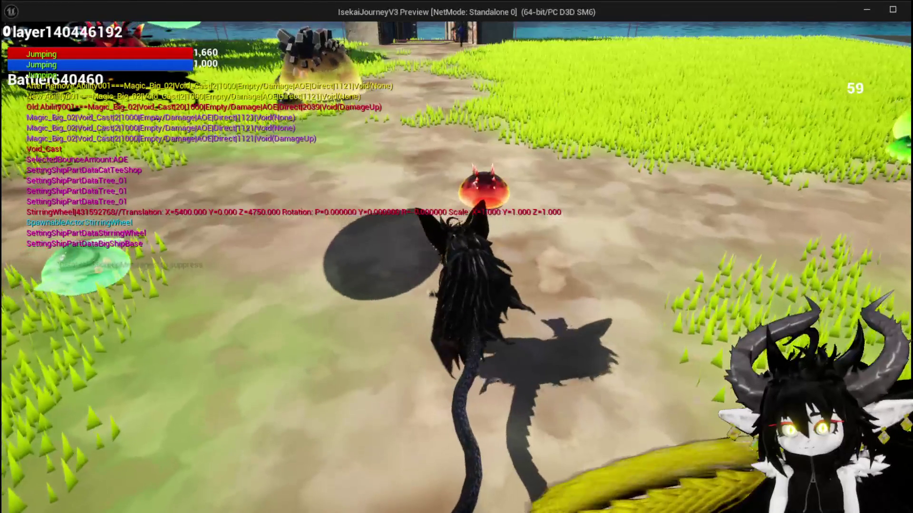
{"action": "key", "text": "w"}
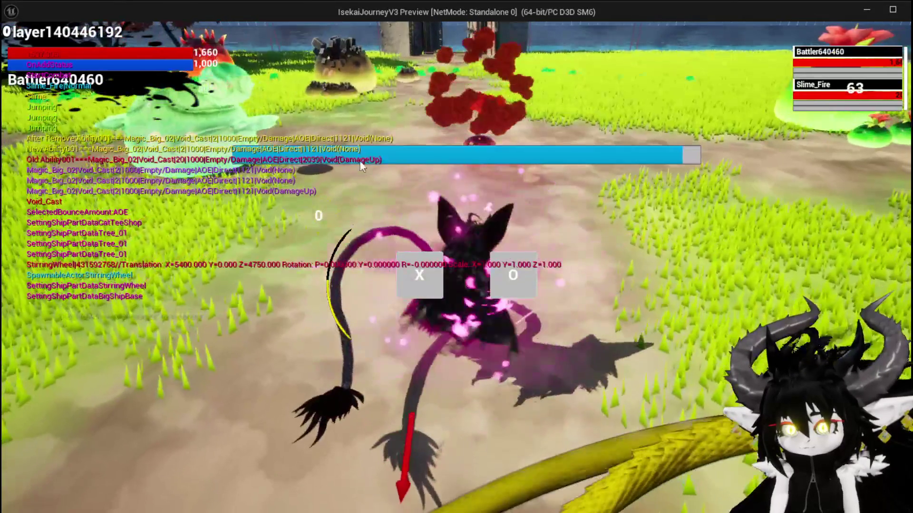
{"action": "left_click", "coordinate": [405, 281]}
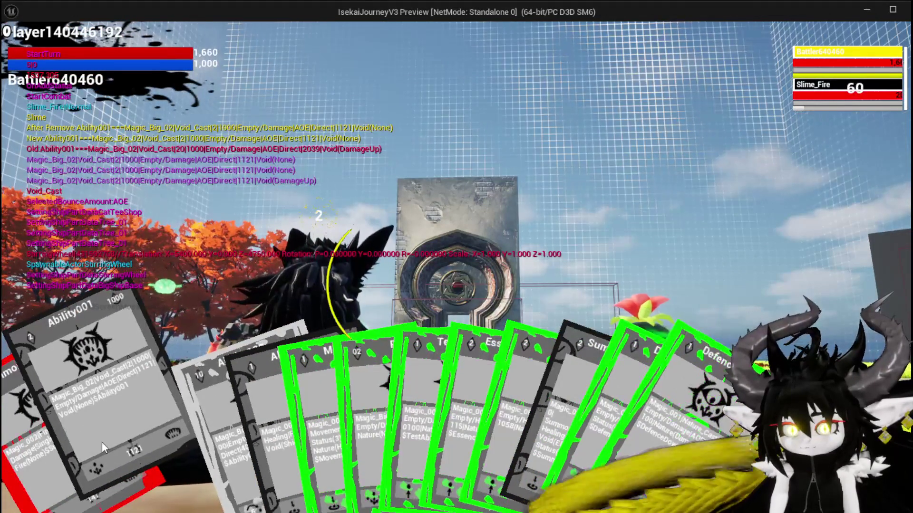
- Play the Ability001 card, retarget to Slime_Fire, then stop the play session
{"action": "left_click", "coordinate": [102, 442]}
{"action": "key", "text": "e"}
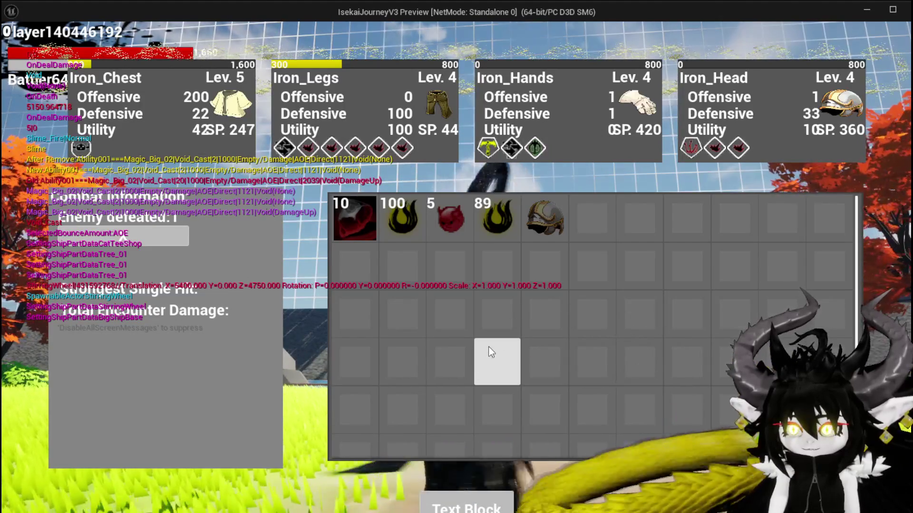
{"action": "key", "text": "Escape"}
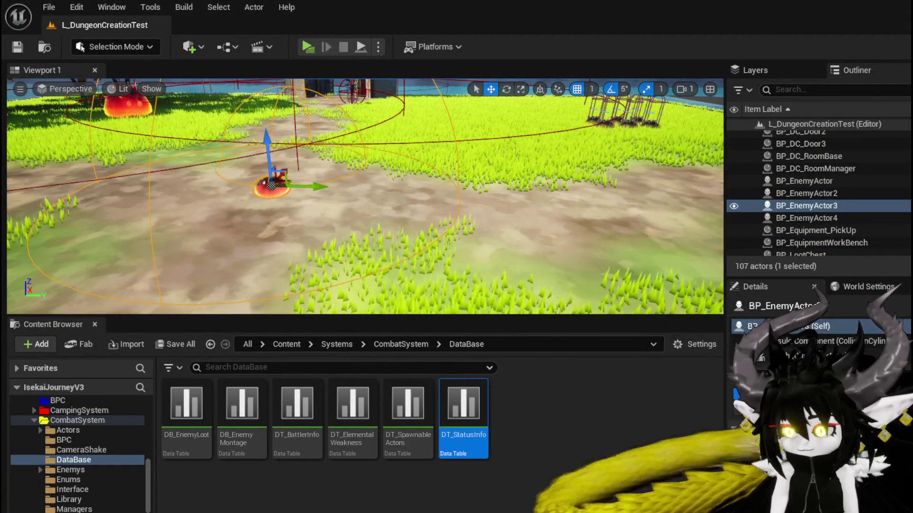
- Back in BPC_Perks, open the Add Aditional node's function graph in Object_DamageSequence
{"action": "key", "text": "alt+Tab"}
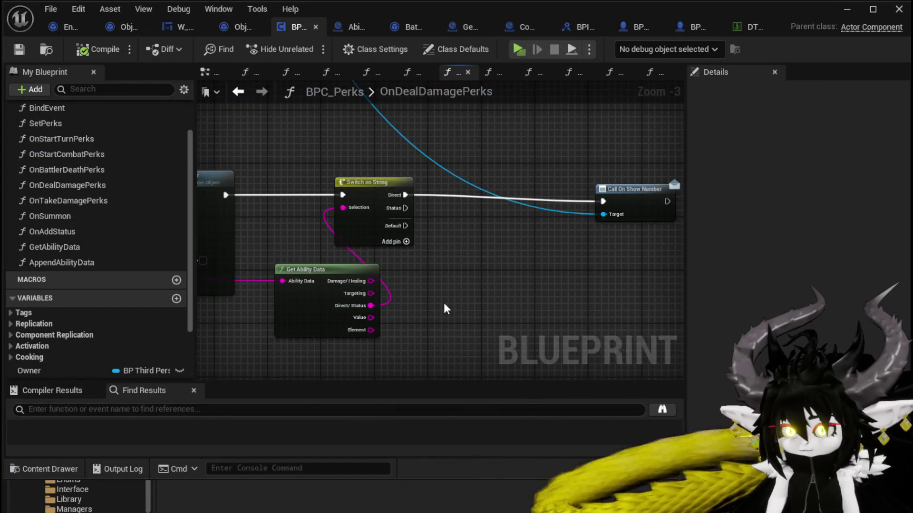
{"action": "scroll", "coordinate": [444, 303], "scroll_direction": "up", "scroll_amount": 1}
{"action": "left_click_drag", "start_coordinate": [412, 253], "coordinate": [518, 218]}
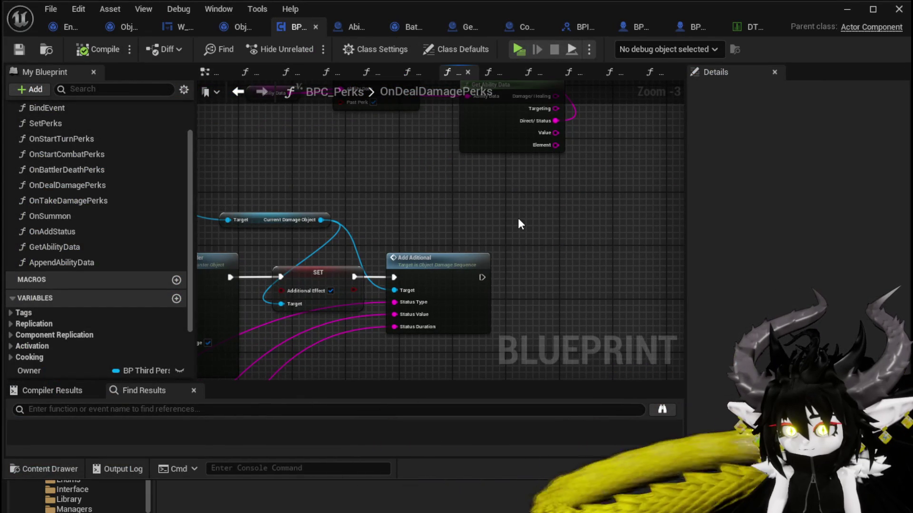
{"action": "scroll", "coordinate": [517, 218], "scroll_direction": "down", "scroll_amount": 2}
{"action": "scroll", "coordinate": [417, 238], "scroll_direction": "up", "scroll_amount": 3}
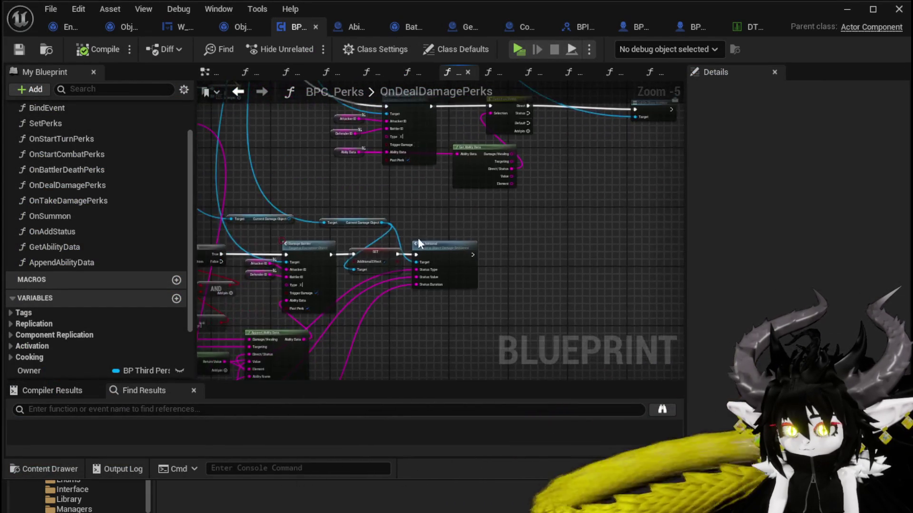
{"action": "double_click", "coordinate": [460, 250]}
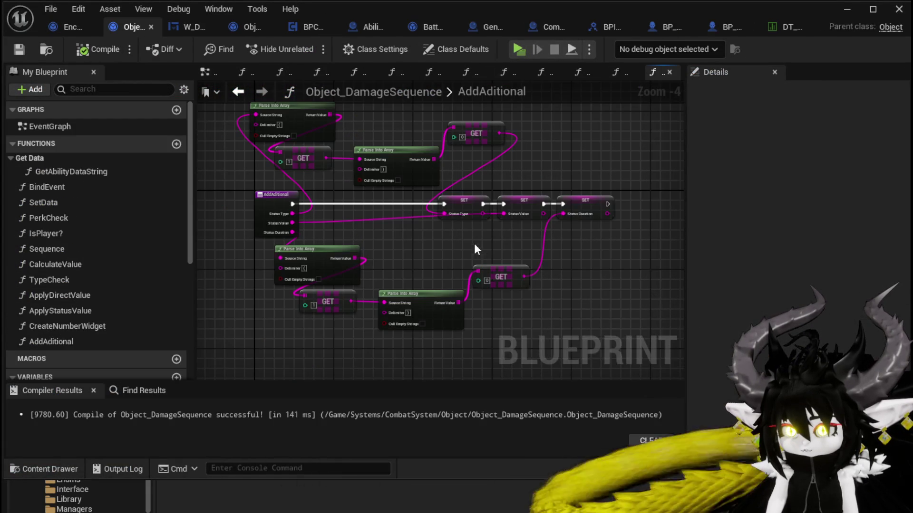